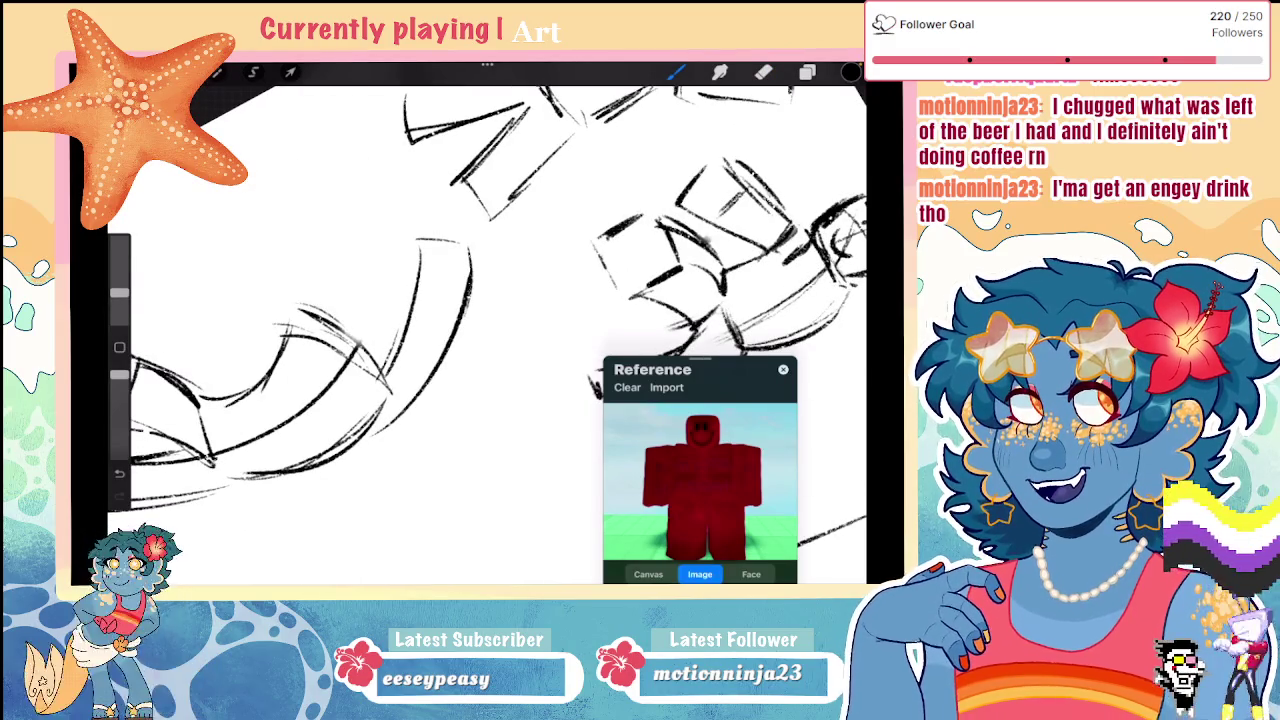
# Step: Sketch curved strokes on the figure's body, undoing the stray vertical one
pyautogui.moveTo(480, 330); pyautogui.dragTo(510, 320)
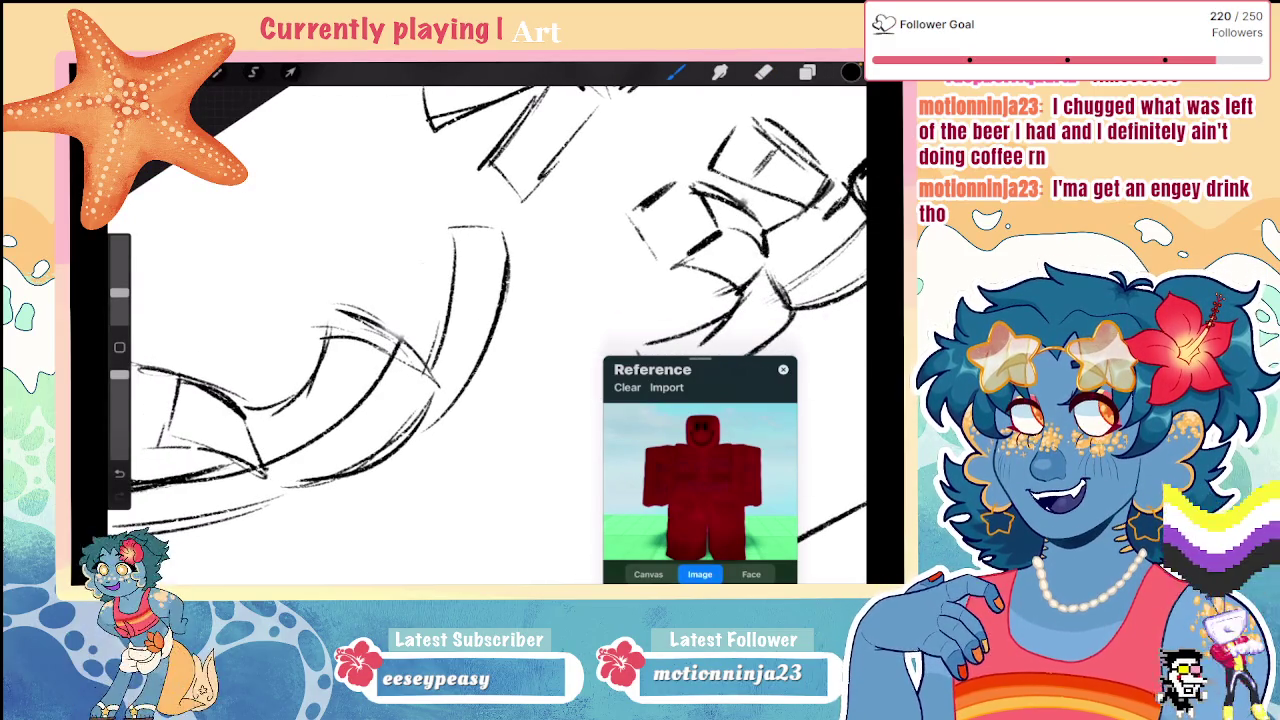
pyautogui.moveTo(345, 248)
pyautogui.mouseDown()
pyautogui.moveTo(424, 242)
pyautogui.moveTo(343, 292)
pyautogui.moveTo(424, 334)
pyautogui.mouseUp()
pyautogui.moveTo(422, 250); pyautogui.dragTo(412, 334)
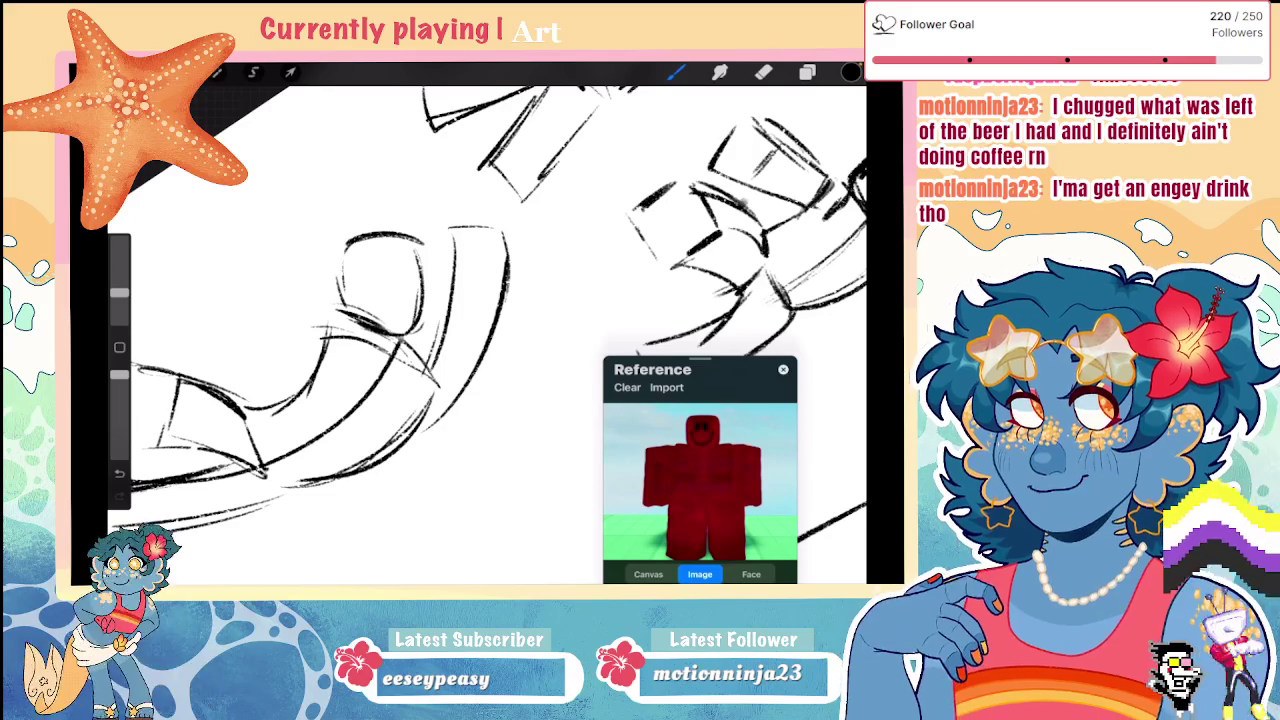
pyautogui.hotkey('ctrl', 'z')
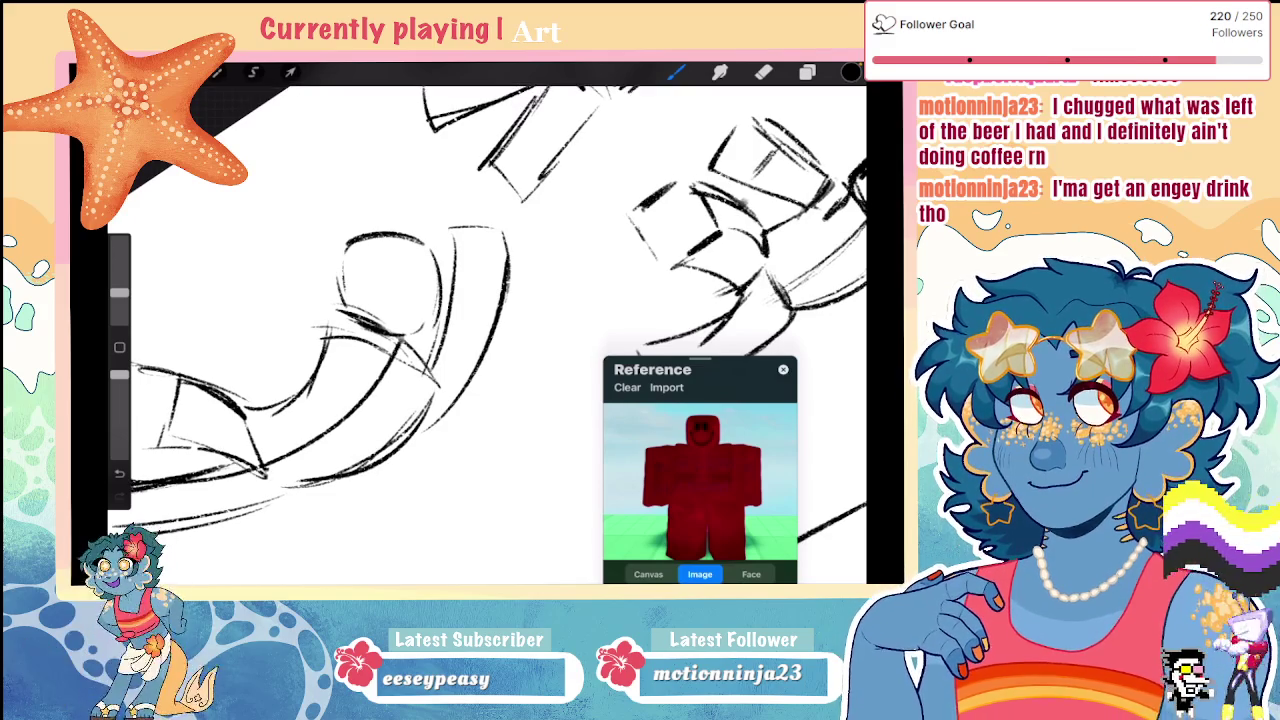
# Step: Lasso the figure's head and reshape it with Transform Distort
pyautogui.click(253, 72)
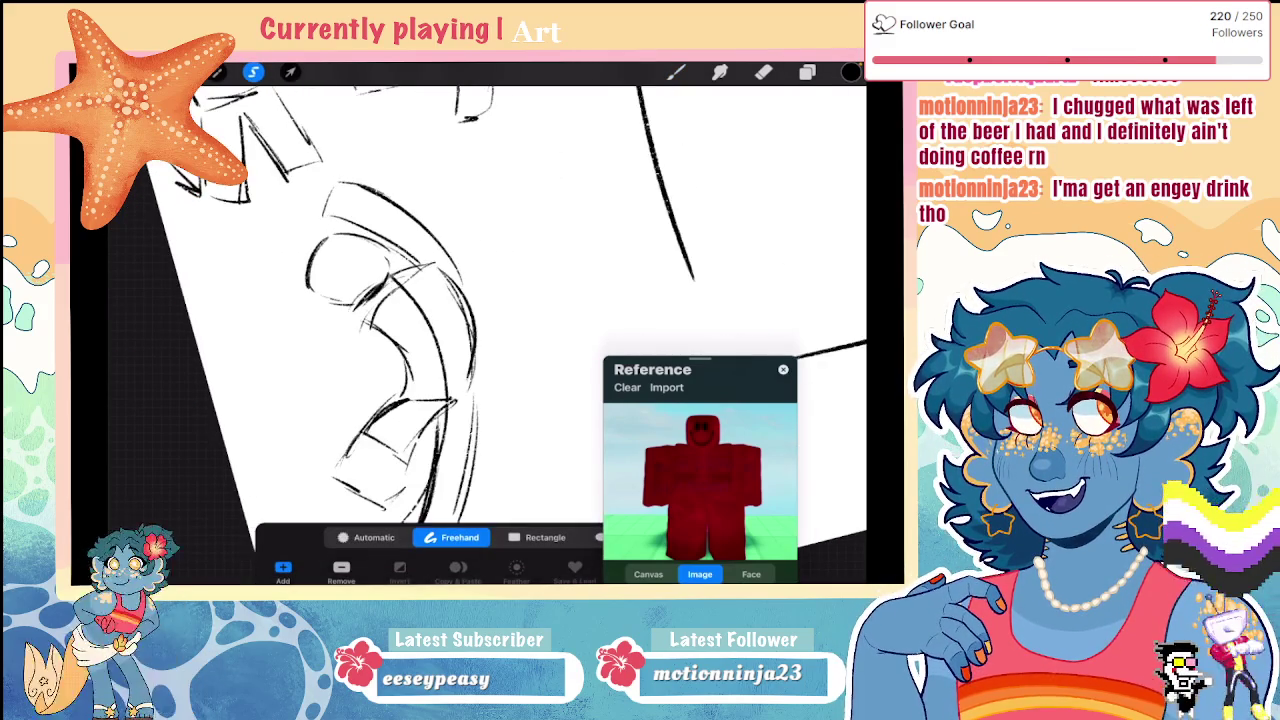
pyautogui.moveTo(300, 312)
pyautogui.mouseDown()
pyautogui.moveTo(352, 313)
pyautogui.moveTo(295, 259)
pyautogui.mouseUp()
pyautogui.click(290, 72)
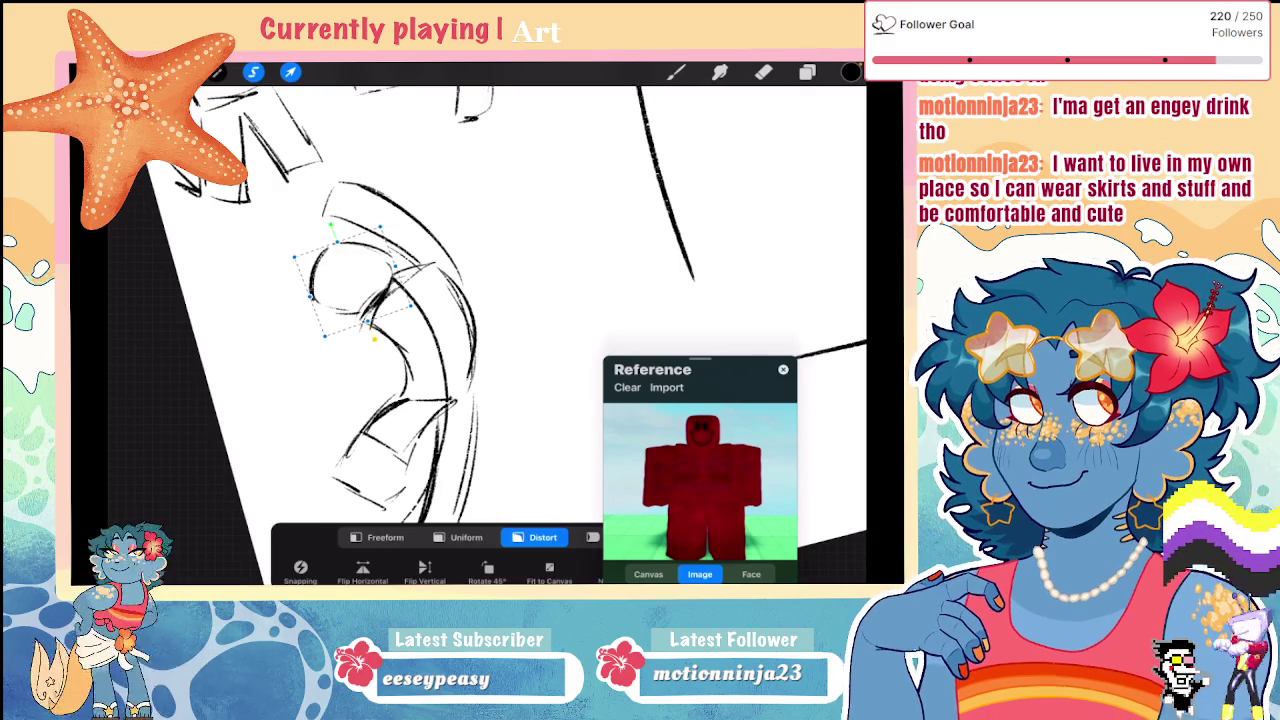
pyautogui.click(675, 72)
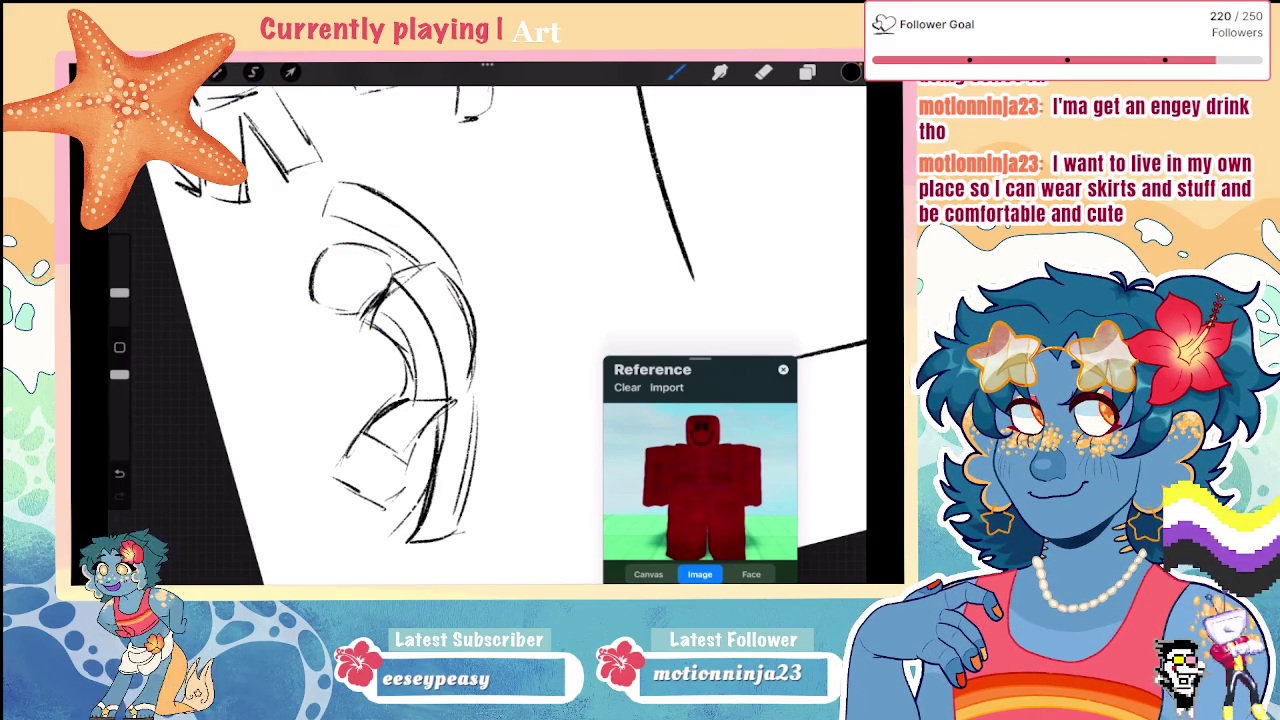
# Step: Redraw the smiley face's eyes after undoing the earlier eye strokes
pyautogui.moveTo(400, 350); pyautogui.dragTo(360, 400)
pyautogui.hotkey('ctrl', 'z')
pyautogui.hotkey('ctrl', 'shift', 'z')
pyautogui.hotkey('ctrl', 'z')
pyautogui.moveTo(341, 308); pyautogui.dragTo(343, 330)
# Step: Draw a block arm reaching out to the left of the head
pyautogui.scroll(-3, 400, 330)
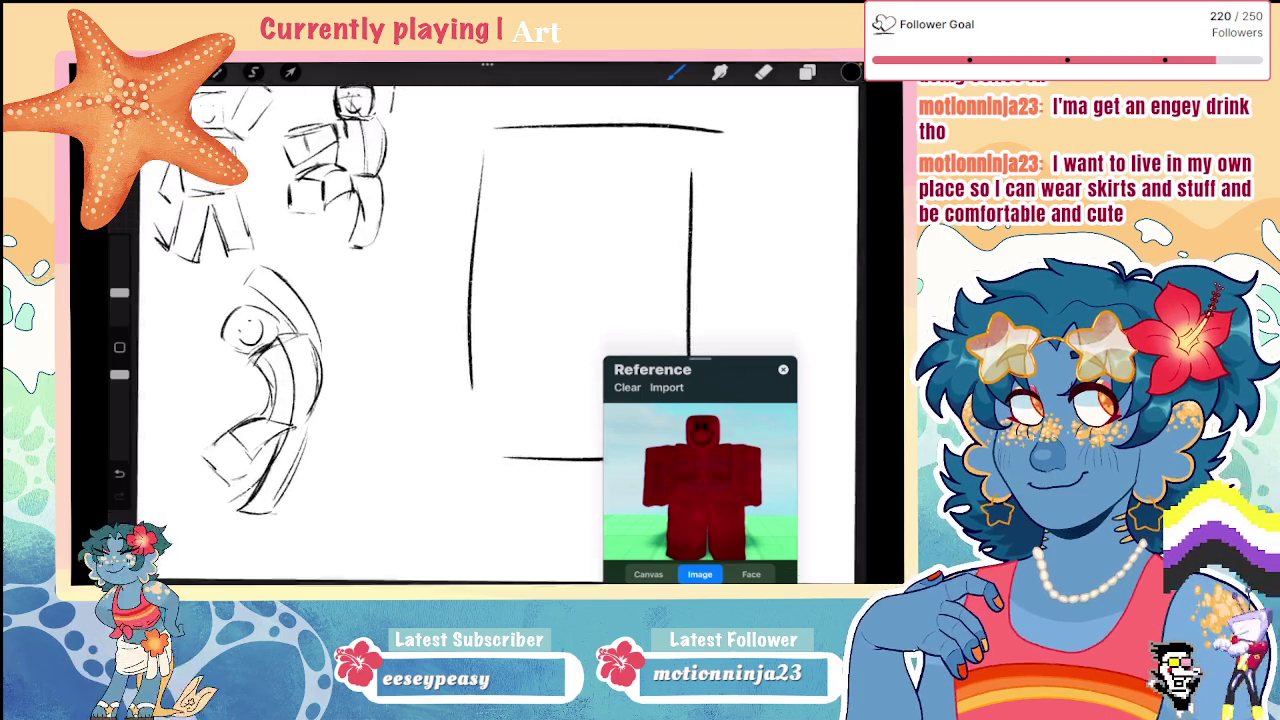
pyautogui.scroll(5, 280, 380)
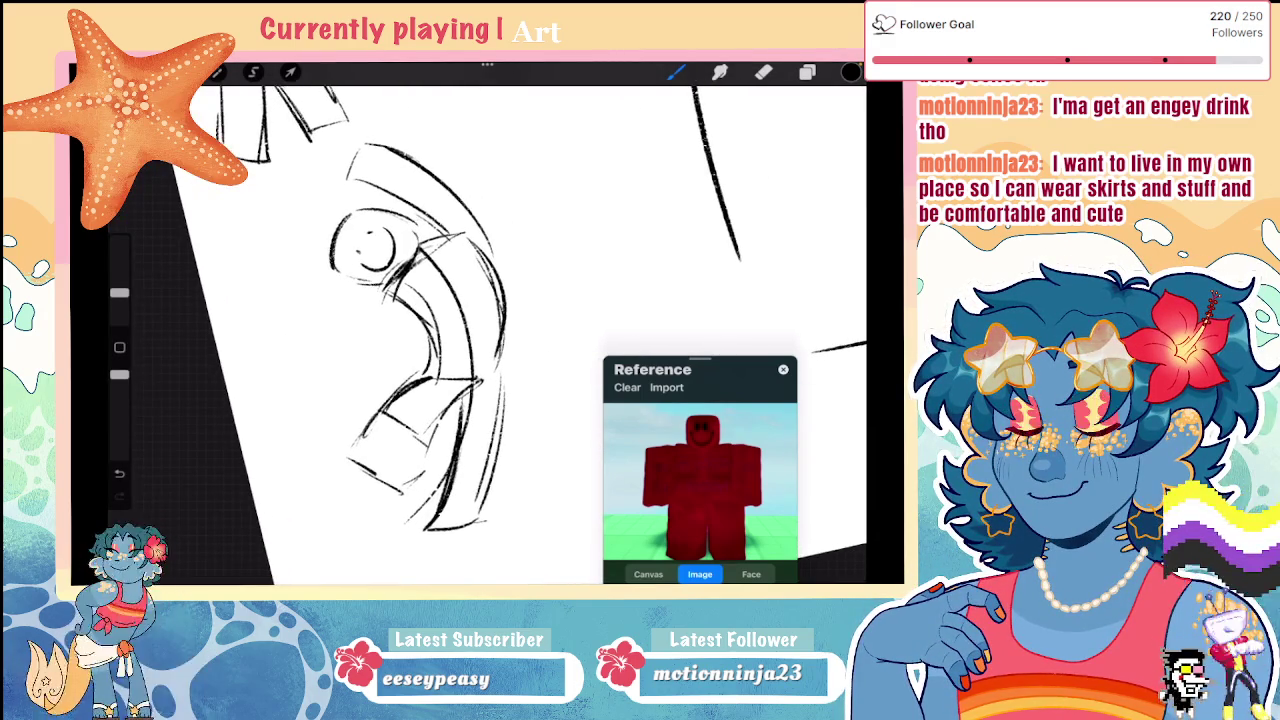
pyautogui.scroll(-2, 410, 340)
pyautogui.scroll(-1, 410, 340)
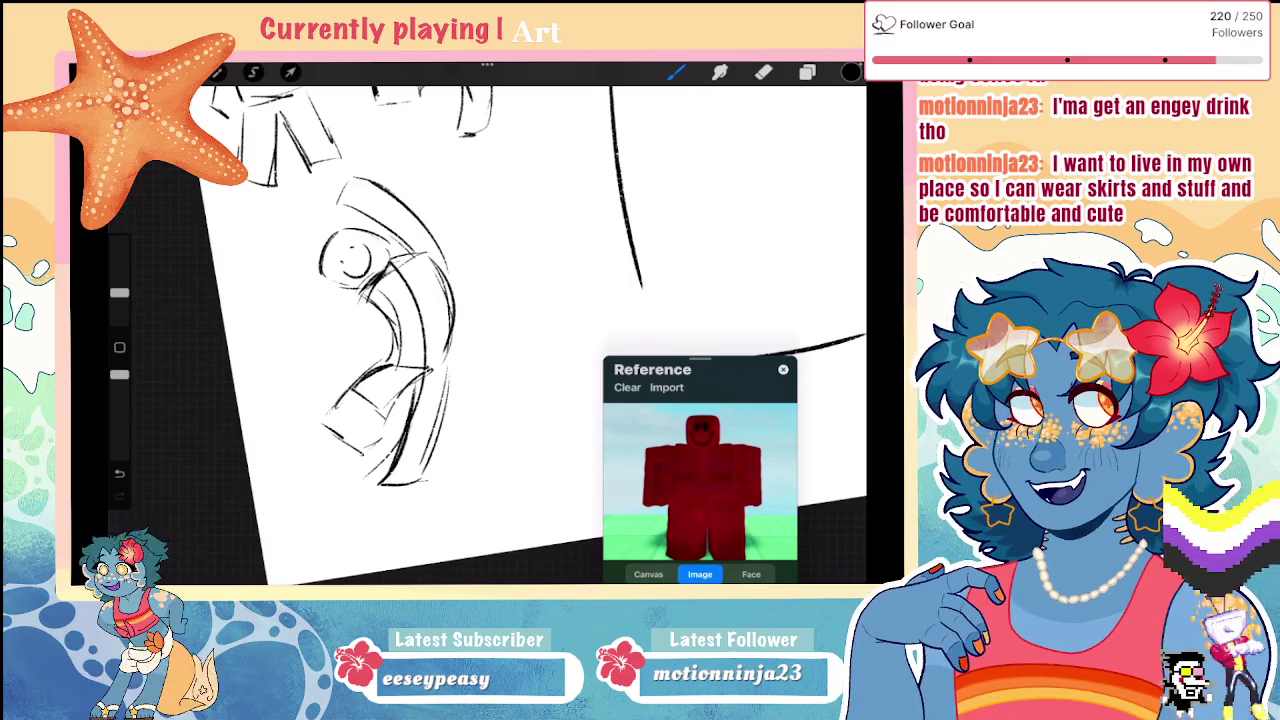
pyautogui.scroll(-5, 470, 300)
pyautogui.scroll(5, 470, 300)
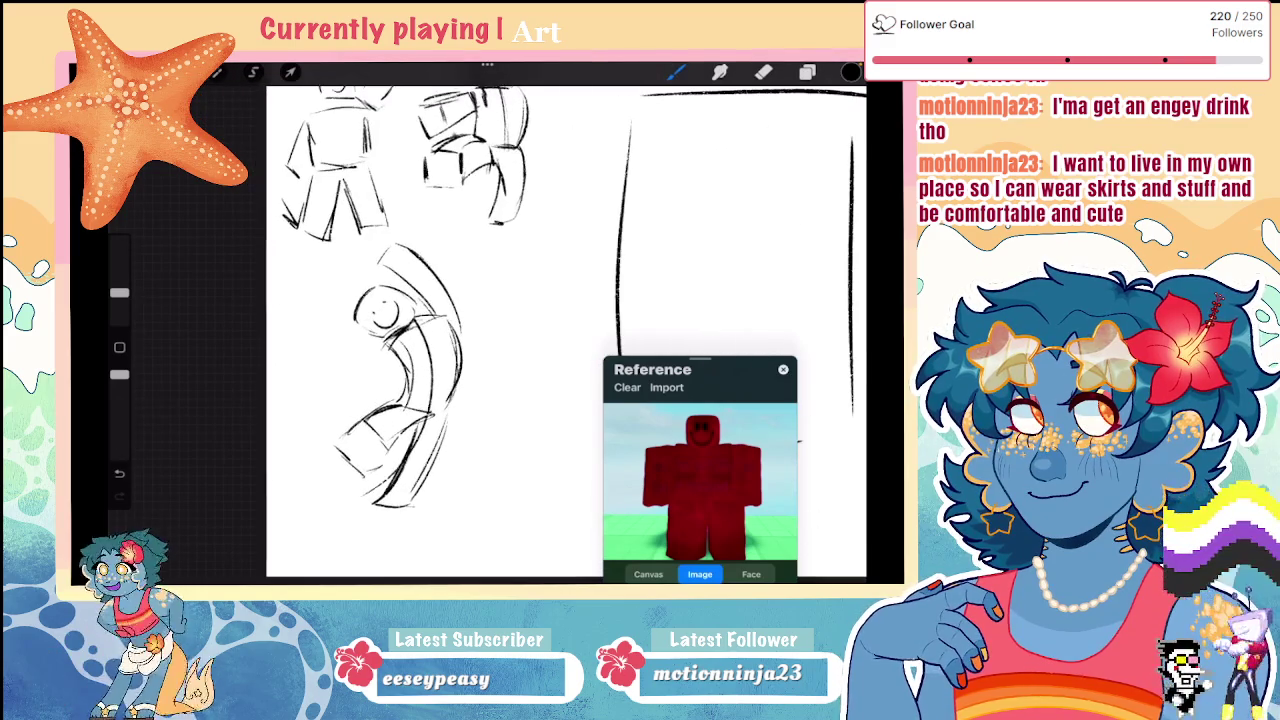
pyautogui.scroll(1, 400, 380)
pyautogui.moveTo(354, 376)
pyautogui.mouseDown()
pyautogui.moveTo(330, 362)
pyautogui.moveTo(354, 392)
pyautogui.mouseUp()
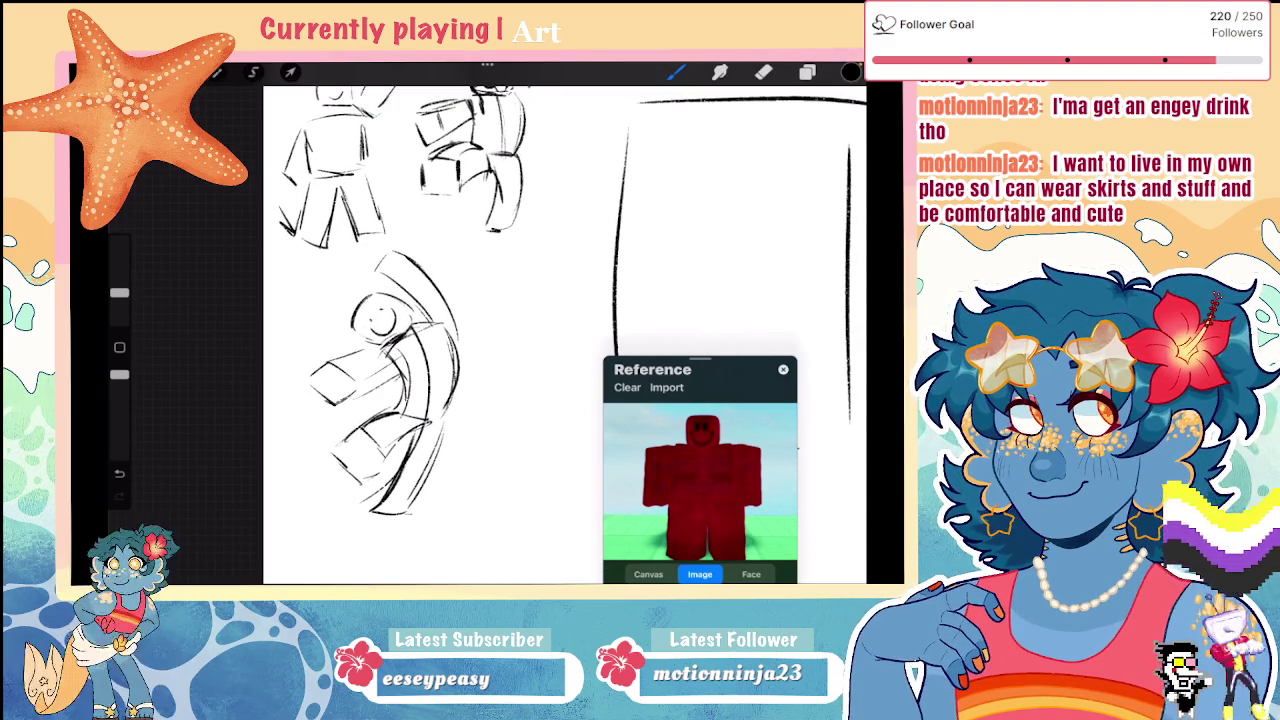
pyautogui.click(253, 72)
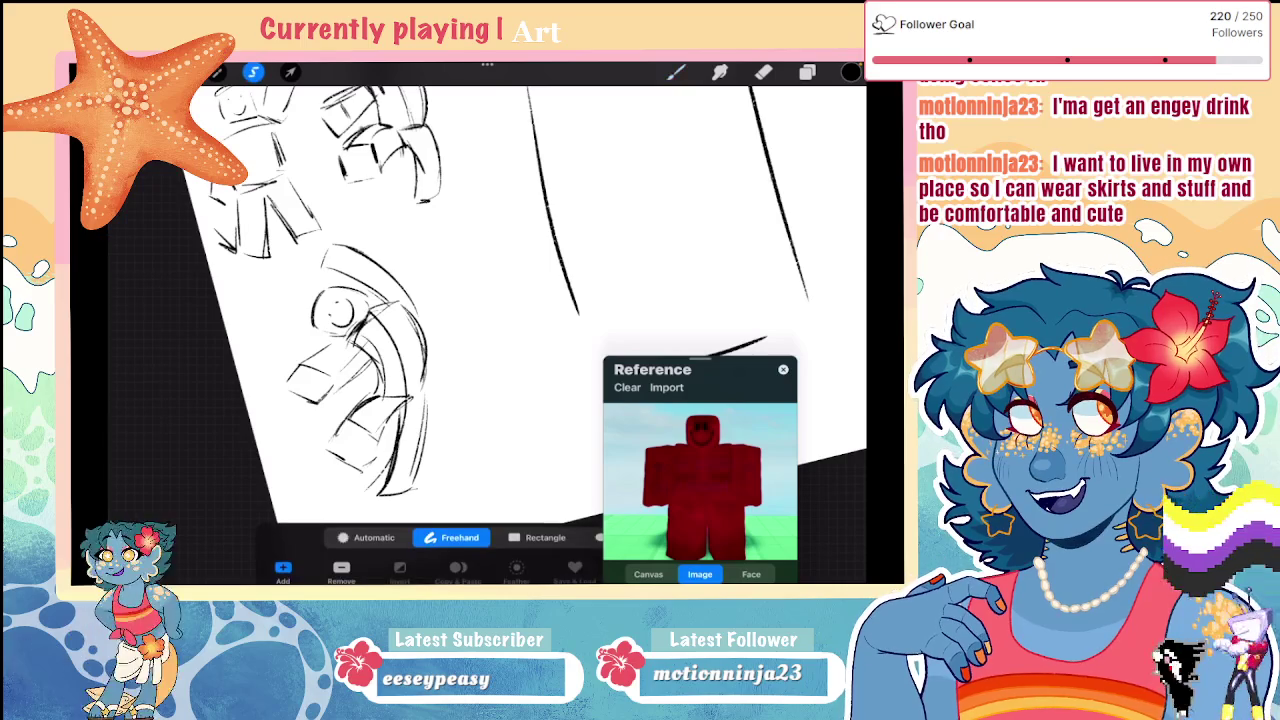
# Step: Lasso the arcs above the head and erase them
pyautogui.moveTo(307, 258); pyautogui.dragTo(318, 278)
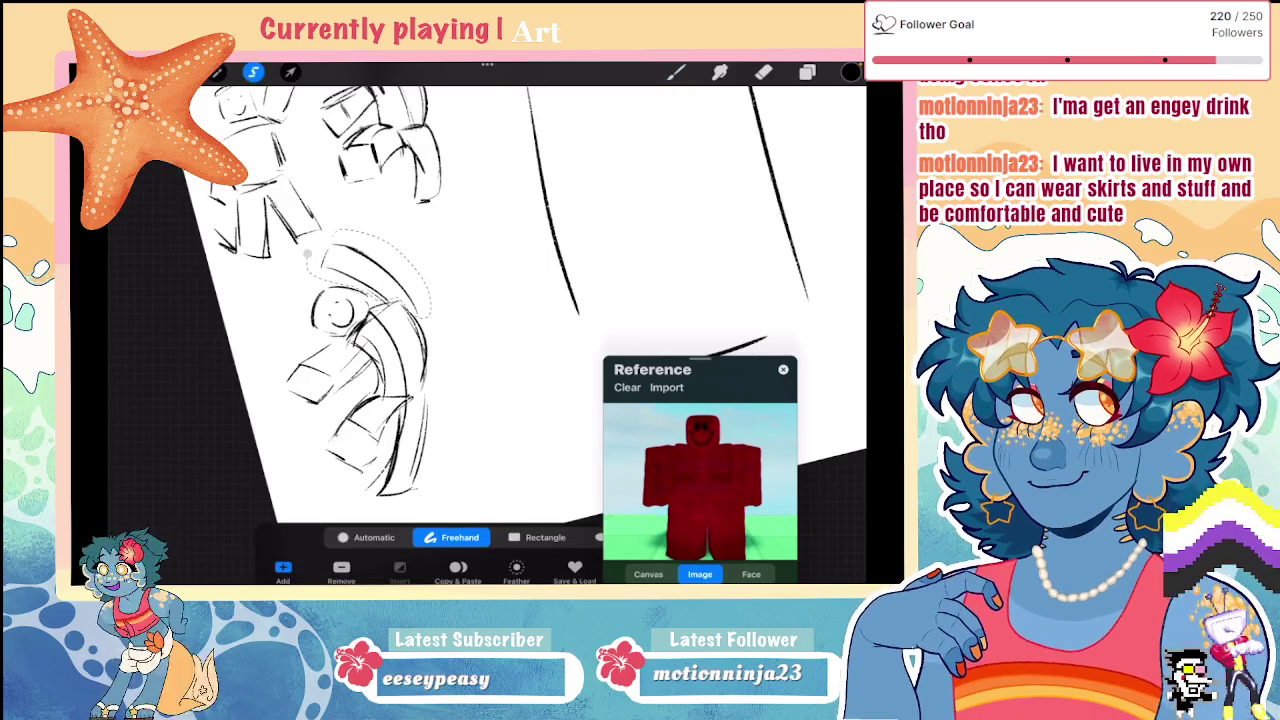
pyautogui.click(763, 72)
pyautogui.moveTo(400, 260)
pyautogui.mouseDown()
pyautogui.moveTo(320, 290)
pyautogui.moveTo(400, 270)
pyautogui.moveTo(405, 315)
pyautogui.mouseUp()
pyautogui.click(253, 72)
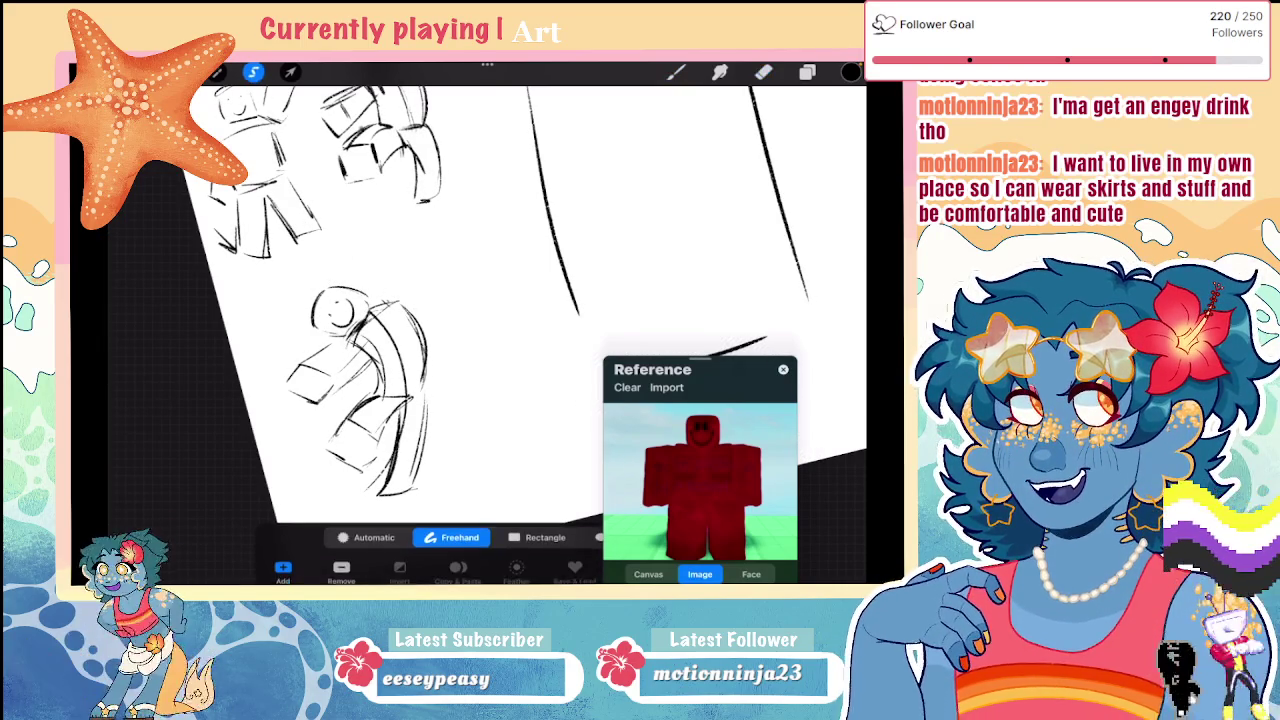
pyautogui.click(676, 72)
# Step: Draw a raised block arm above the head, undoing stray strokes
pyautogui.moveTo(377, 244)
pyautogui.mouseDown()
pyautogui.moveTo(376, 292)
pyautogui.moveTo(414, 218)
pyautogui.mouseUp()
pyautogui.hotkey('ctrl', 'z')
pyautogui.moveTo(410, 262); pyautogui.dragTo(406, 302)
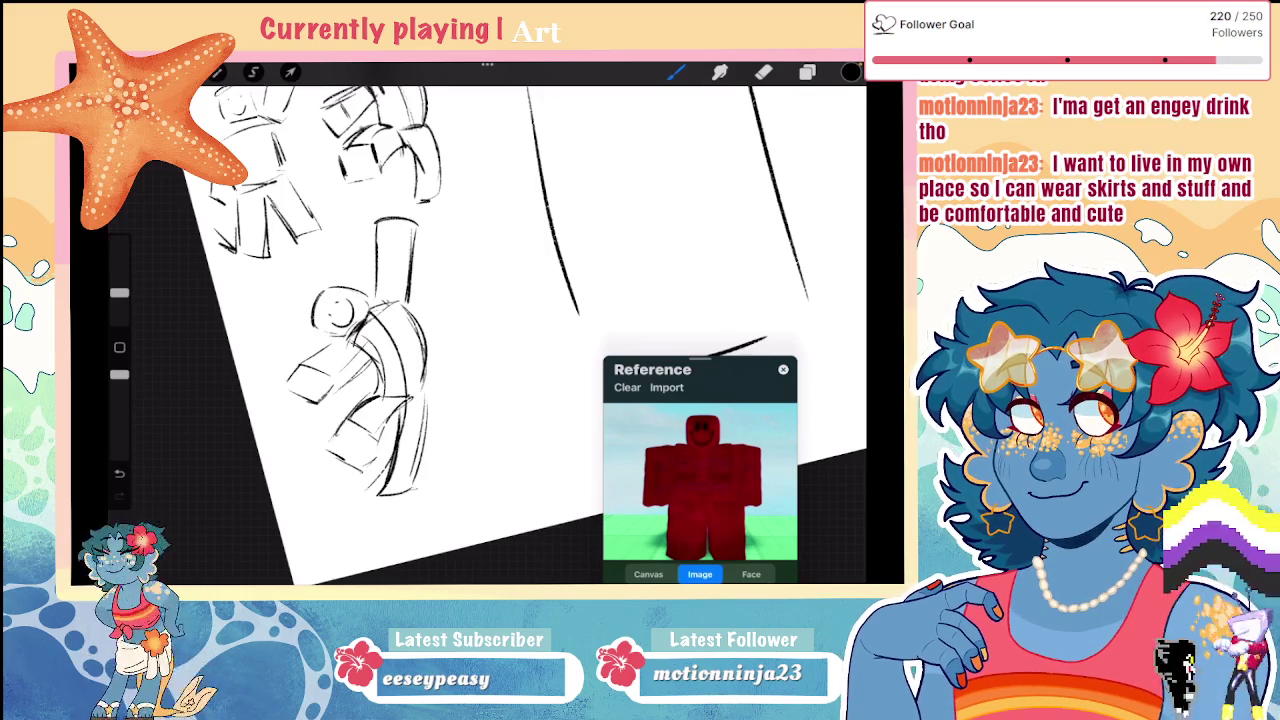
pyautogui.scroll(-3, 480, 300)
pyautogui.scroll(3, 480, 300)
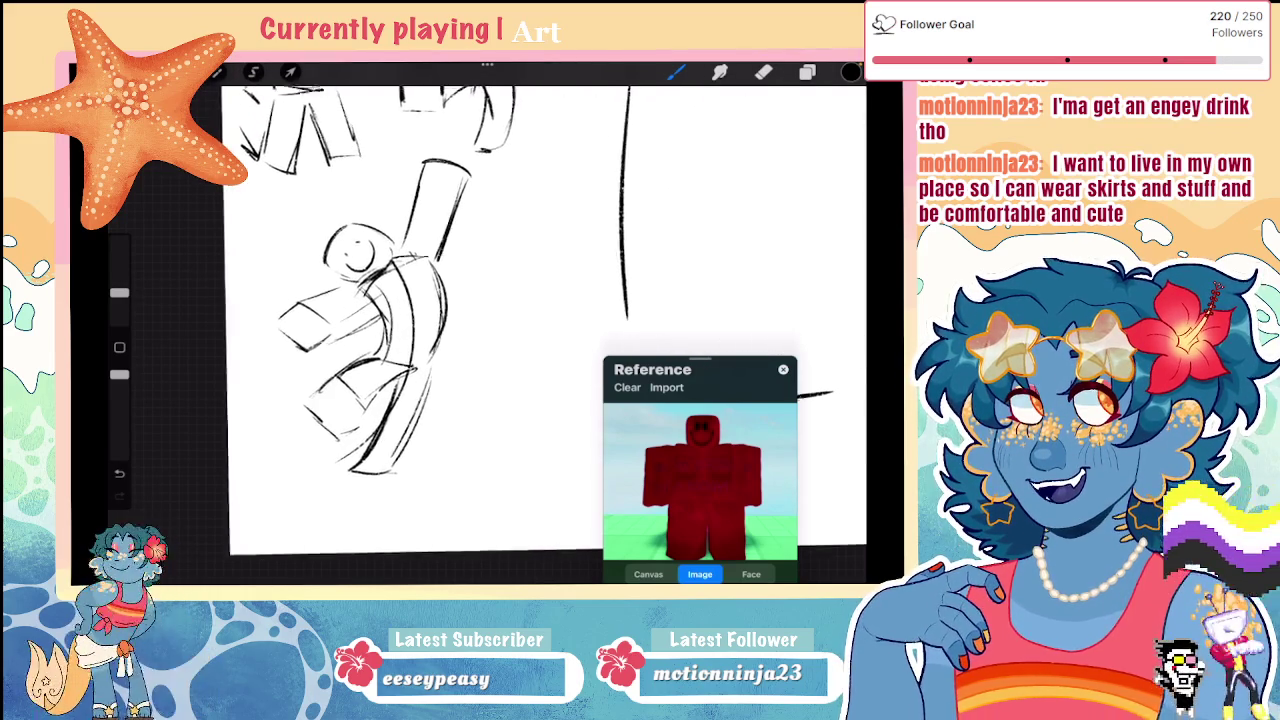
pyautogui.scroll(-2, 480, 300)
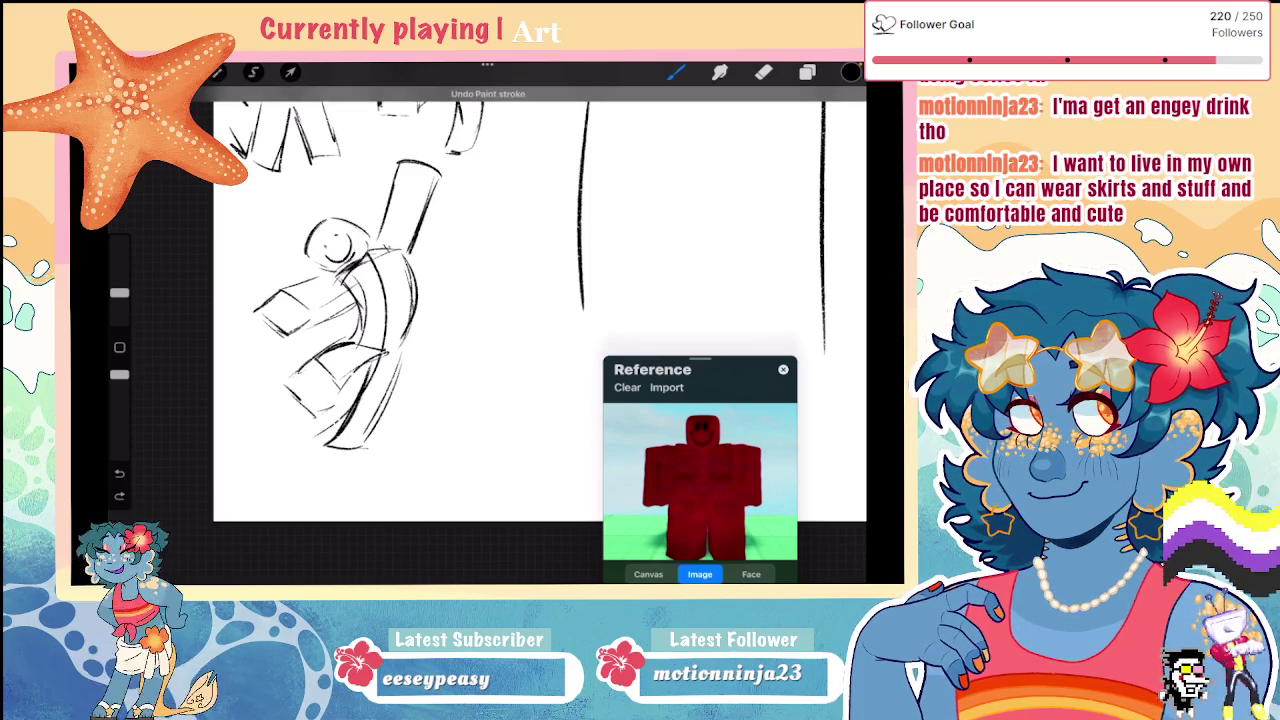
pyautogui.hotkey('ctrl', 'z')
pyautogui.scroll(-3, 540, 300)
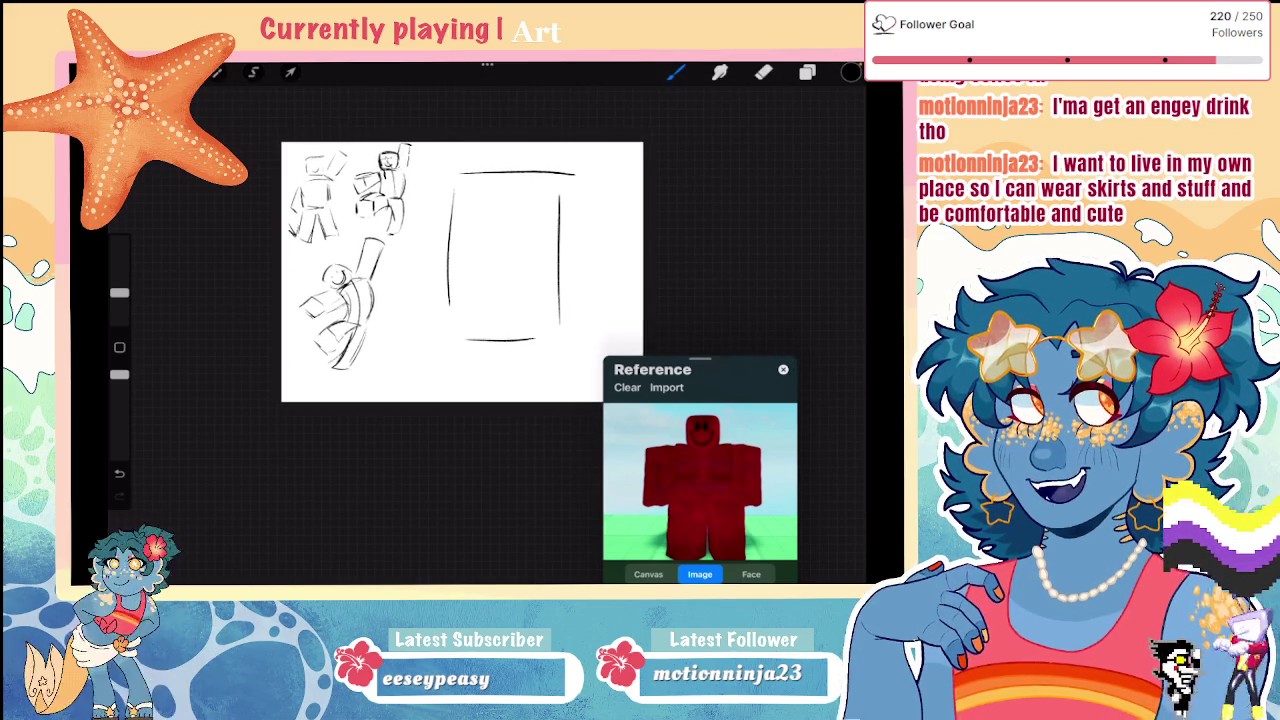
pyautogui.scroll(3, 540, 300)
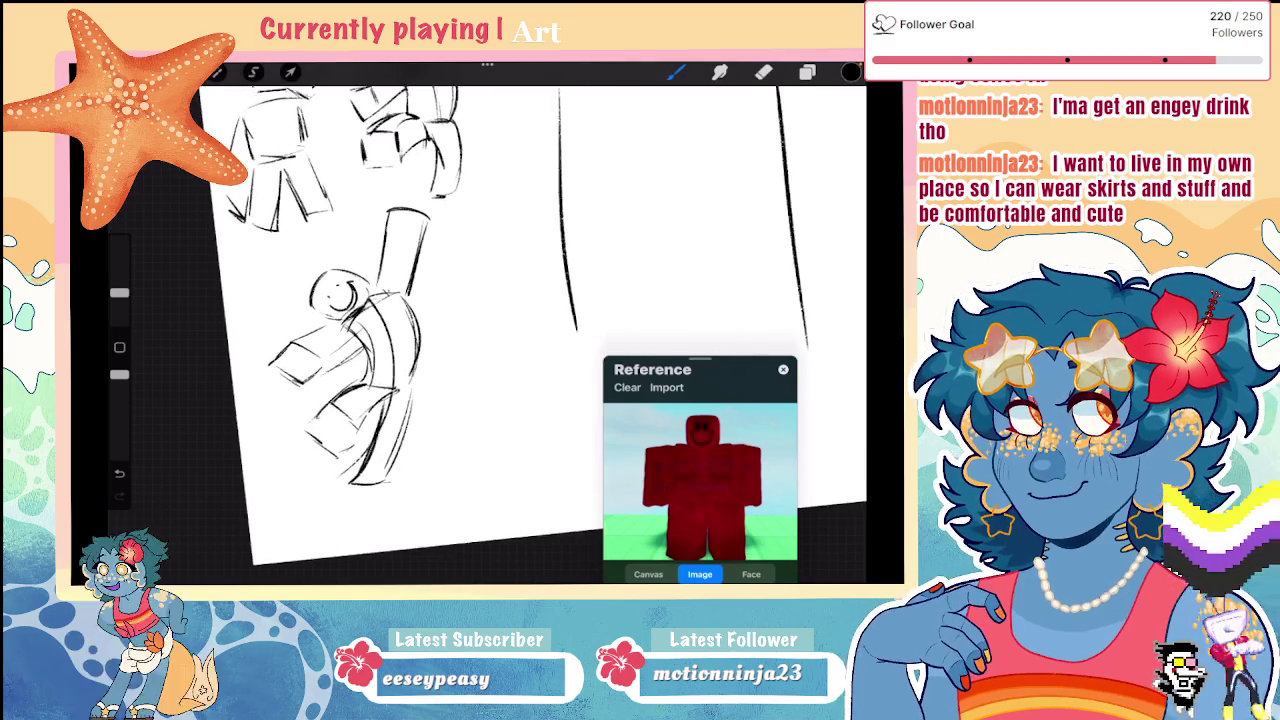
# Step: Lasso the whole figure sketch, try Liquify with a bigger brush, and enter Transform
pyautogui.press('s')
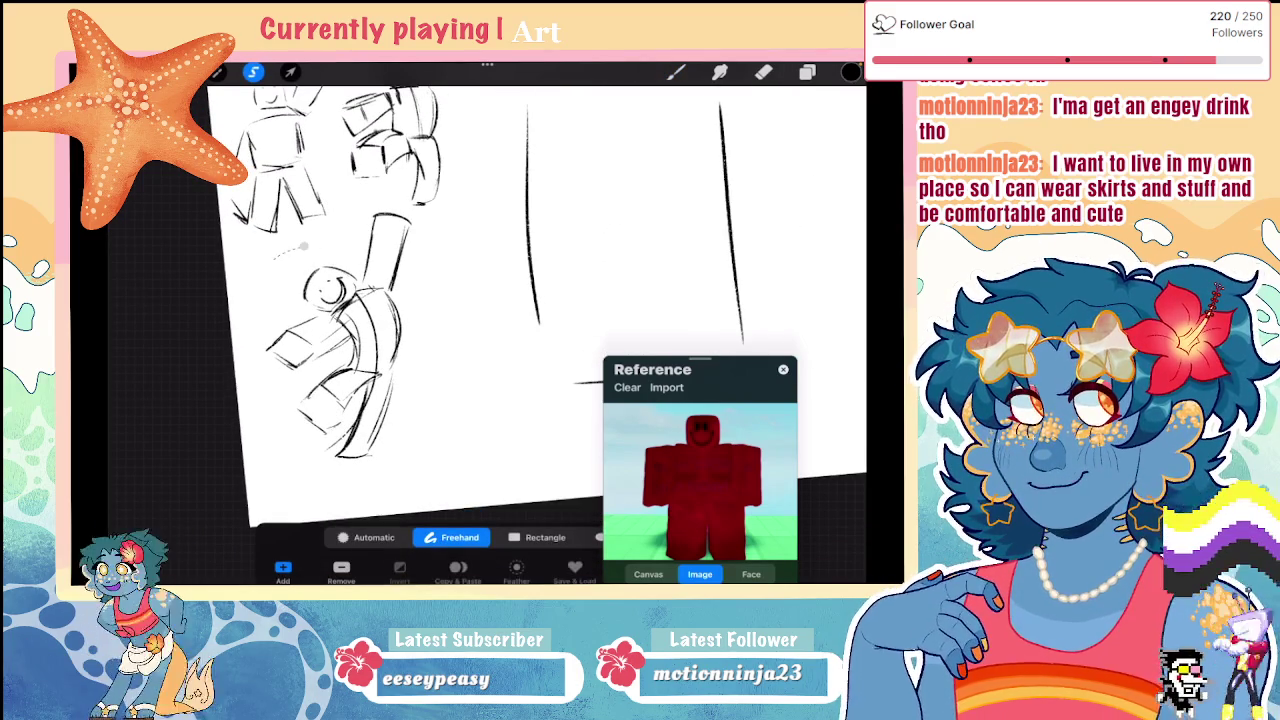
pyautogui.moveTo(305, 245); pyautogui.dragTo(440, 225)
pyautogui.click(217, 72)
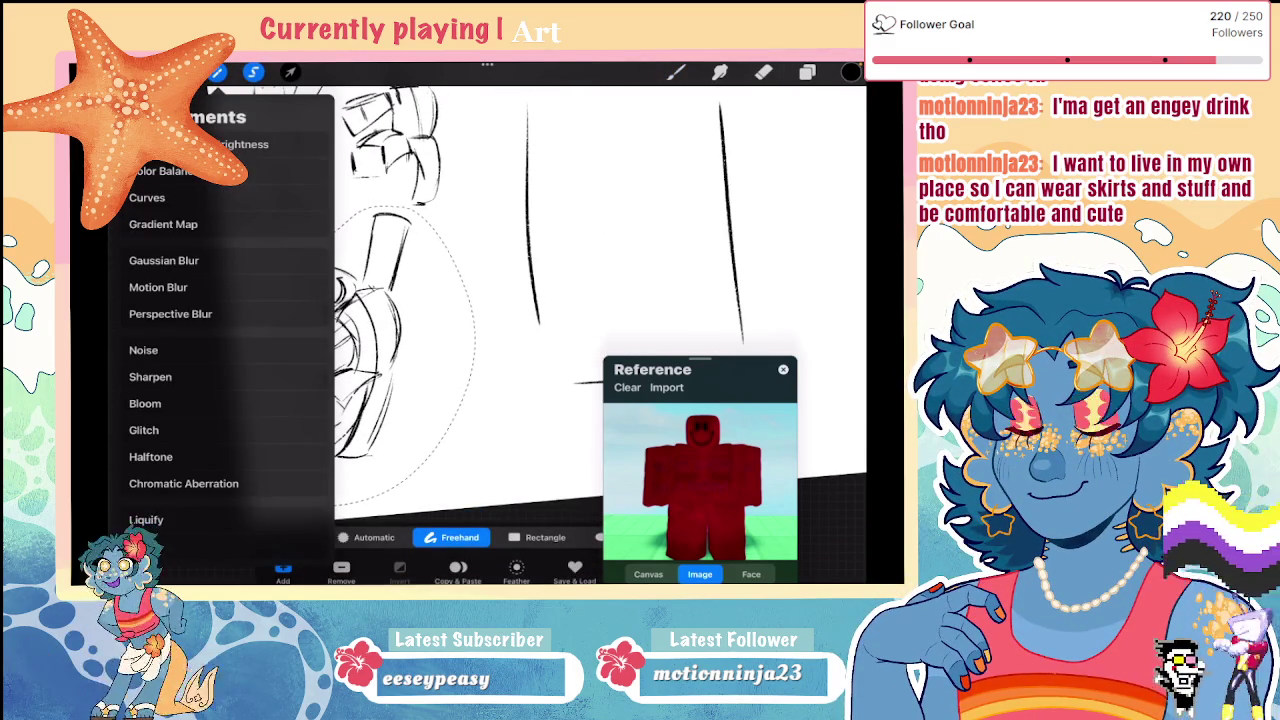
pyautogui.click(146, 519)
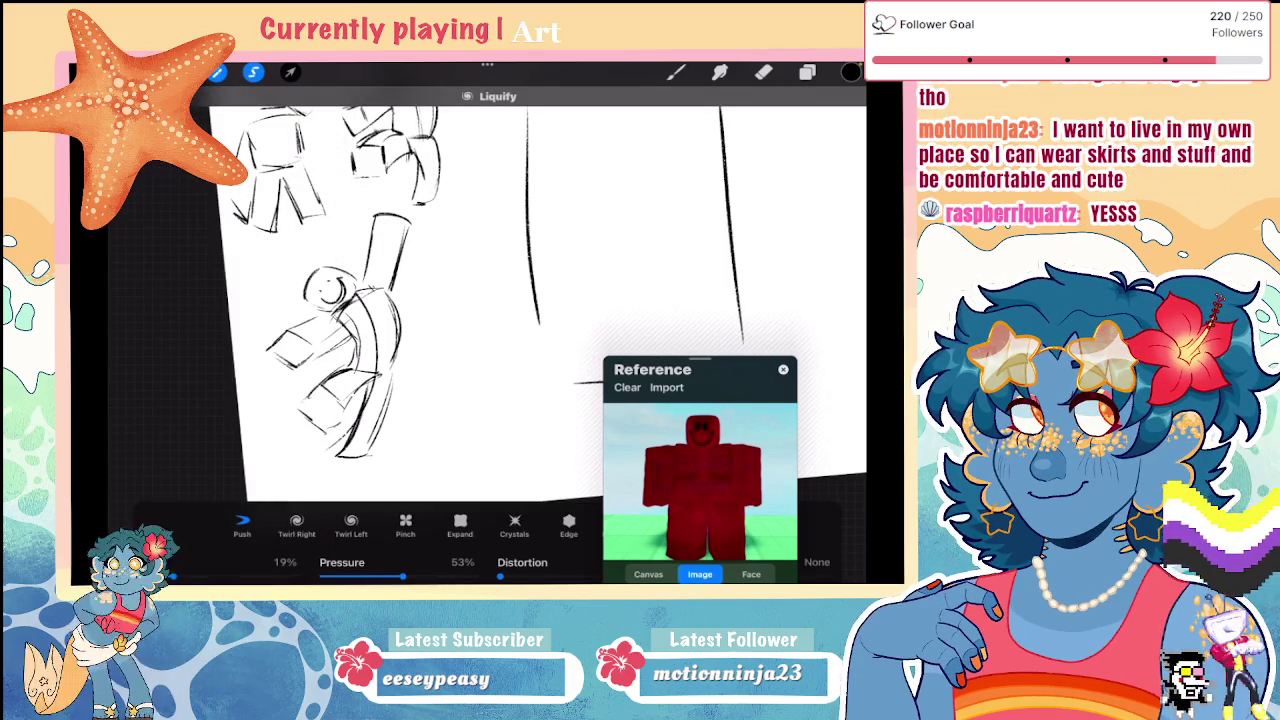
pyautogui.moveTo(175, 576); pyautogui.dragTo(209, 576)
pyautogui.click(290, 72)
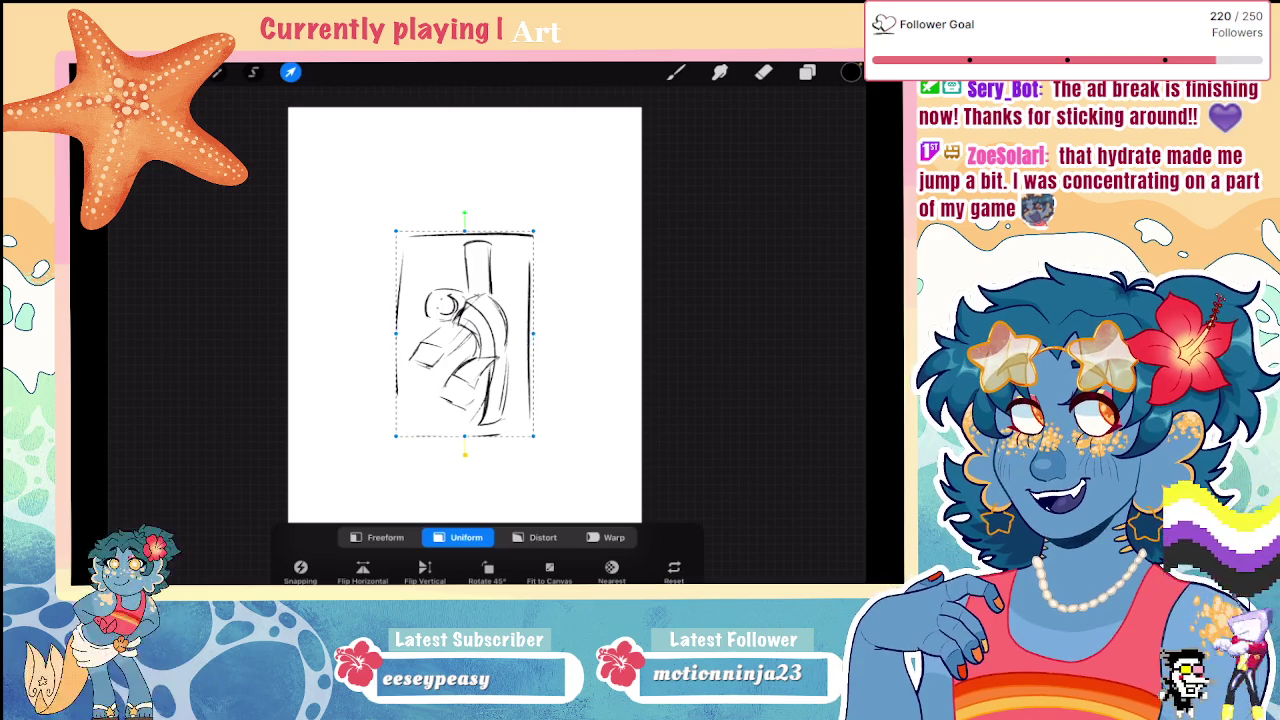
# Step: Scale the sketch up to fill the page and erase both vertical border lines
pyautogui.moveTo(534, 436)
pyautogui.mouseDown()
pyautogui.moveTo(580, 520)
pyautogui.moveTo(550, 500)
pyautogui.mouseUp()
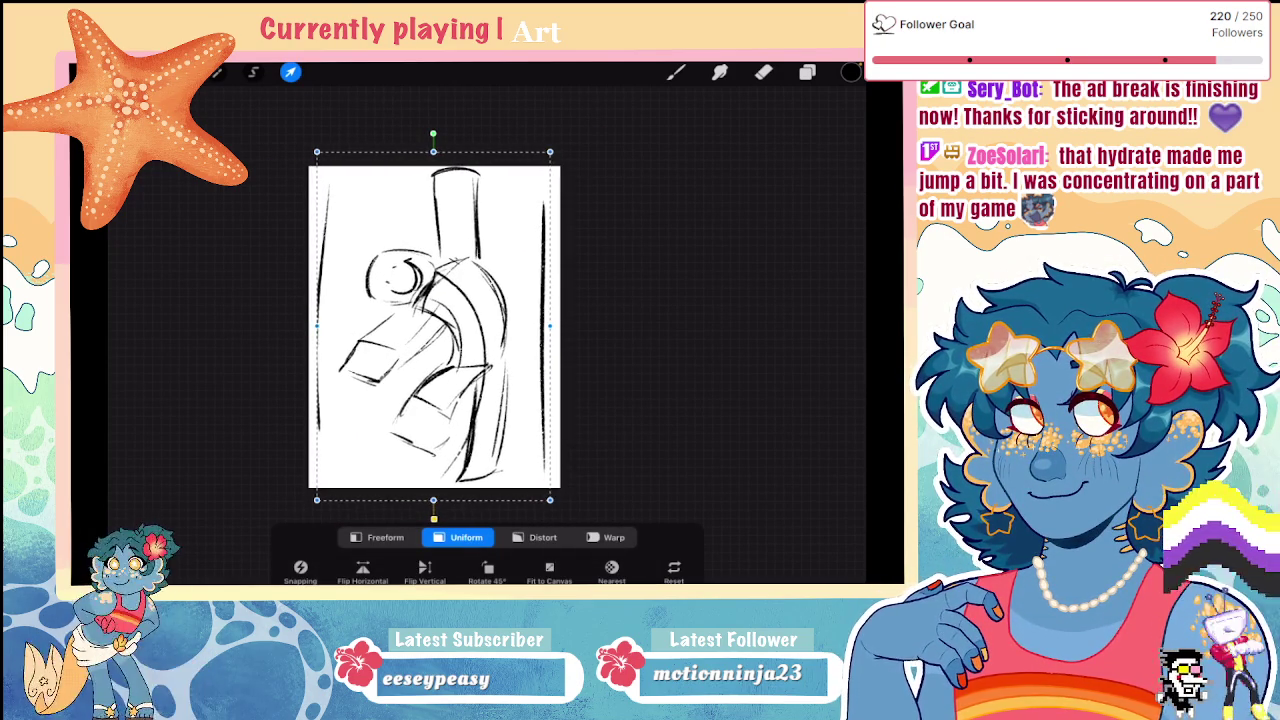
pyautogui.click(763, 72)
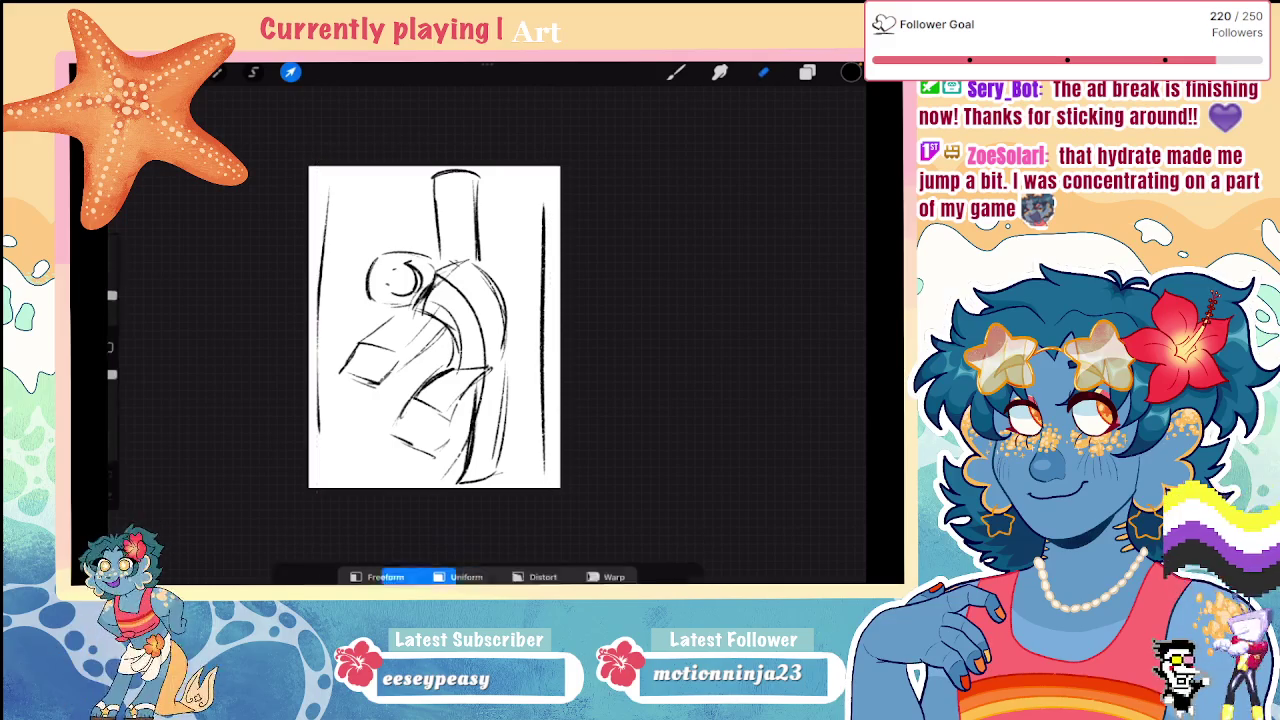
pyautogui.moveTo(320, 252); pyautogui.dragTo(312, 443)
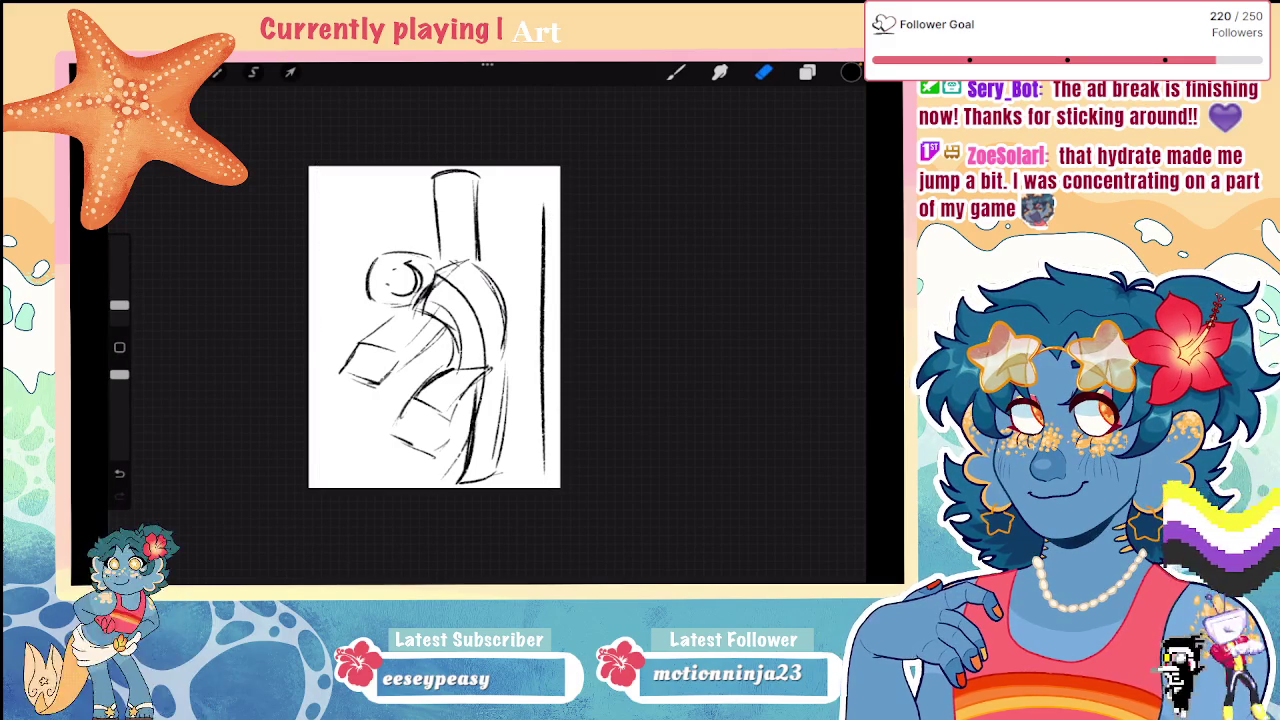
pyautogui.moveTo(541, 233); pyautogui.dragTo(544, 491)
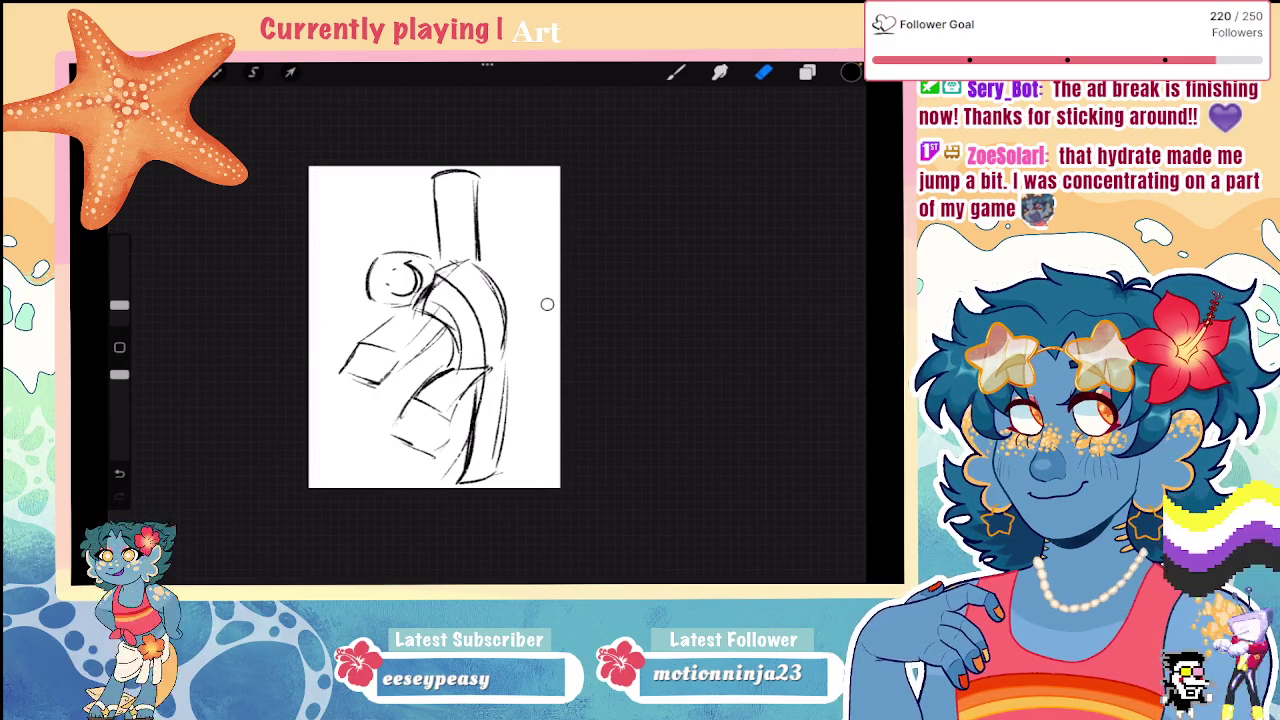
# Step: Nudge the enlarged sketch slightly up and to the left
pyautogui.click(290, 72)
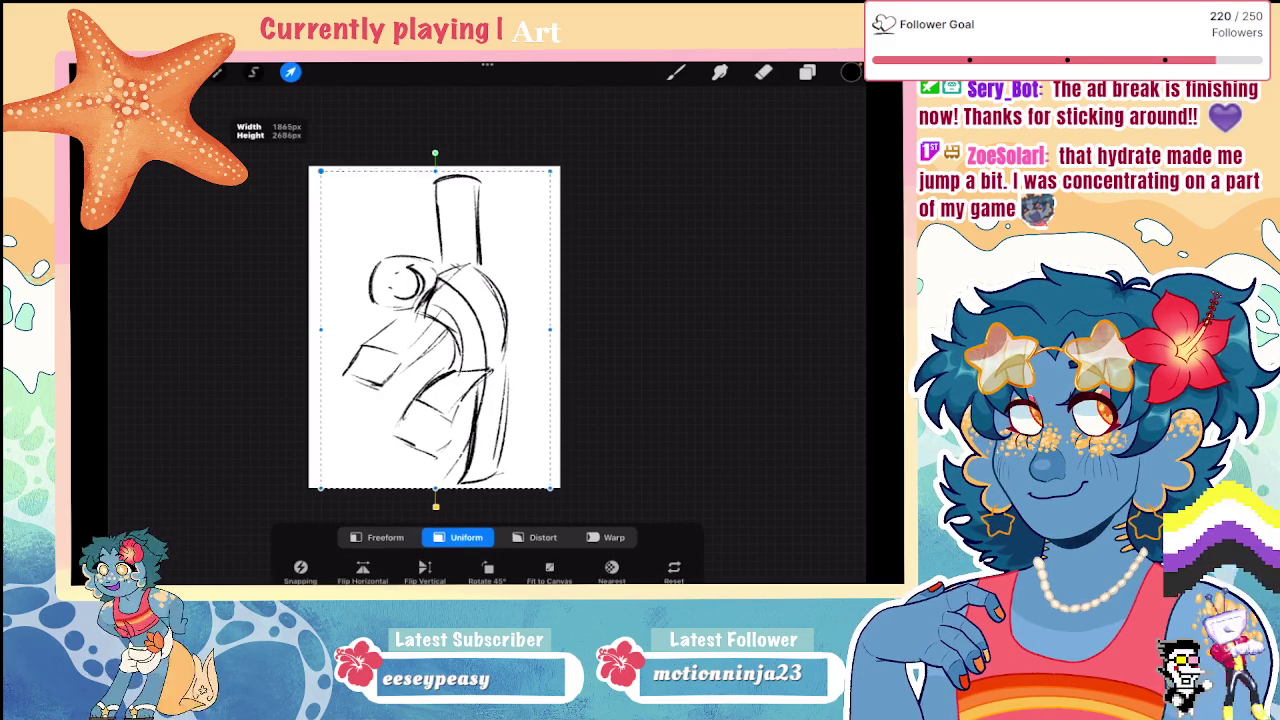
pyautogui.moveTo(430, 330); pyautogui.dragTo(410, 318)
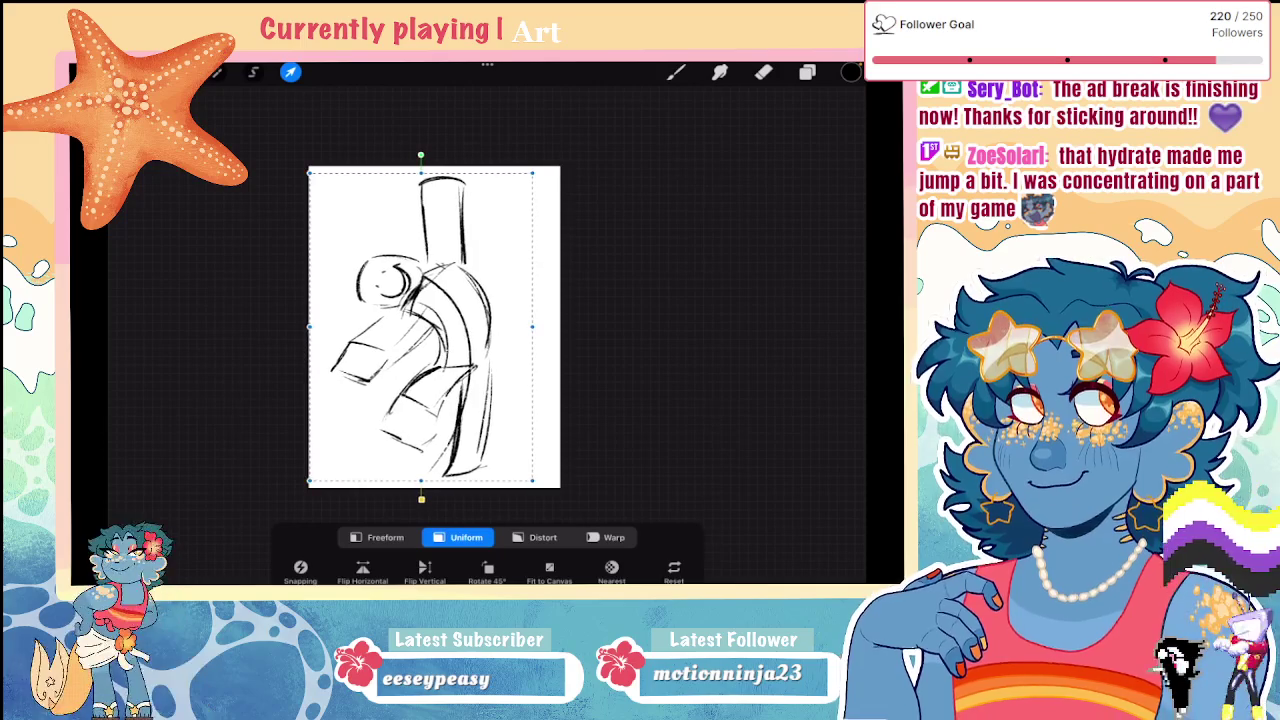
pyautogui.click(807, 72)
pyautogui.click(181, 72)
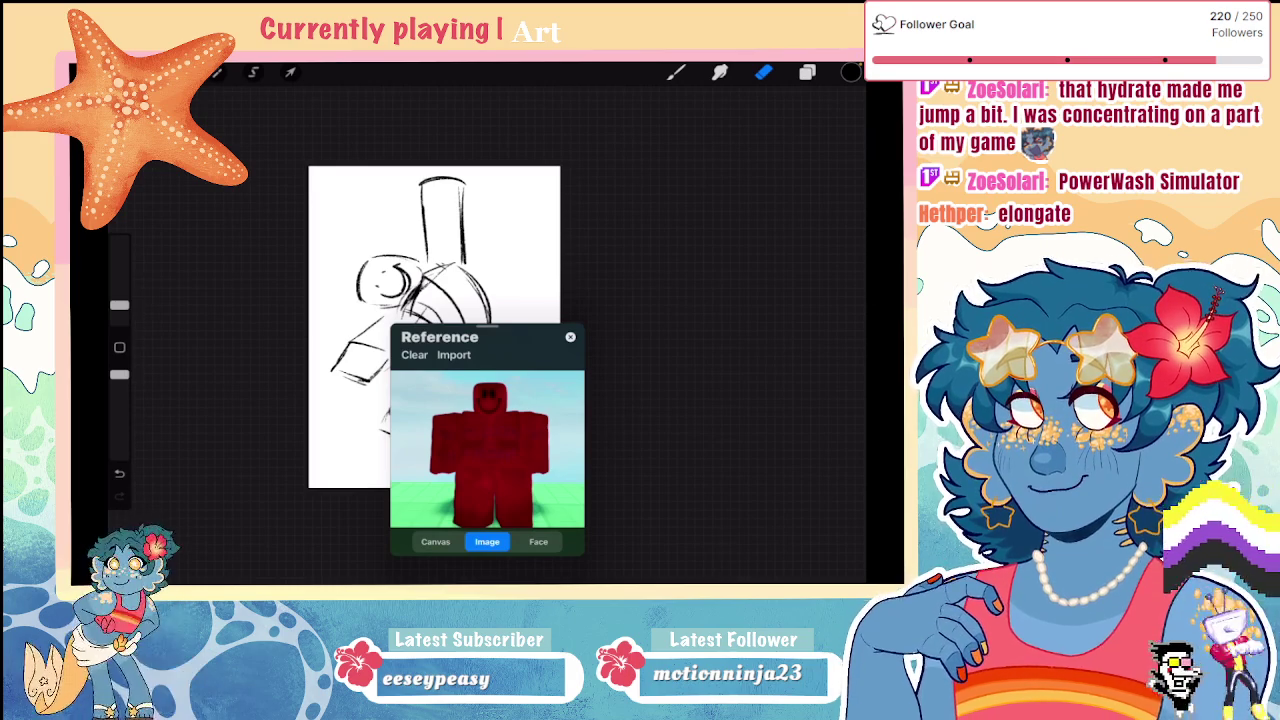
# Step: Move the red blocky reference window to the lower-right corner, clear of the sketch
pyautogui.moveTo(487, 327); pyautogui.dragTo(758, 349)
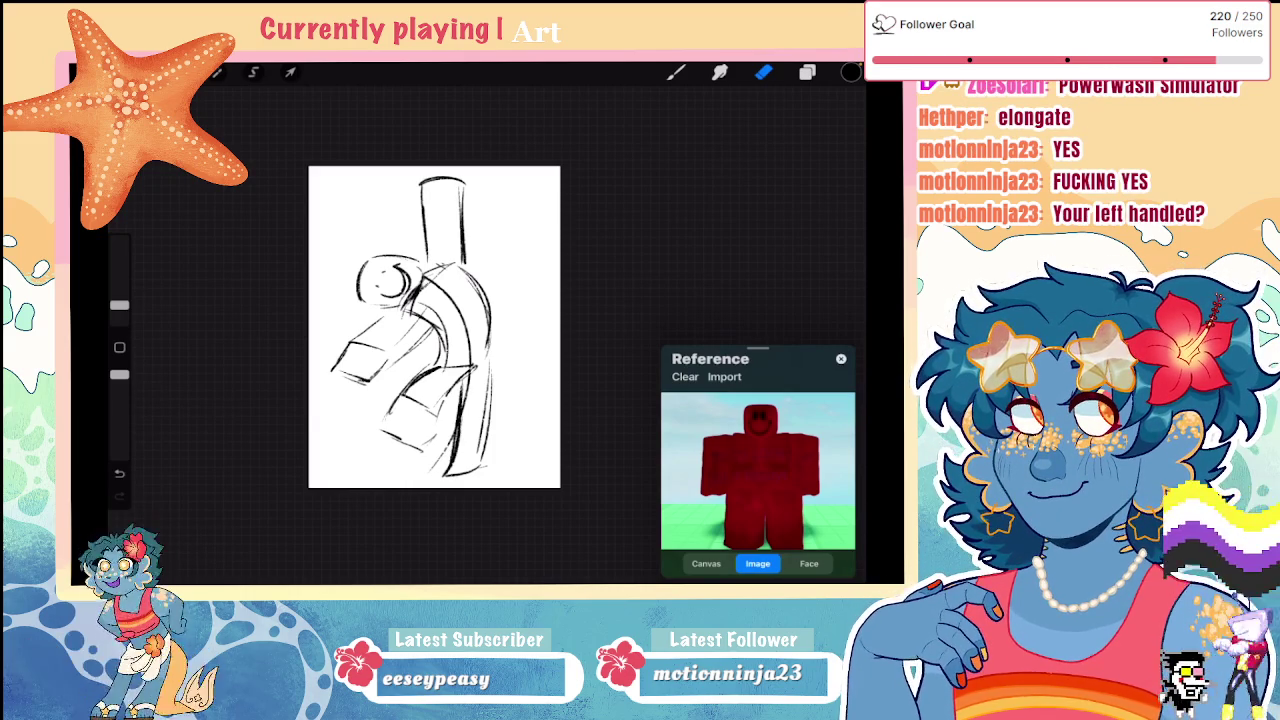
pyautogui.click(807, 72)
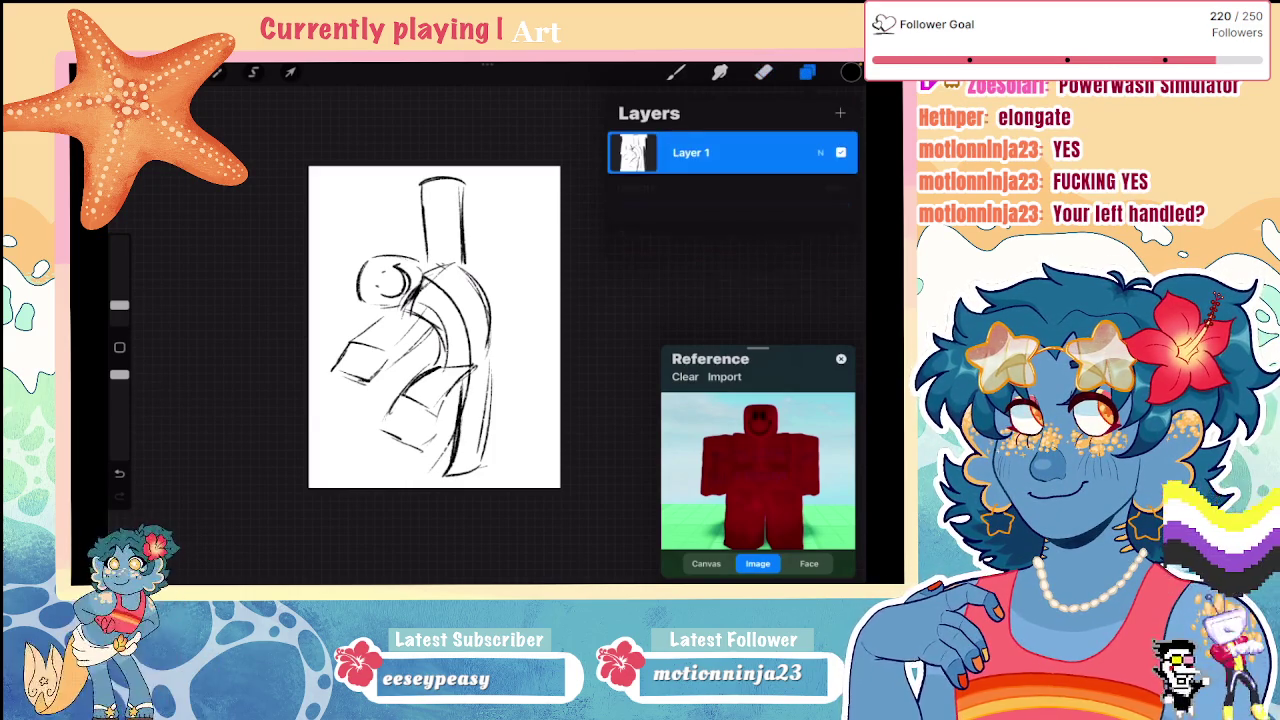
# Step: Fade Layer 1's sketch to 17% opacity and add an empty Layer 2 above it
pyautogui.click(820, 152)
pyautogui.moveTo(846, 206); pyautogui.dragTo(771, 206)
pyautogui.click(840, 113)
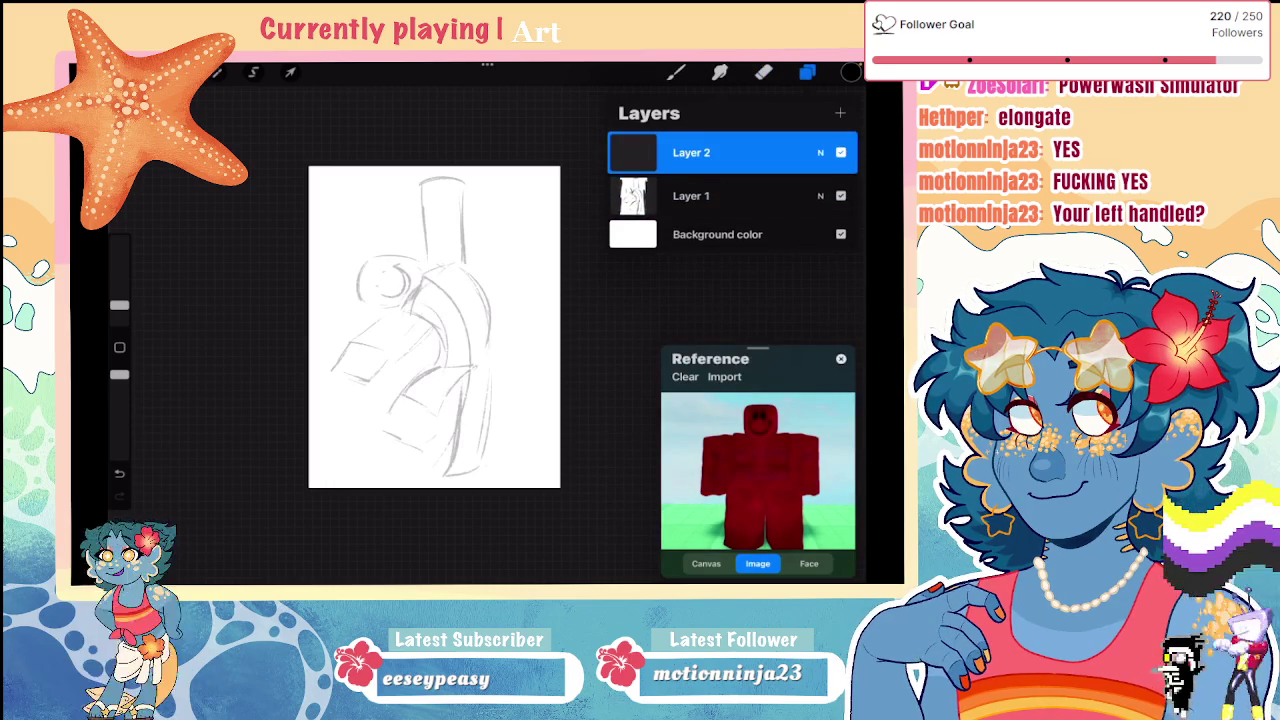
pyautogui.scroll(5, 434, 327)
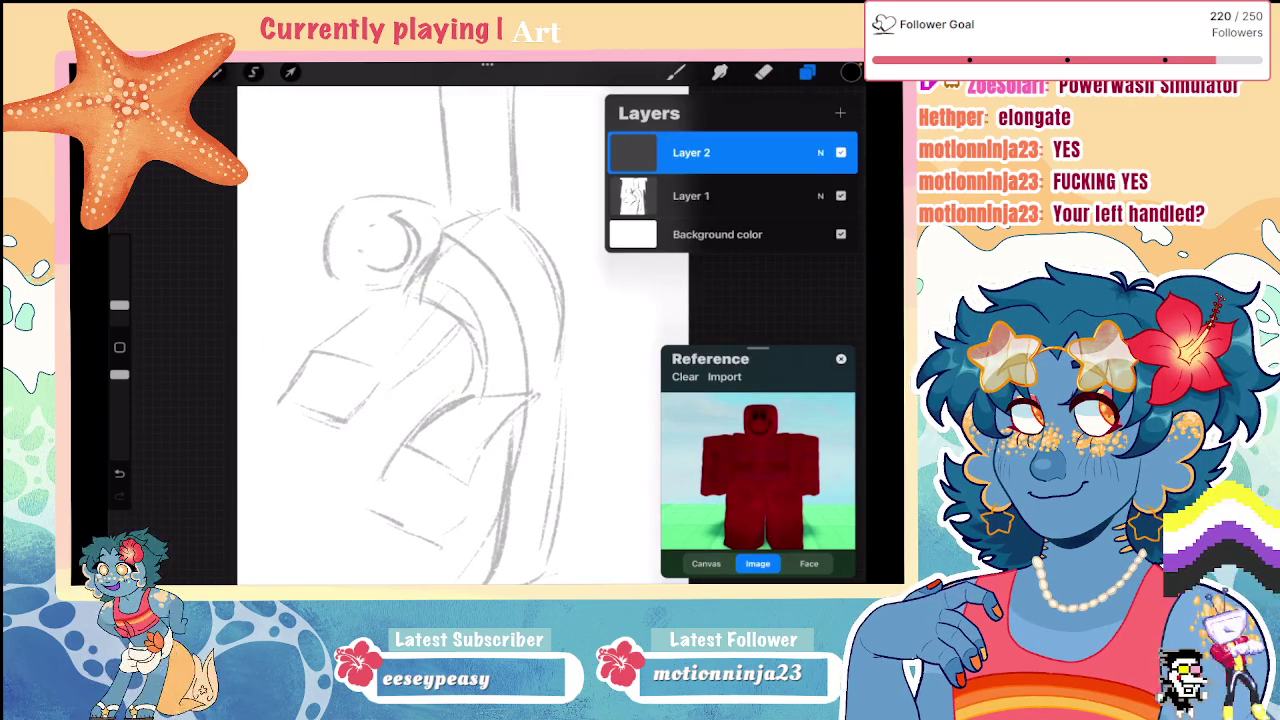
pyautogui.click(691, 195)
pyautogui.click(820, 195)
pyautogui.moveTo(700, 247); pyautogui.dragTo(658, 247)
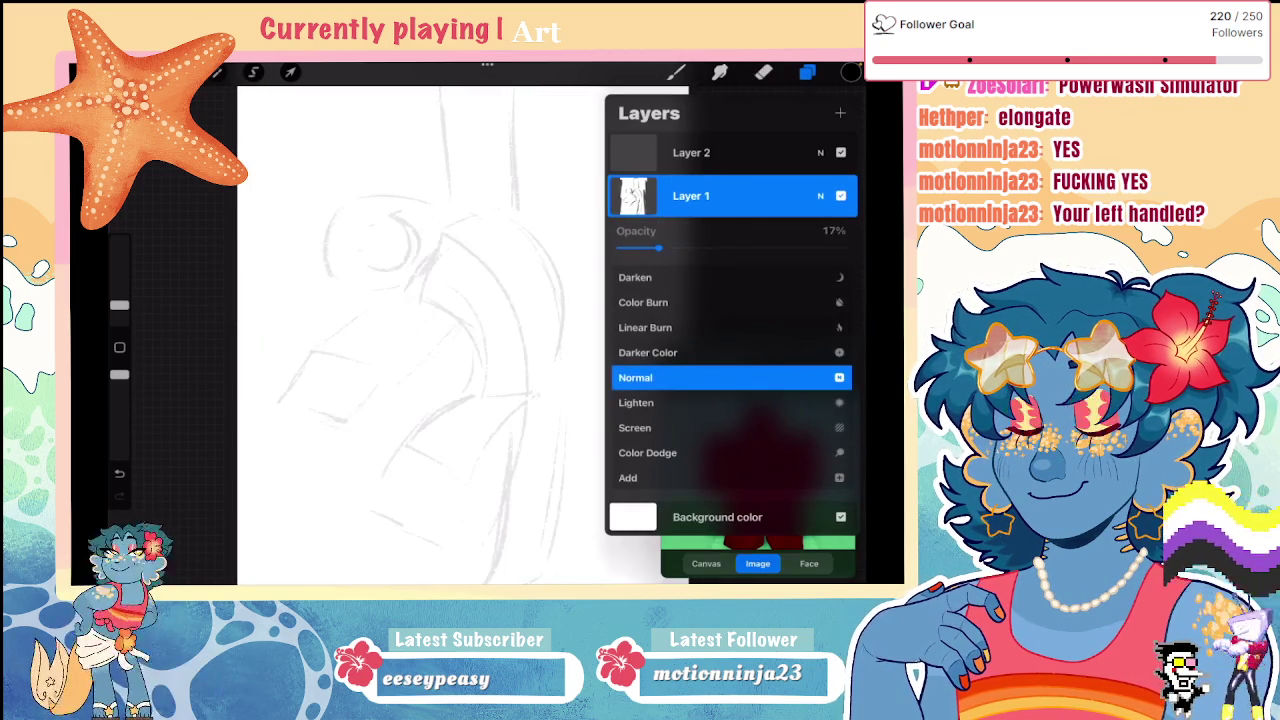
pyautogui.click(820, 195)
# Step: Make Layer 2 the active layer and close the Layers panel and reference window
pyautogui.click(691, 152)
pyautogui.click(807, 72)
pyautogui.click(807, 72)
pyautogui.click(841, 358)
# Step: Briefly open the blue robot artwork from the gallery, then return to the figure sketch
pyautogui.click(95, 72)
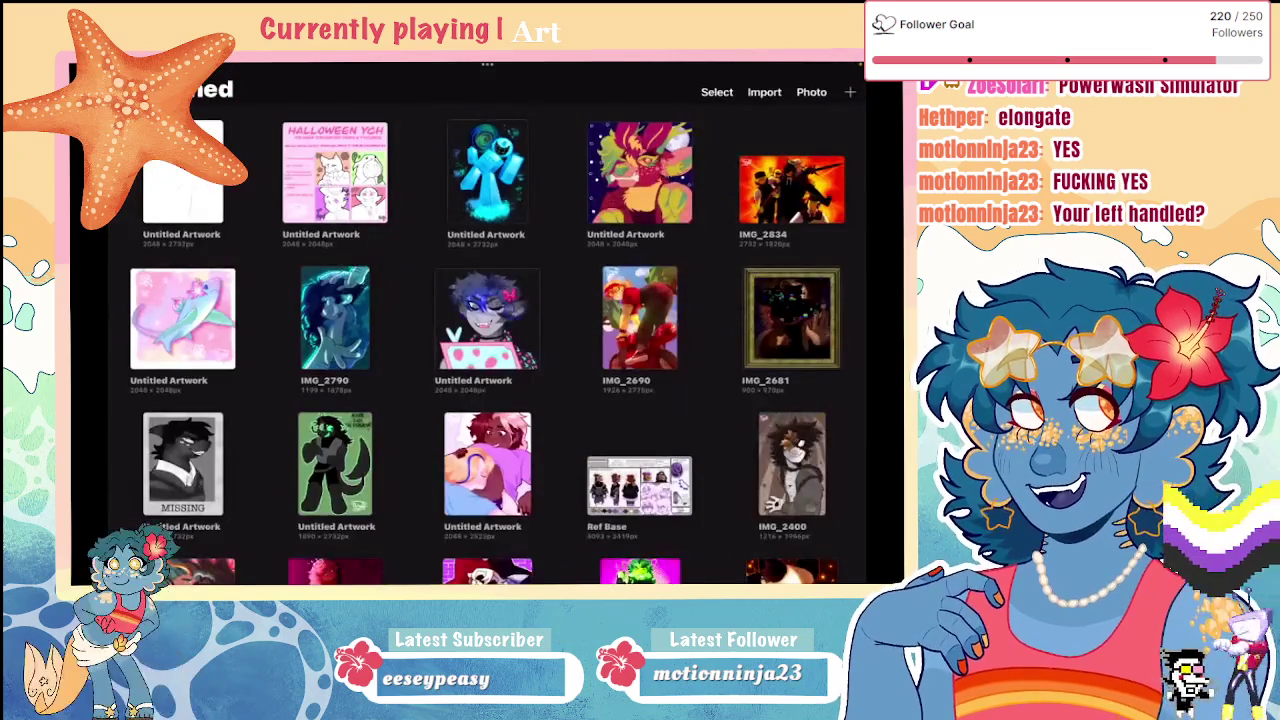
pyautogui.click(486, 172)
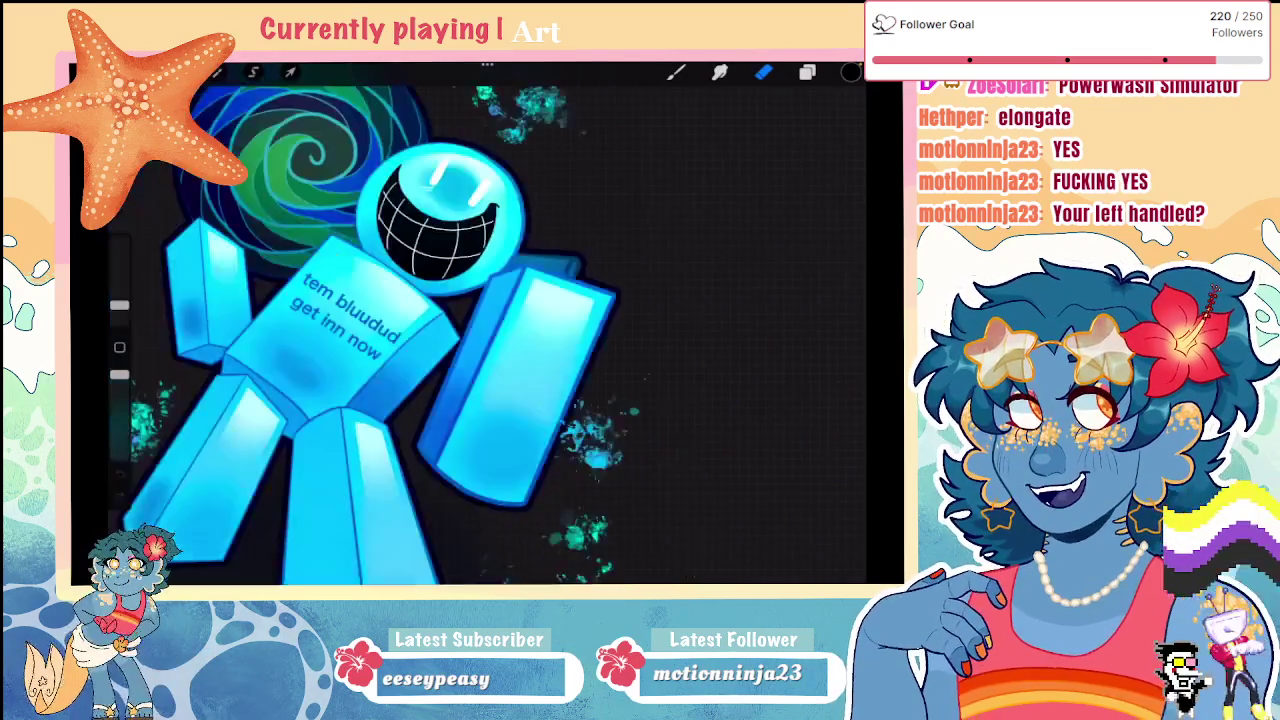
pyautogui.click(95, 72)
pyautogui.click(270, 216)
# Step: Select the Dry Ink brush from the Brush Library
pyautogui.click(807, 72)
pyautogui.click(676, 72)
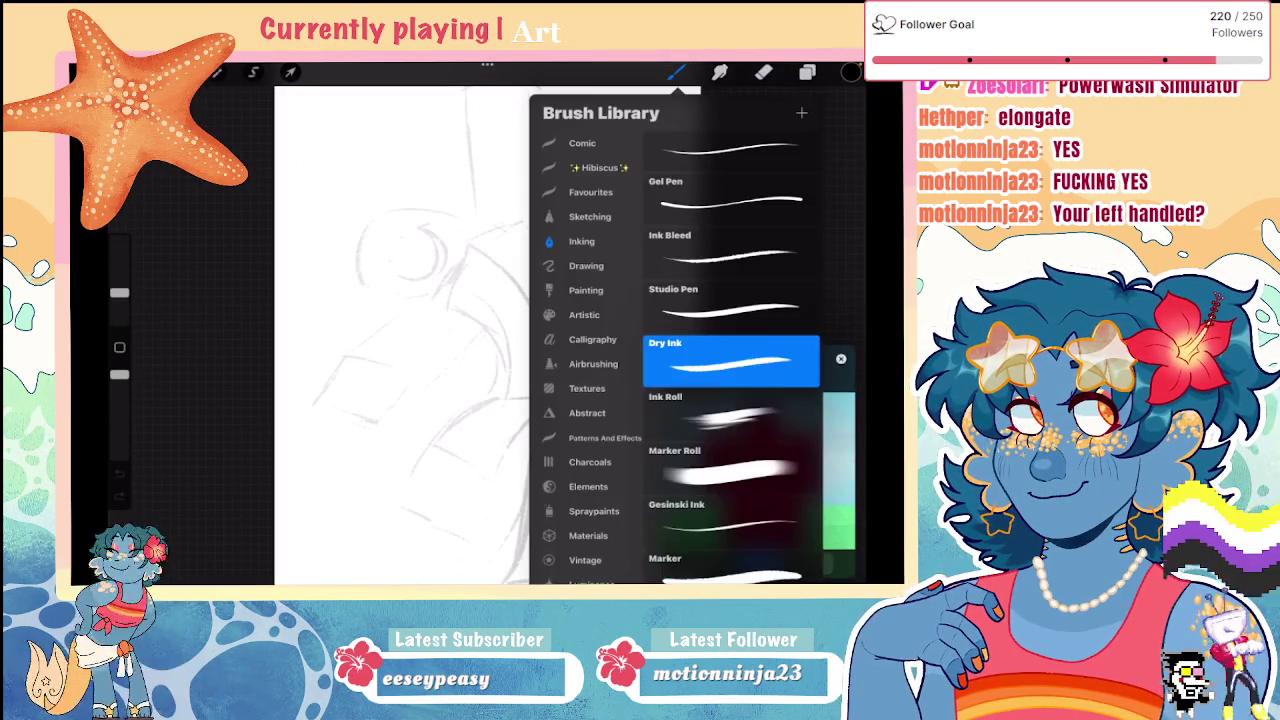
pyautogui.scroll(-3, 730, 400)
pyautogui.click(807, 72)
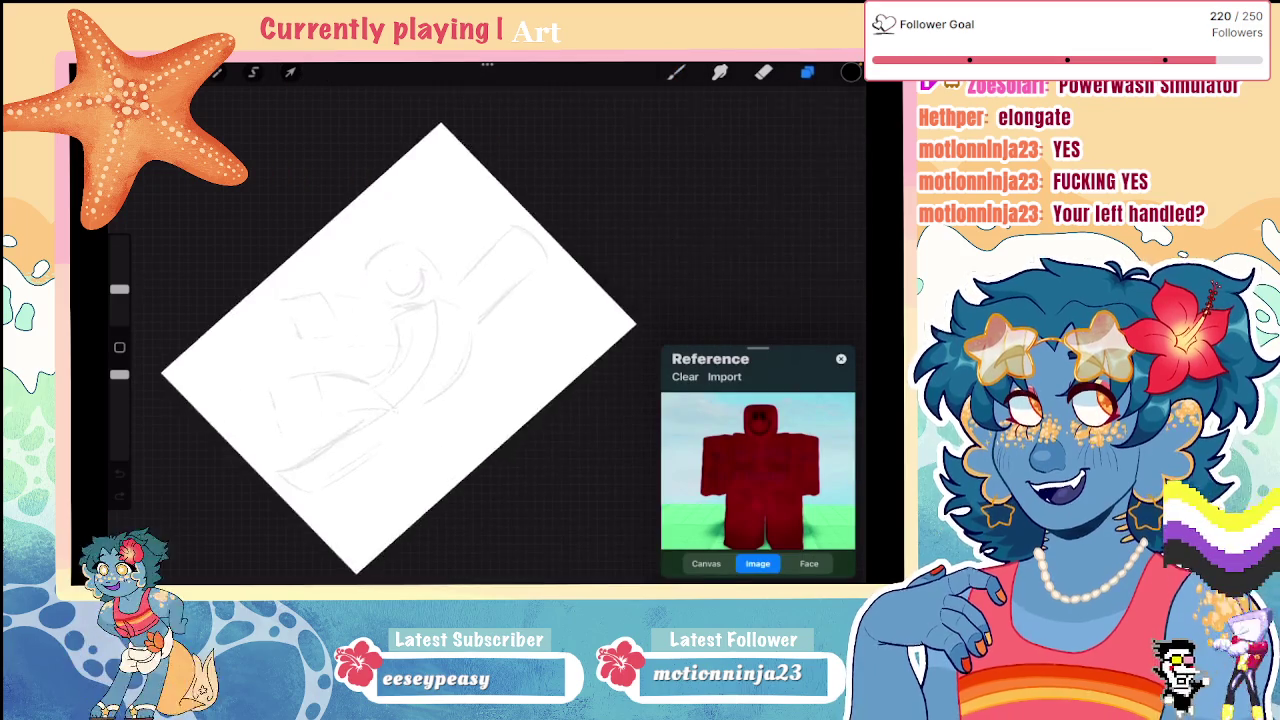
# Step: Enlarge the Dry Ink brush and ink the square head's four edges
pyautogui.hotkey('ctrl', 'z')
pyautogui.moveTo(119, 289); pyautogui.dragTo(119, 240)
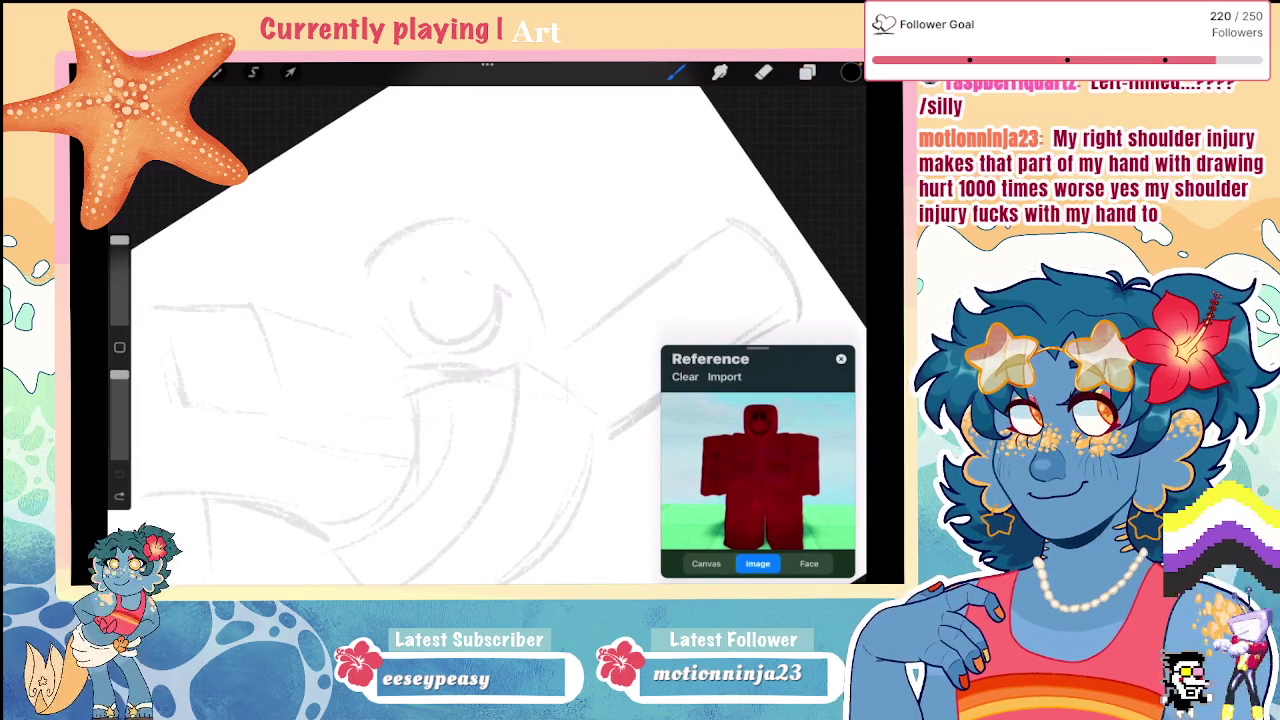
pyautogui.moveTo(395, 228)
pyautogui.mouseDown()
pyautogui.moveTo(487, 210)
pyautogui.moveTo(434, 216)
pyautogui.mouseUp()
pyautogui.click(807, 72)
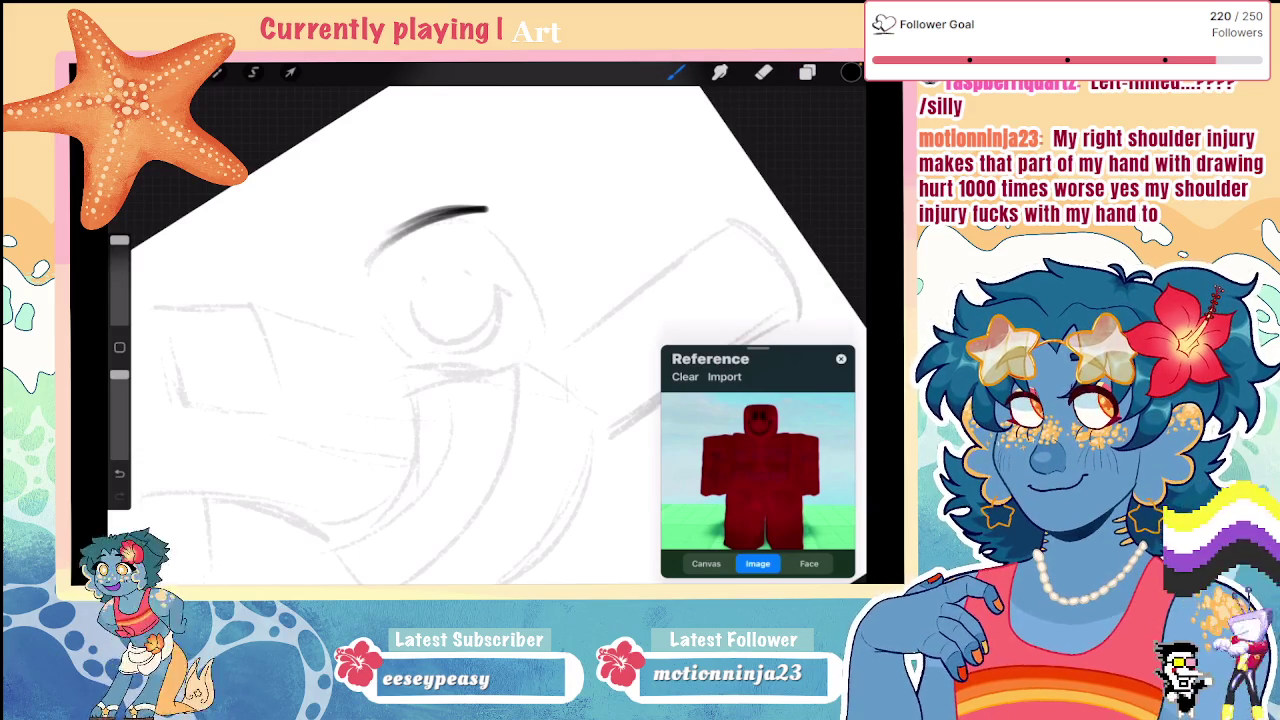
pyautogui.moveTo(368, 252); pyautogui.dragTo(393, 336)
pyautogui.moveTo(498, 216)
pyautogui.mouseDown()
pyautogui.moveTo(536, 305)
pyautogui.moveTo(455, 372)
pyautogui.mouseUp()
pyautogui.moveTo(538, 335)
pyautogui.mouseDown()
pyautogui.moveTo(470, 372)
pyautogui.moveTo(425, 372)
pyautogui.mouseUp()
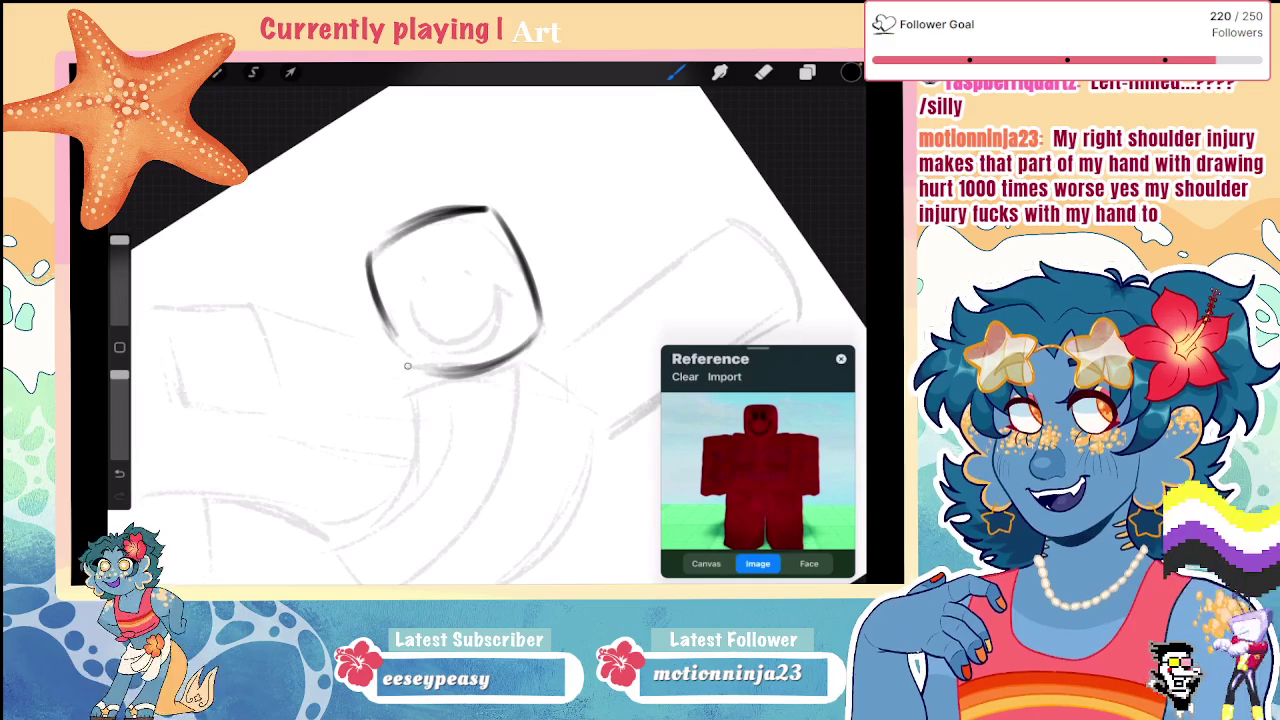
pyautogui.moveTo(385, 330); pyautogui.dragTo(420, 372)
pyautogui.hotkey('ctrl', 'z')
pyautogui.hotkey('ctrl', 'shift', 'z')
pyautogui.hotkey('ctrl', 'z')
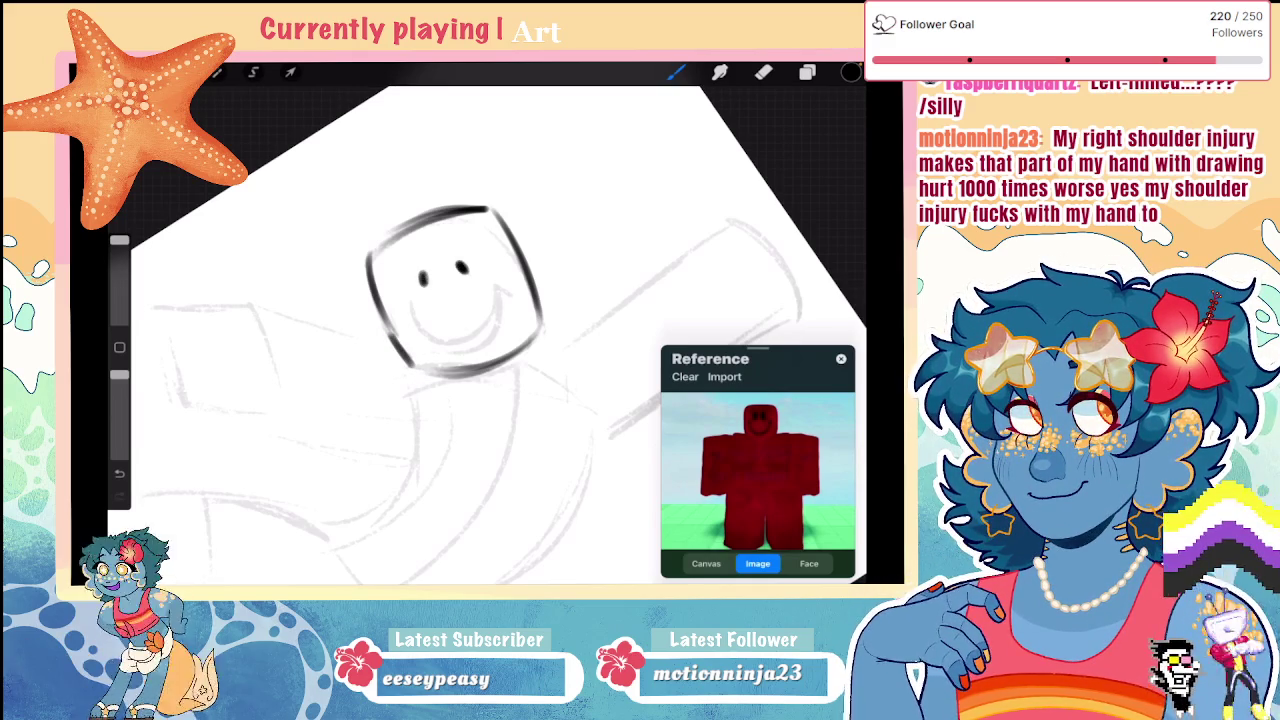
# Step: Ink the smile and redraw the left eye as a bolder oval
pyautogui.moveTo(398, 292)
pyautogui.mouseDown()
pyautogui.moveTo(424, 328)
pyautogui.moveTo(502, 308)
pyautogui.moveTo(498, 258)
pyautogui.moveTo(412, 332)
pyautogui.moveTo(508, 292)
pyautogui.moveTo(494, 262)
pyautogui.mouseUp()
pyautogui.hotkey('ctrl', 'z')
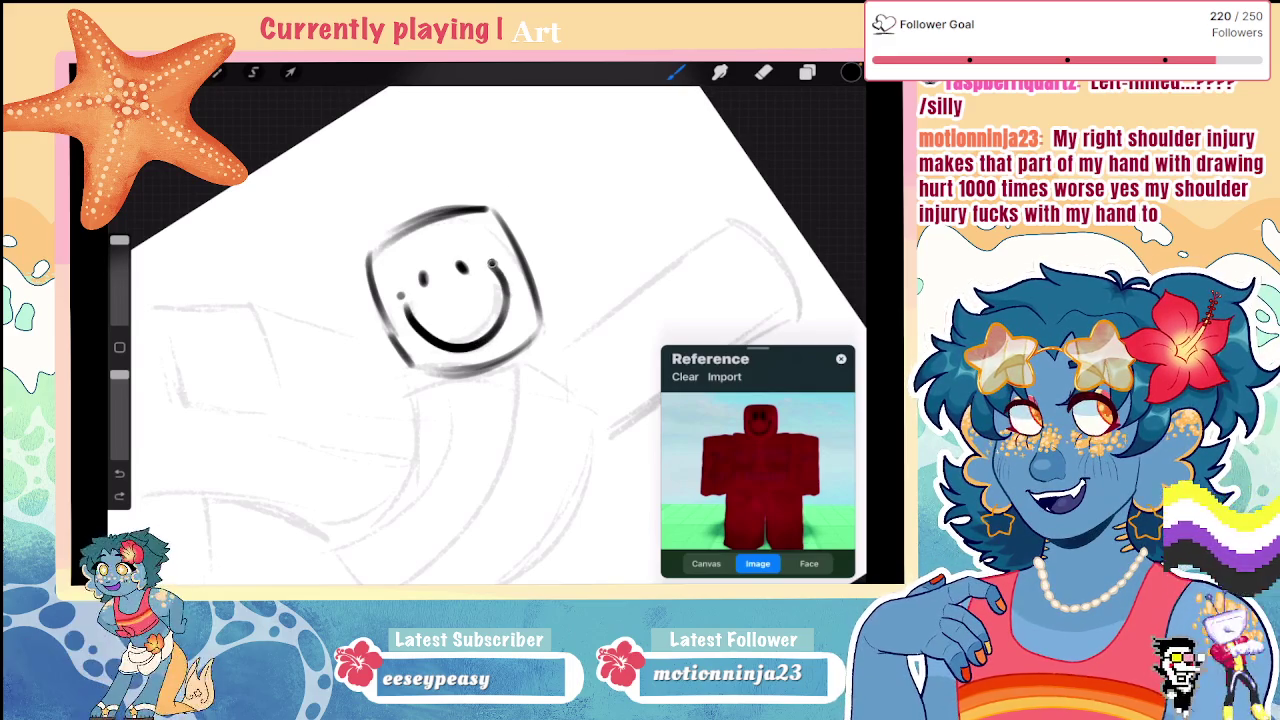
pyautogui.scroll(-5, 490, 330)
pyautogui.scroll(6, 490, 330)
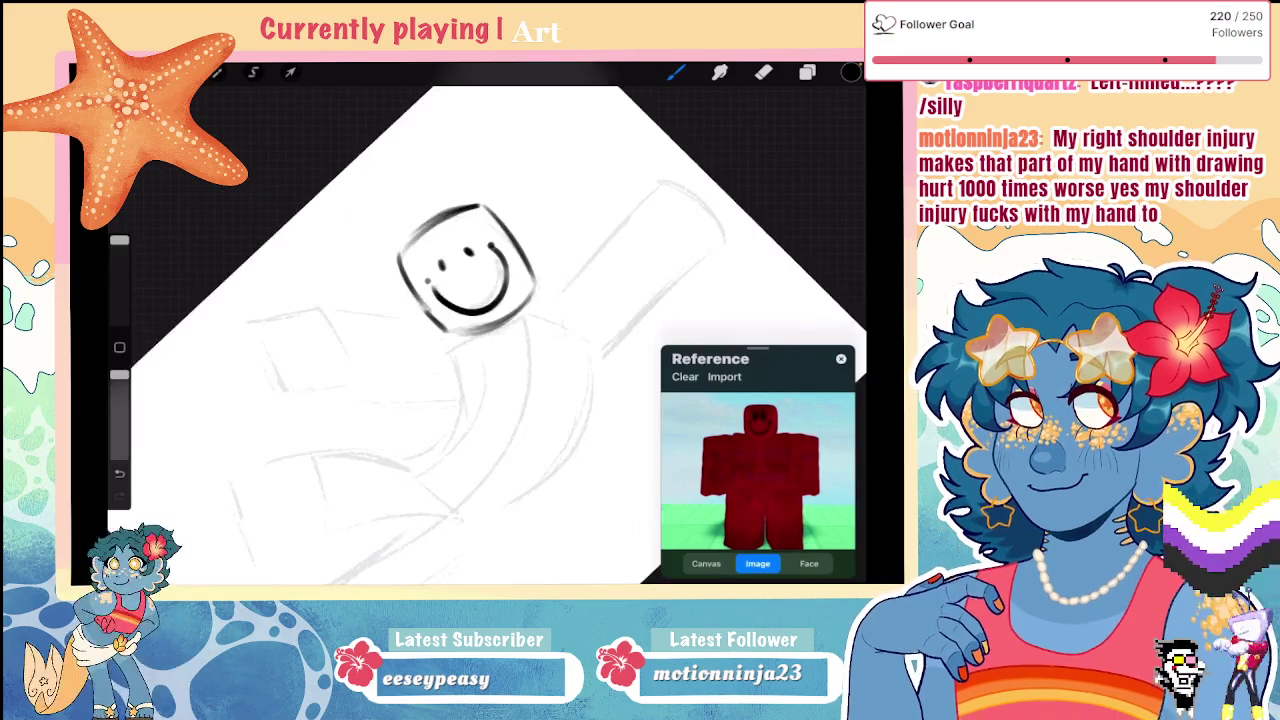
pyautogui.moveTo(462, 268)
pyautogui.mouseDown()
pyautogui.moveTo(466, 294)
pyautogui.moveTo(524, 282)
pyautogui.moveTo(510, 259)
pyautogui.mouseUp()
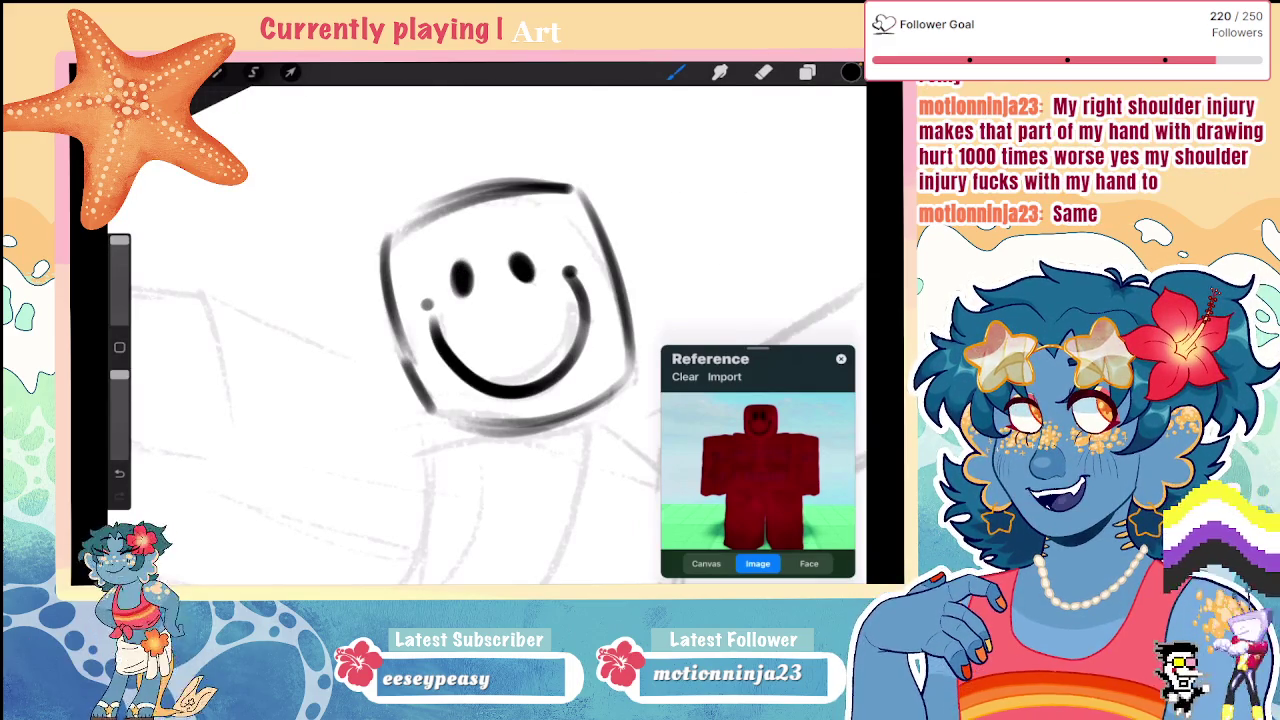
pyautogui.scroll(-5, 470, 330)
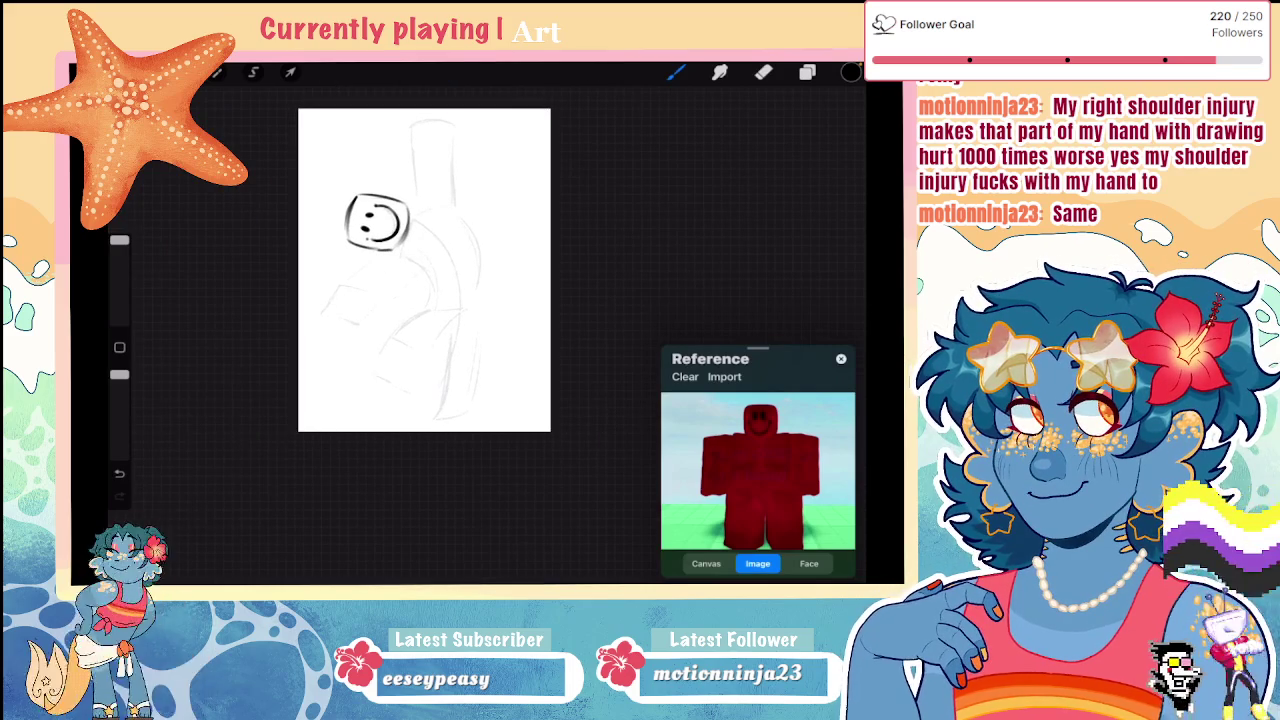
pyautogui.scroll(3, 424, 270)
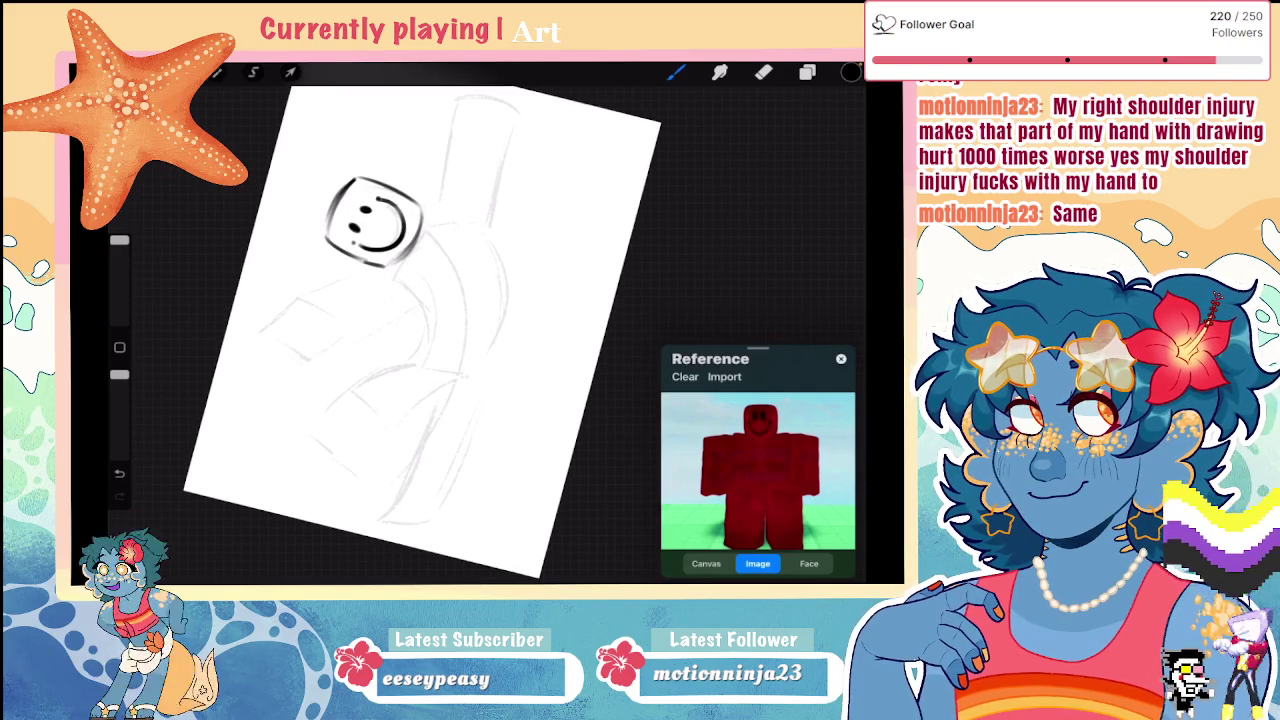
pyautogui.scroll(3, 470, 300)
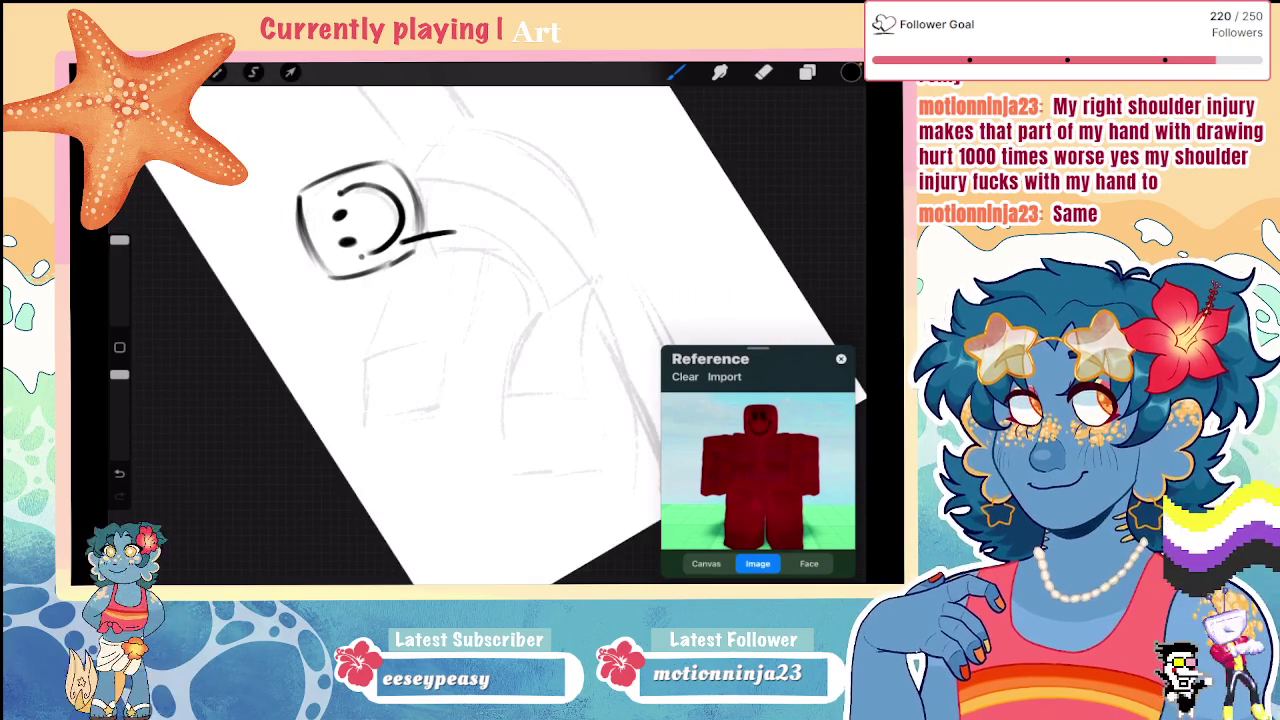
pyautogui.scroll(-3, 470, 330)
# Step: Ink the top of the torso and a neck line below the head
pyautogui.moveTo(384, 265); pyautogui.dragTo(357, 350)
pyautogui.hotkey('ctrl', 'z')
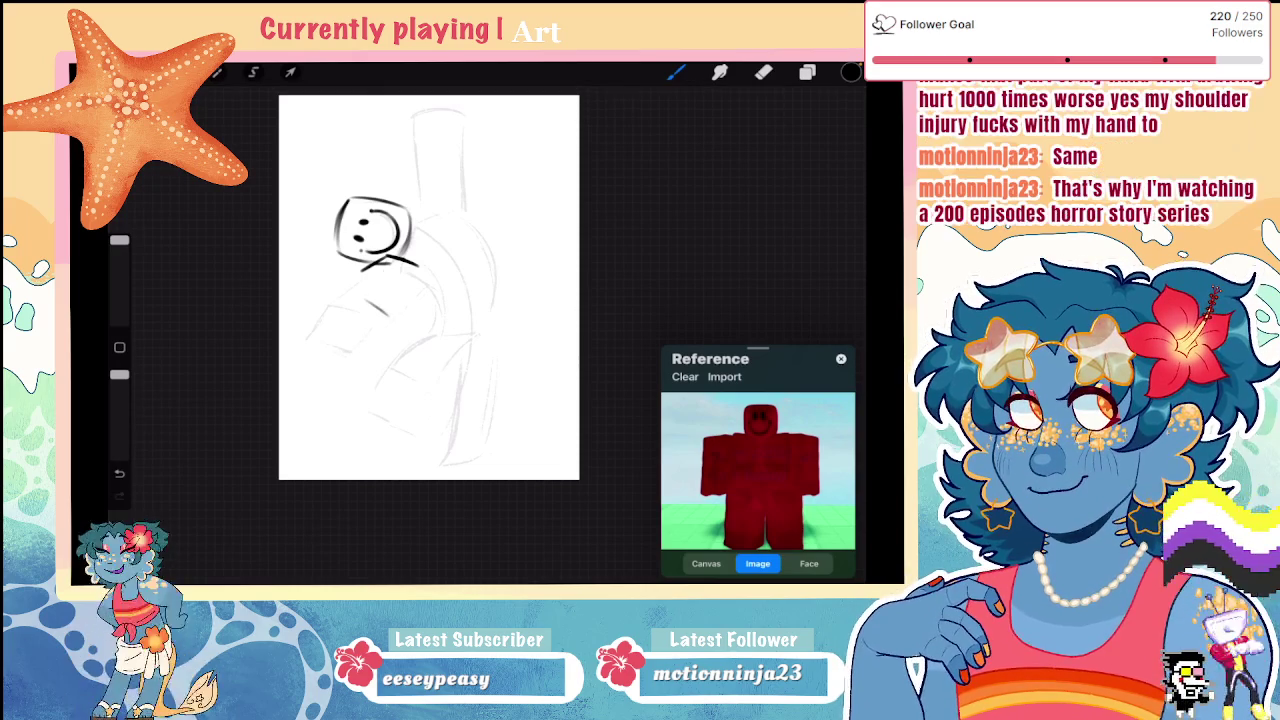
pyautogui.moveTo(378, 300)
pyautogui.mouseDown()
pyautogui.moveTo(406, 320)
pyautogui.moveTo(346, 318)
pyautogui.mouseUp()
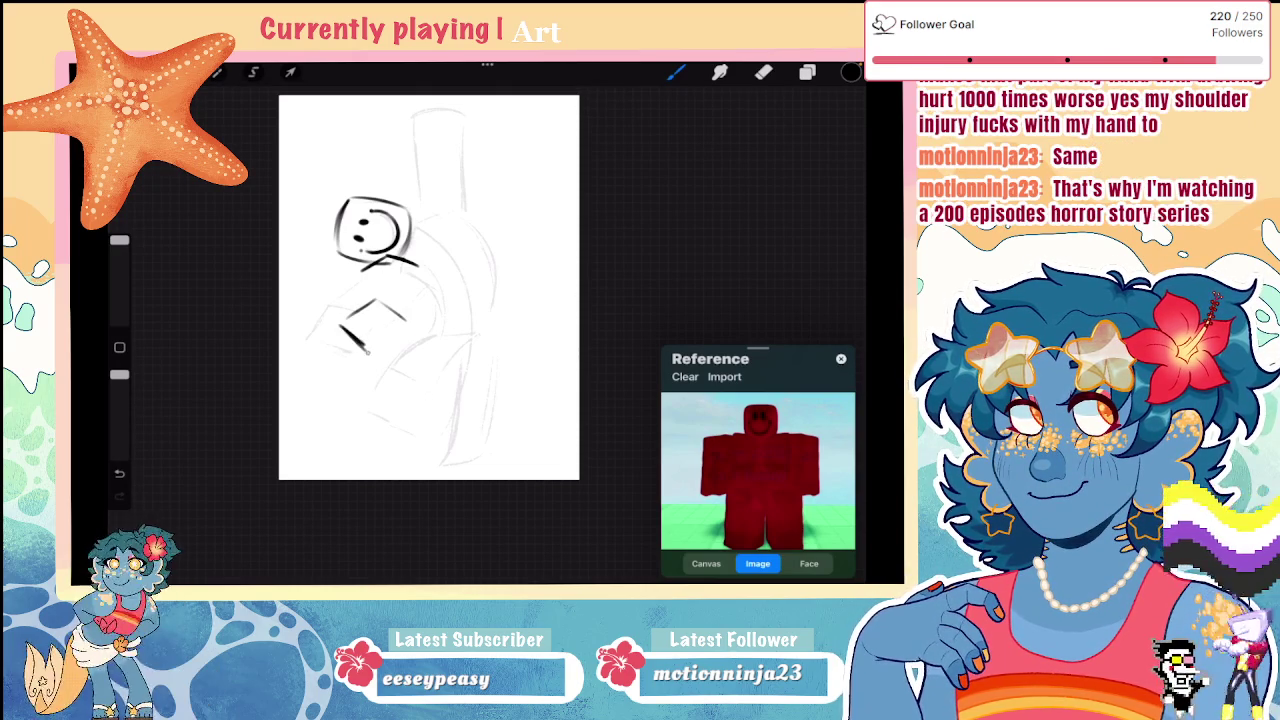
pyautogui.moveTo(386, 262)
pyautogui.mouseDown()
pyautogui.moveTo(376, 292)
pyautogui.moveTo(412, 318)
pyautogui.mouseUp()
pyautogui.hotkey('ctrl', 'z')
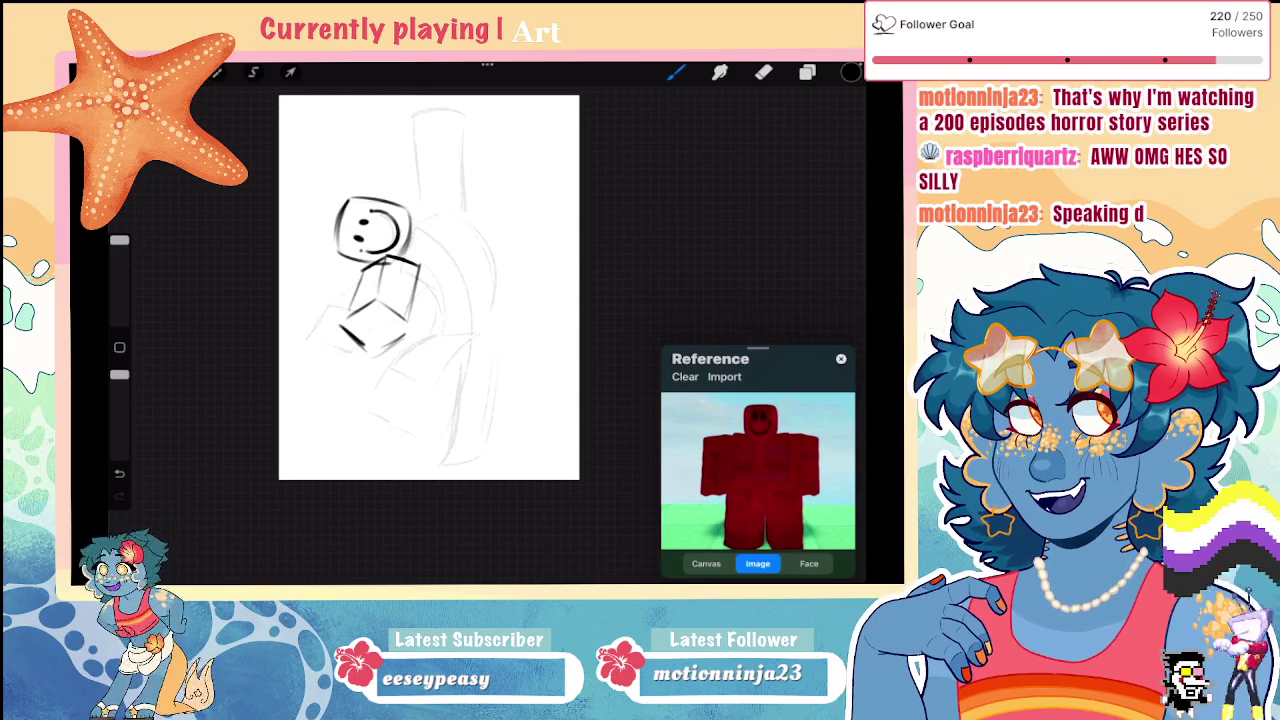
# Step: Shrink the brush to 3% and ink the curved arm line beside the torso
pyautogui.scroll(3, 430, 290)
pyautogui.moveTo(119, 240); pyautogui.dragTo(119, 307)
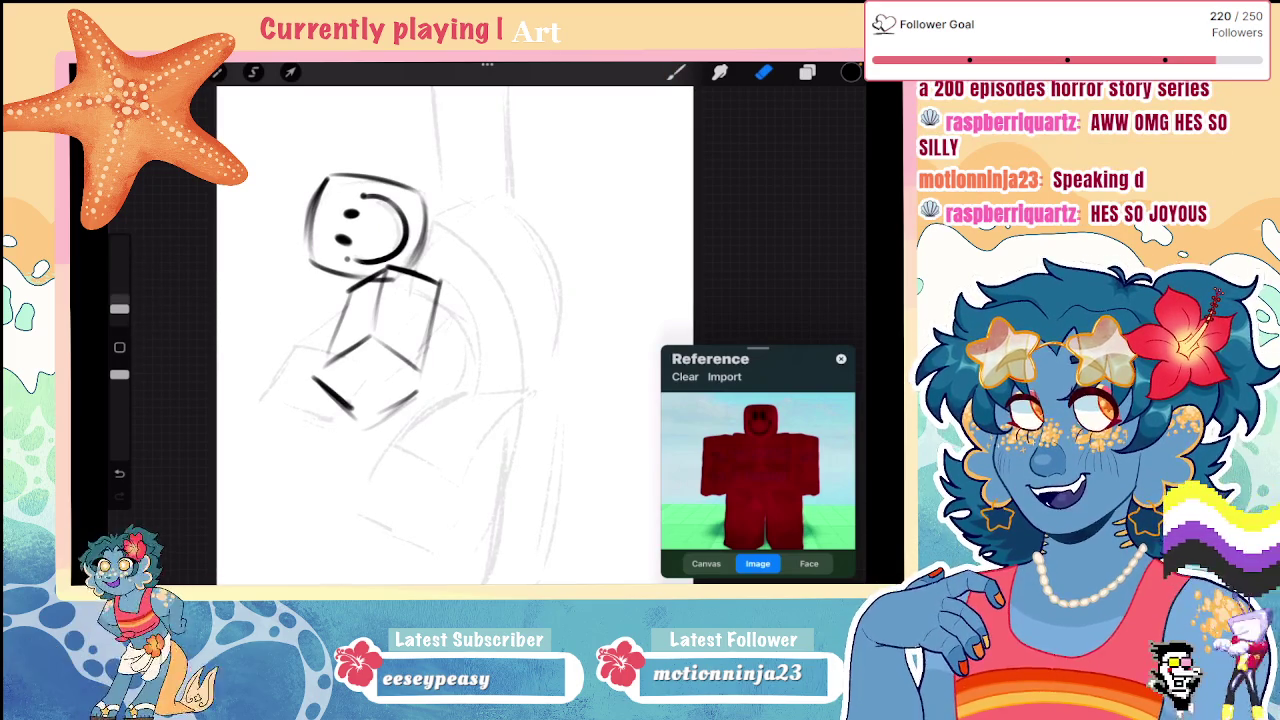
pyautogui.scroll(3, 400, 300)
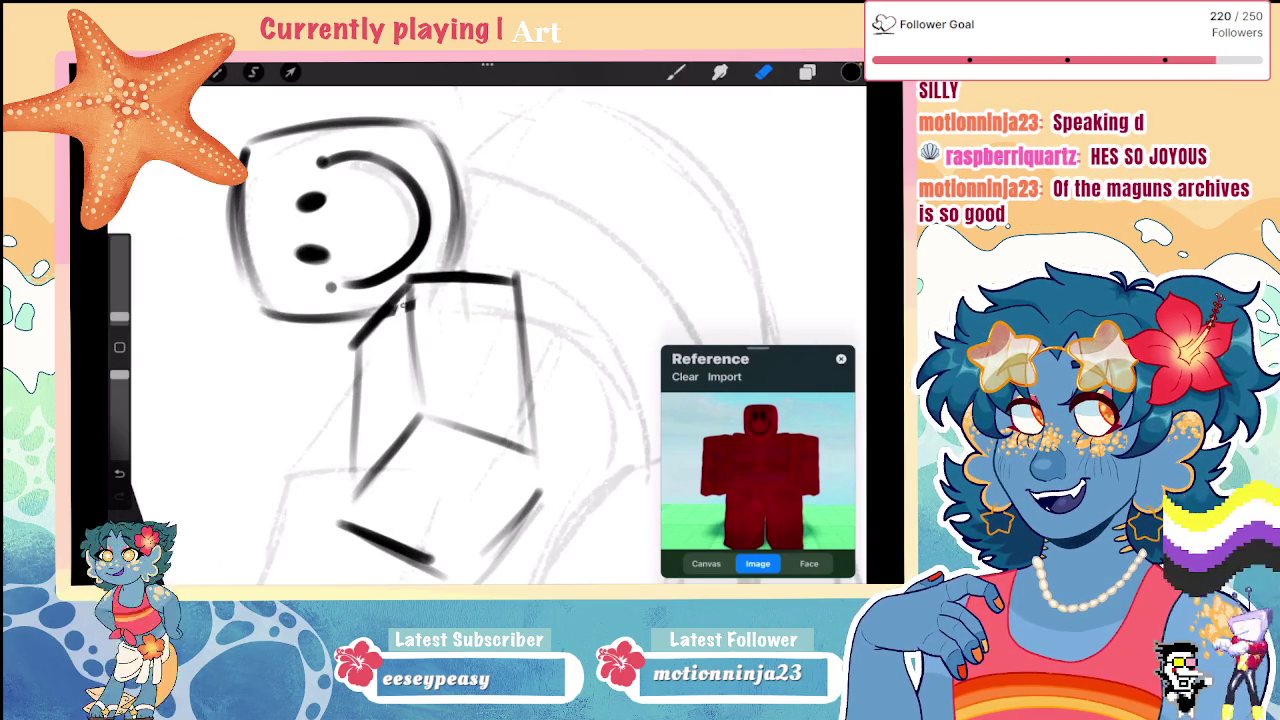
pyautogui.scroll(-2, 440, 320)
pyautogui.scroll(-3, 440, 320)
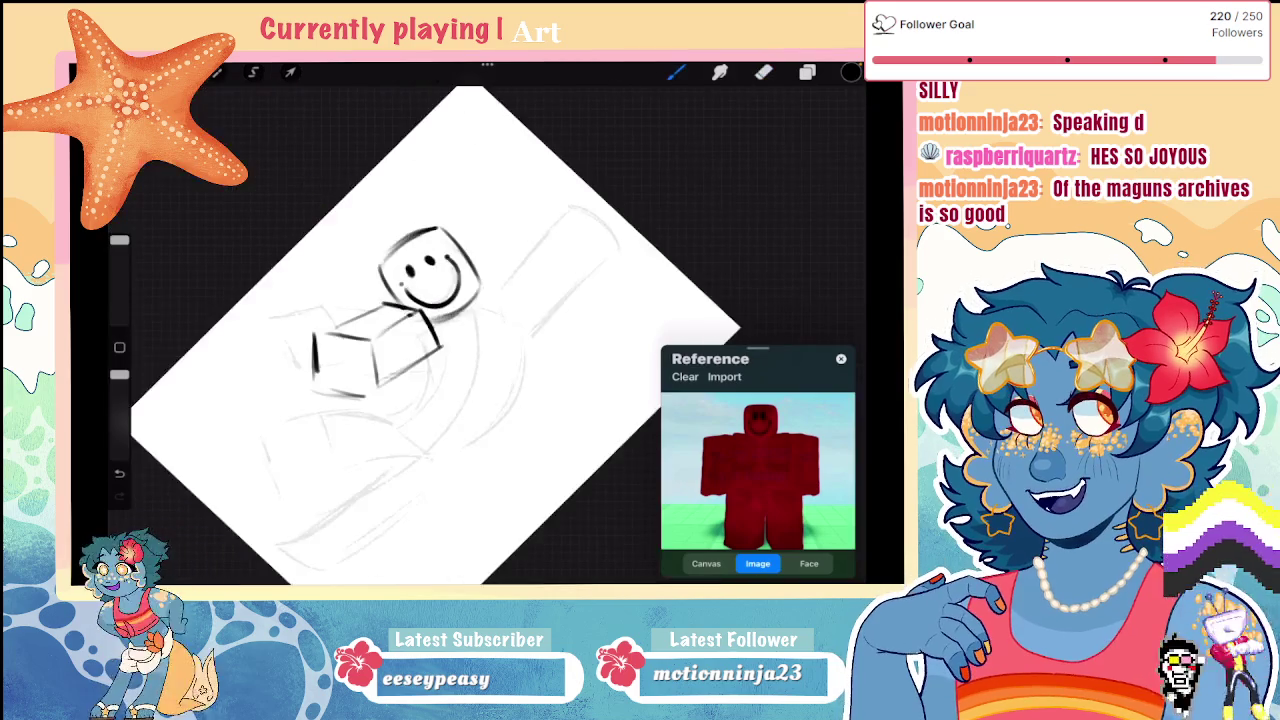
pyautogui.scroll(-2, 440, 320)
pyautogui.scroll(3, 430, 330)
pyautogui.scroll(1, 430, 330)
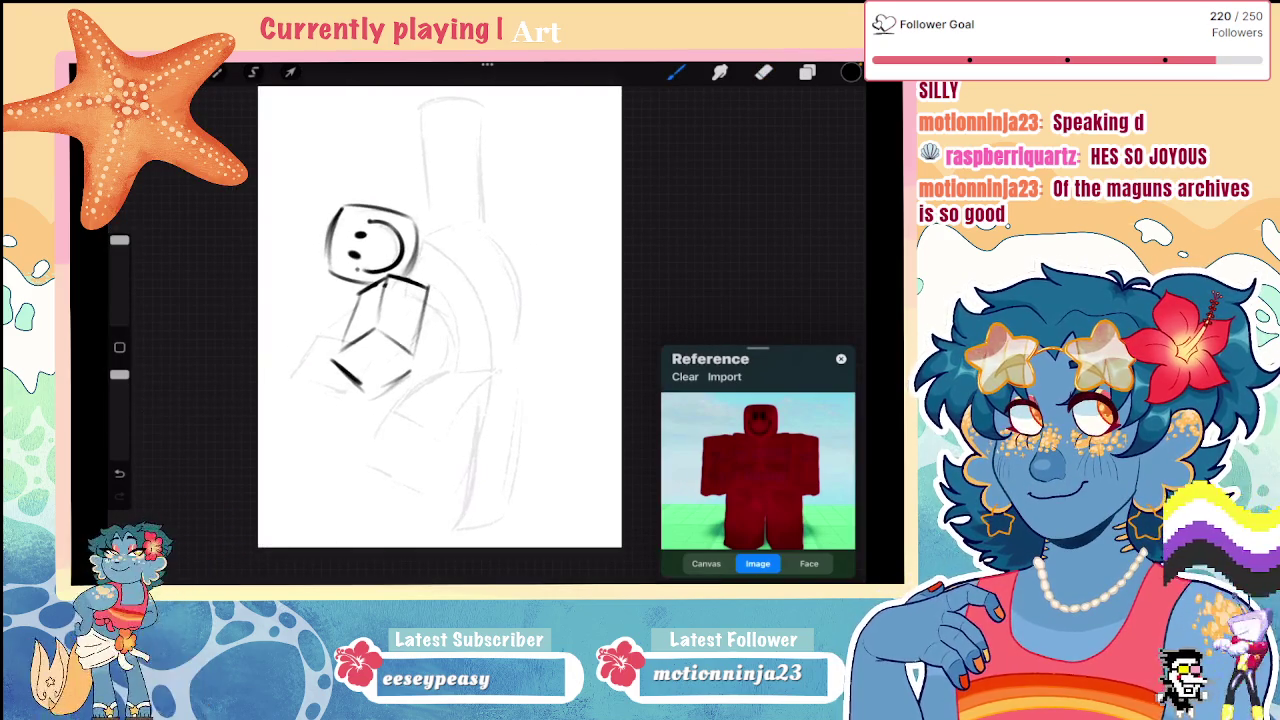
pyautogui.scroll(2, 430, 330)
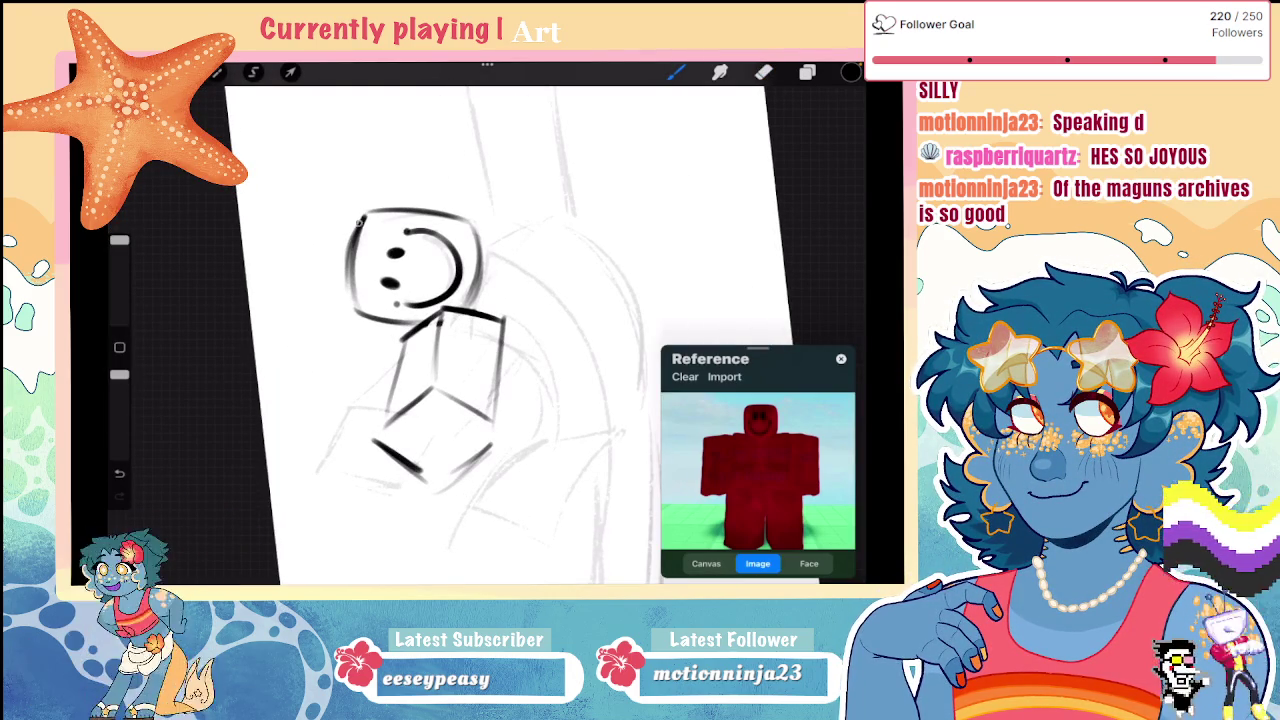
pyautogui.scroll(-2, 440, 320)
pyautogui.scroll(-2, 440, 320)
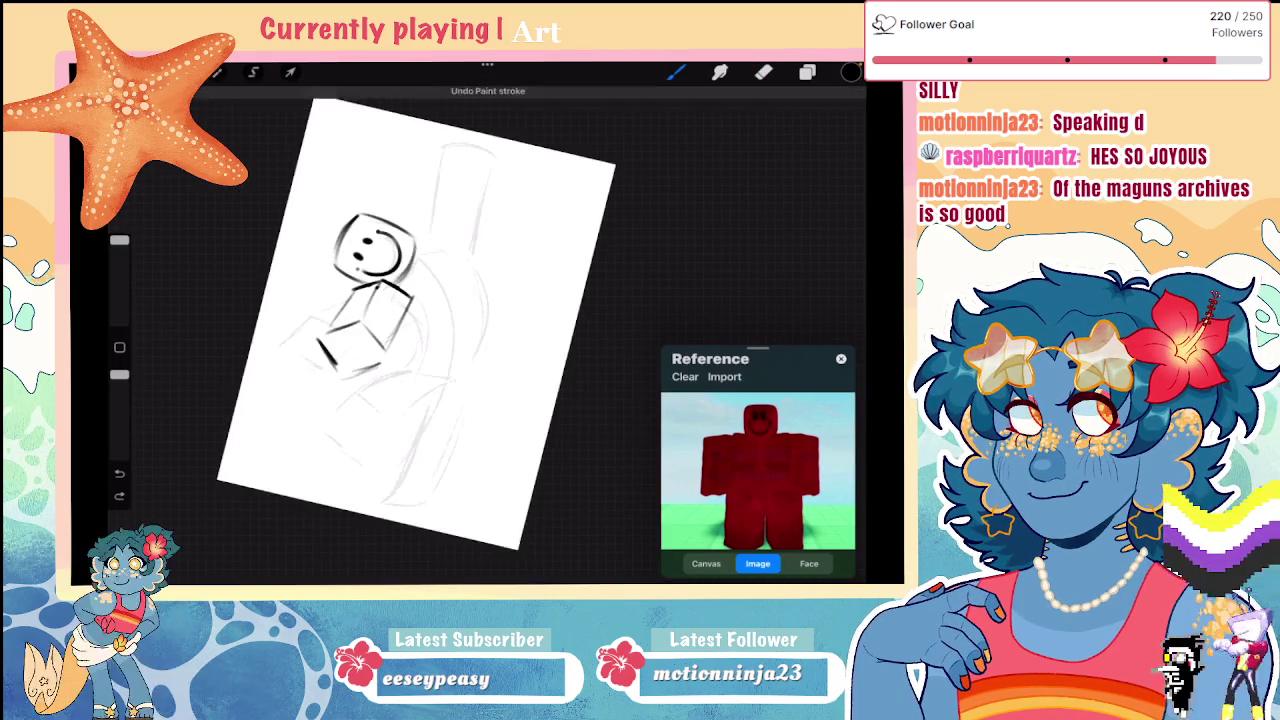
pyautogui.scroll(-2, 440, 320)
pyautogui.moveTo(395, 279); pyautogui.dragTo(433, 368)
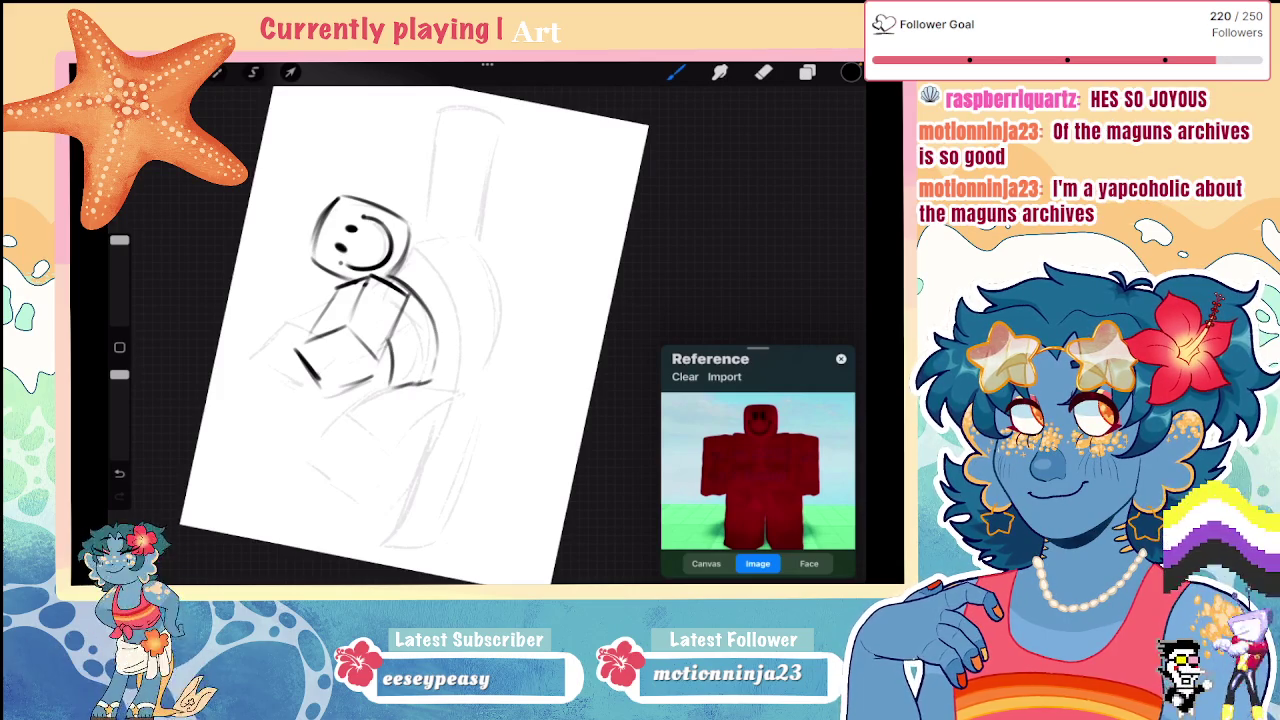
pyautogui.moveTo(388, 336); pyautogui.dragTo(400, 390)
pyautogui.hotkey('ctrl', 'z')
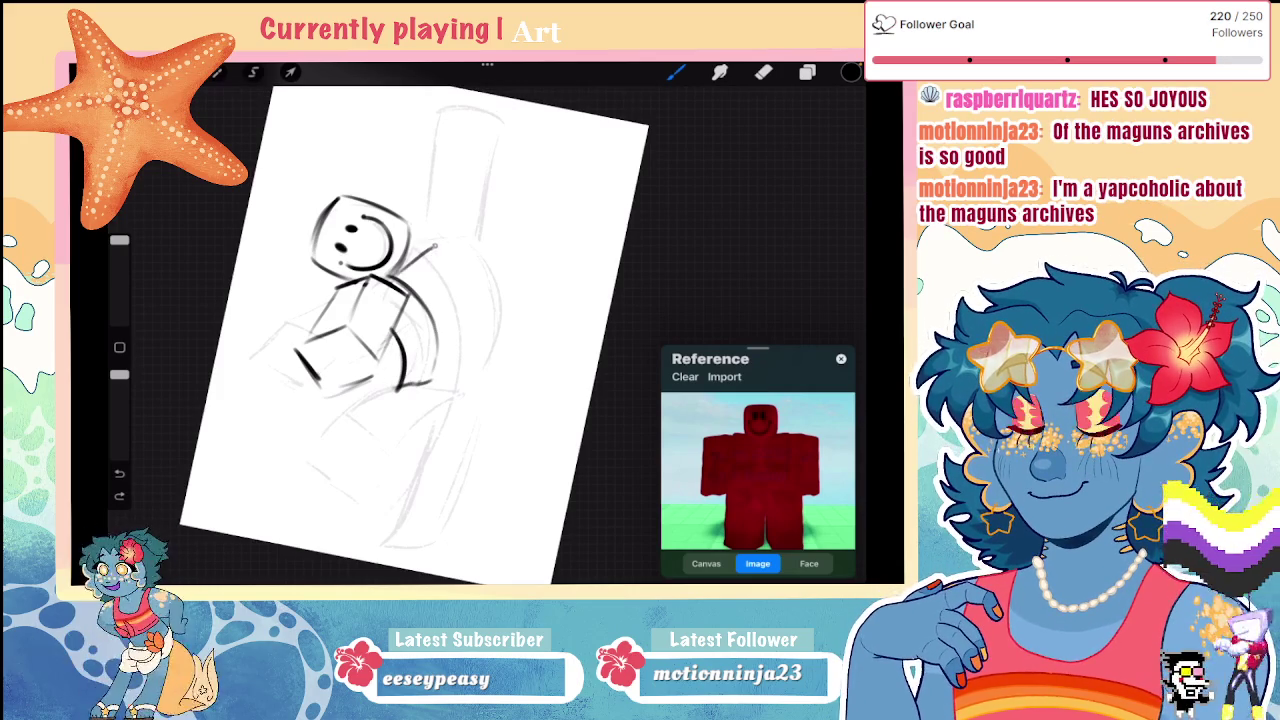
# Step: Ink bold strokes for the raised block arm, undoing the unwanted ones
pyautogui.moveTo(400, 268); pyautogui.dragTo(466, 239)
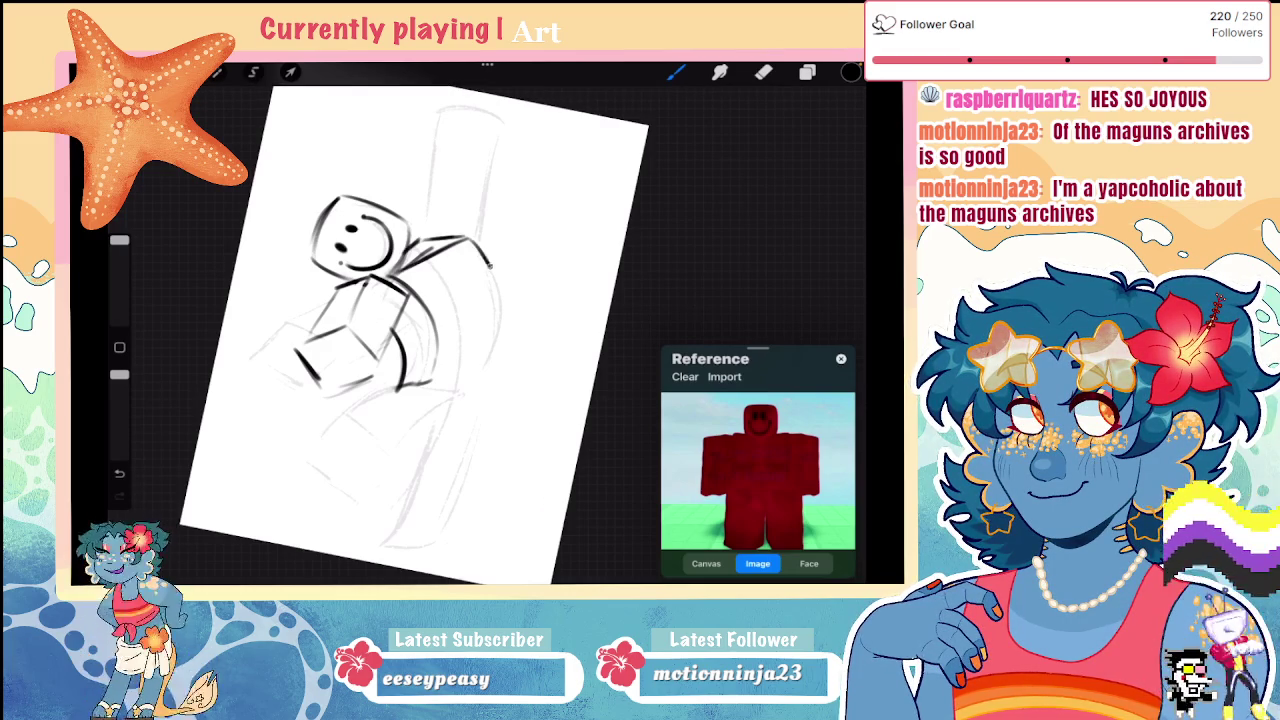
pyautogui.moveTo(497, 272); pyautogui.dragTo(501, 300)
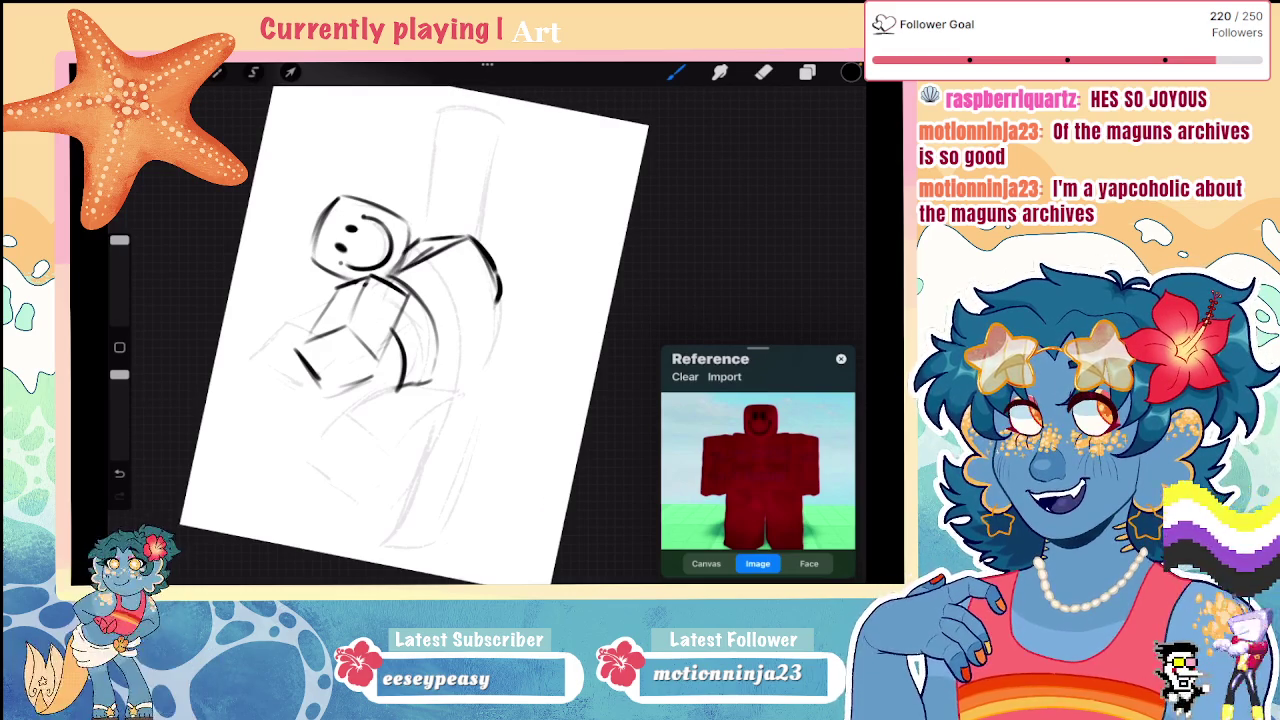
pyautogui.hotkey('ctrl', 'z')
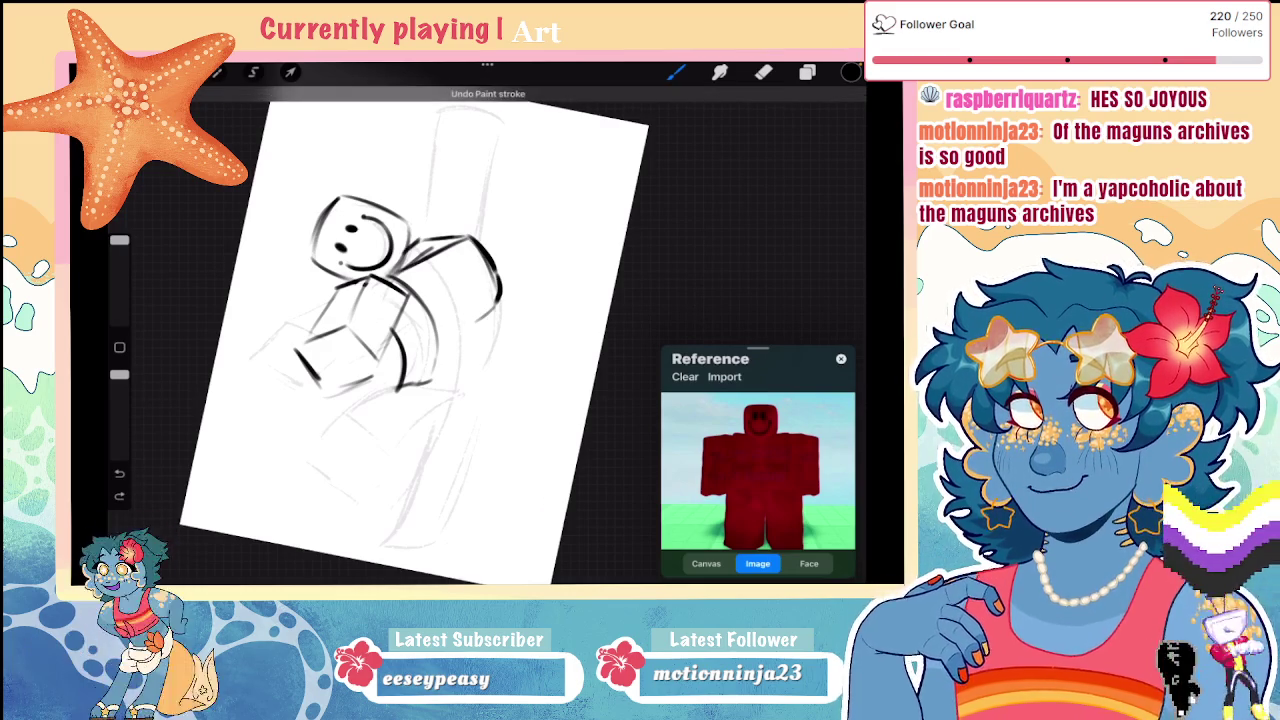
pyautogui.hotkey('ctrl', 'z')
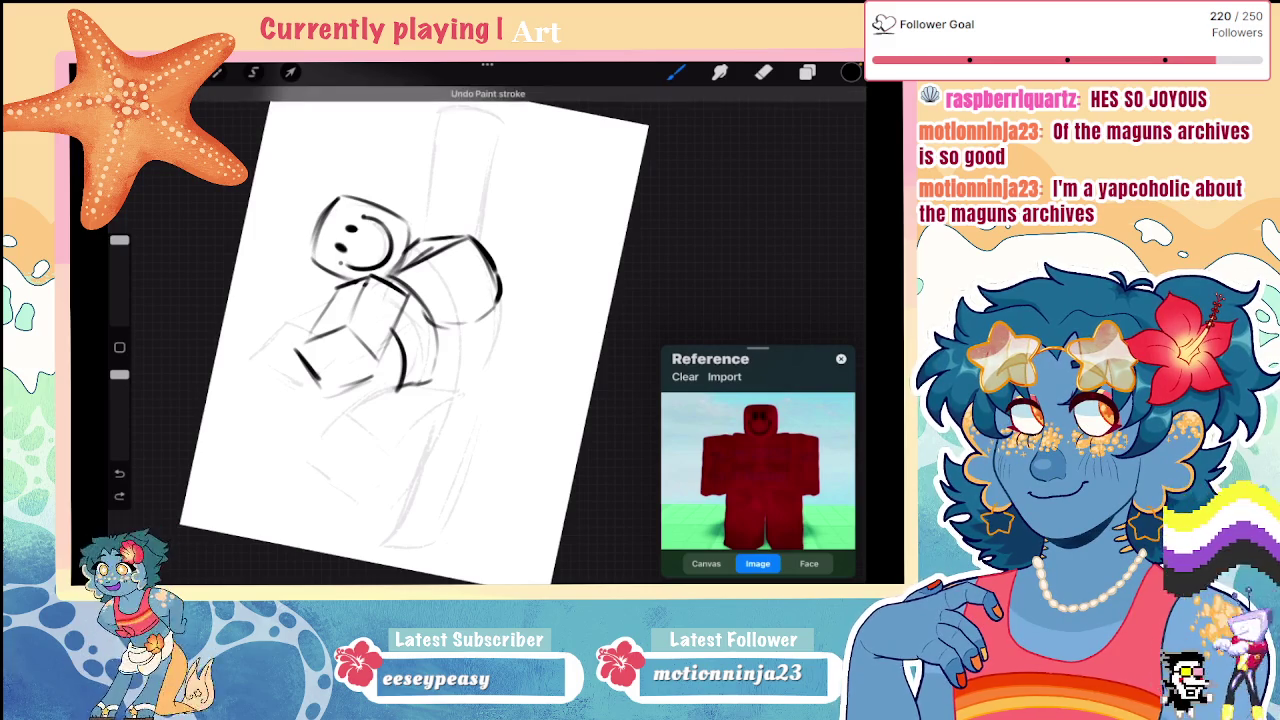
pyautogui.moveTo(437, 340)
pyautogui.mouseDown()
pyautogui.moveTo(474, 349)
pyautogui.moveTo(490, 372)
pyautogui.moveTo(425, 385)
pyautogui.mouseUp()
# Step: Clean up the arm's bottom line with a larger eraser
pyautogui.press('e')
pyautogui.hotkey('ctrl', 'z')
pyautogui.moveTo(119, 316); pyautogui.dragTo(119, 300)
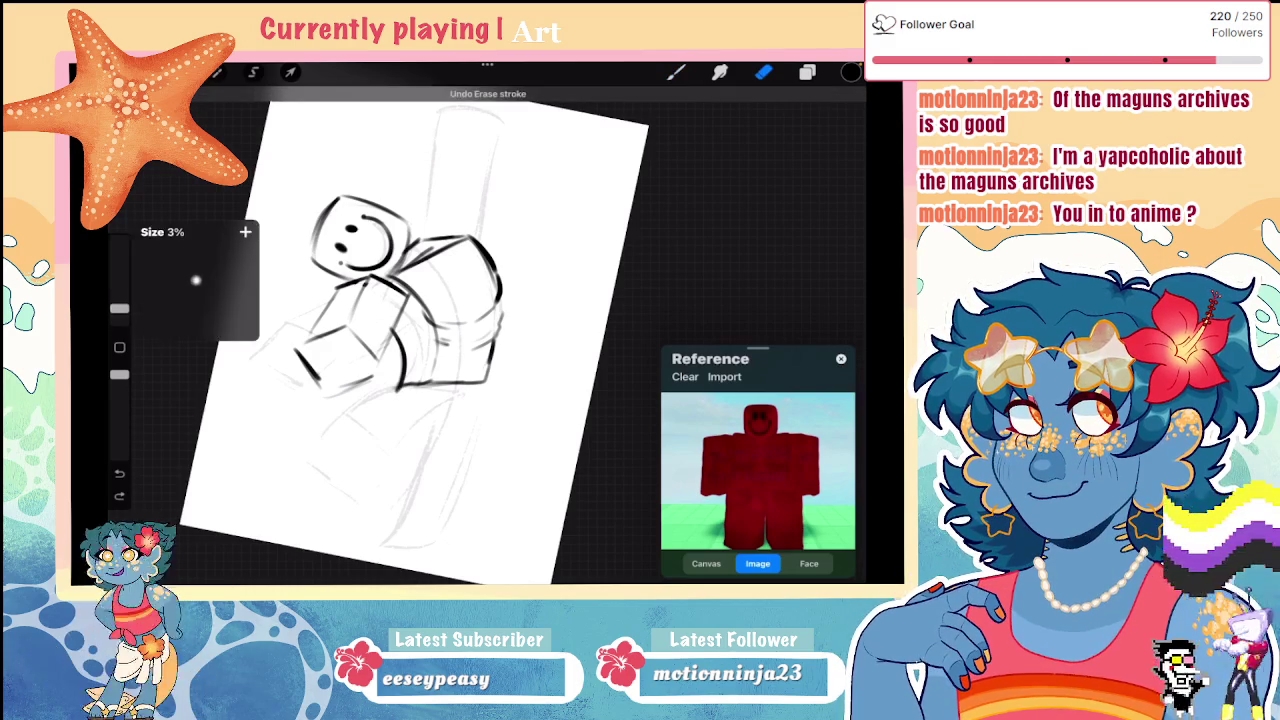
pyautogui.moveTo(440, 383)
pyautogui.mouseDown()
pyautogui.moveTo(398, 392)
pyautogui.moveTo(382, 374)
pyautogui.mouseUp()
pyautogui.press('b')
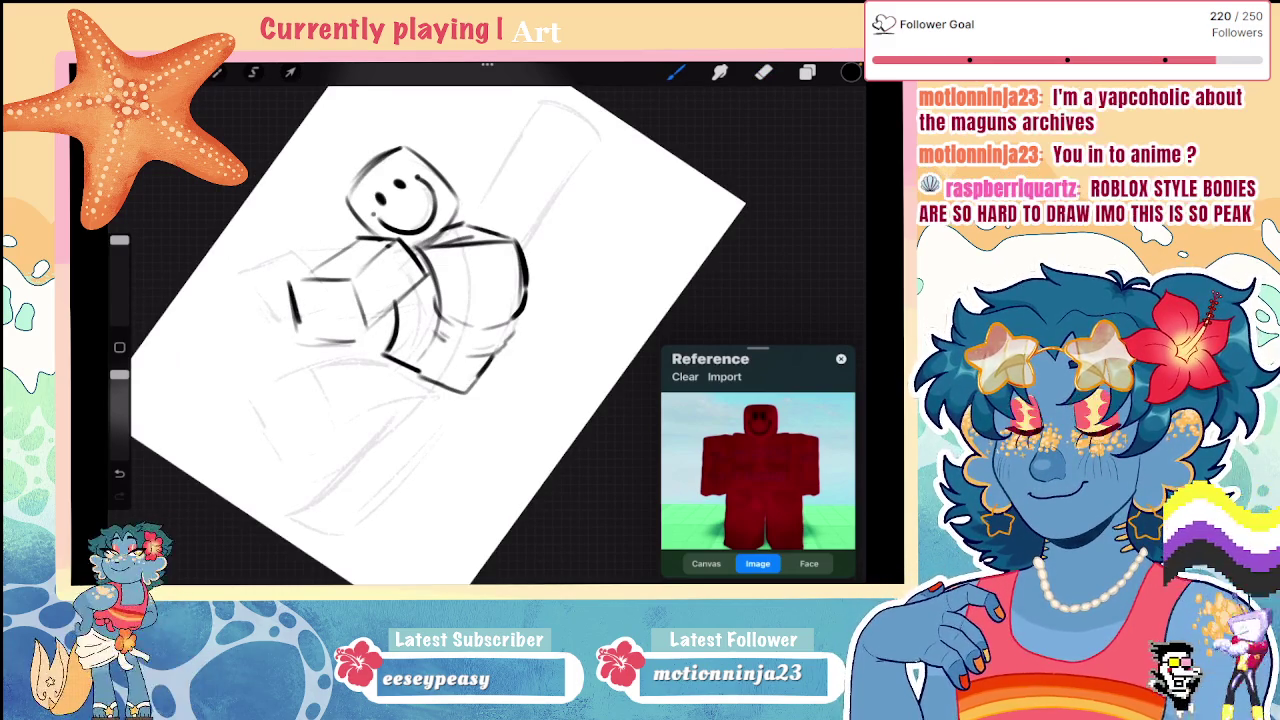
# Step: Add a stroke along the arm's edge and draw the arm reaching upward
pyautogui.scroll(3, 400, 330)
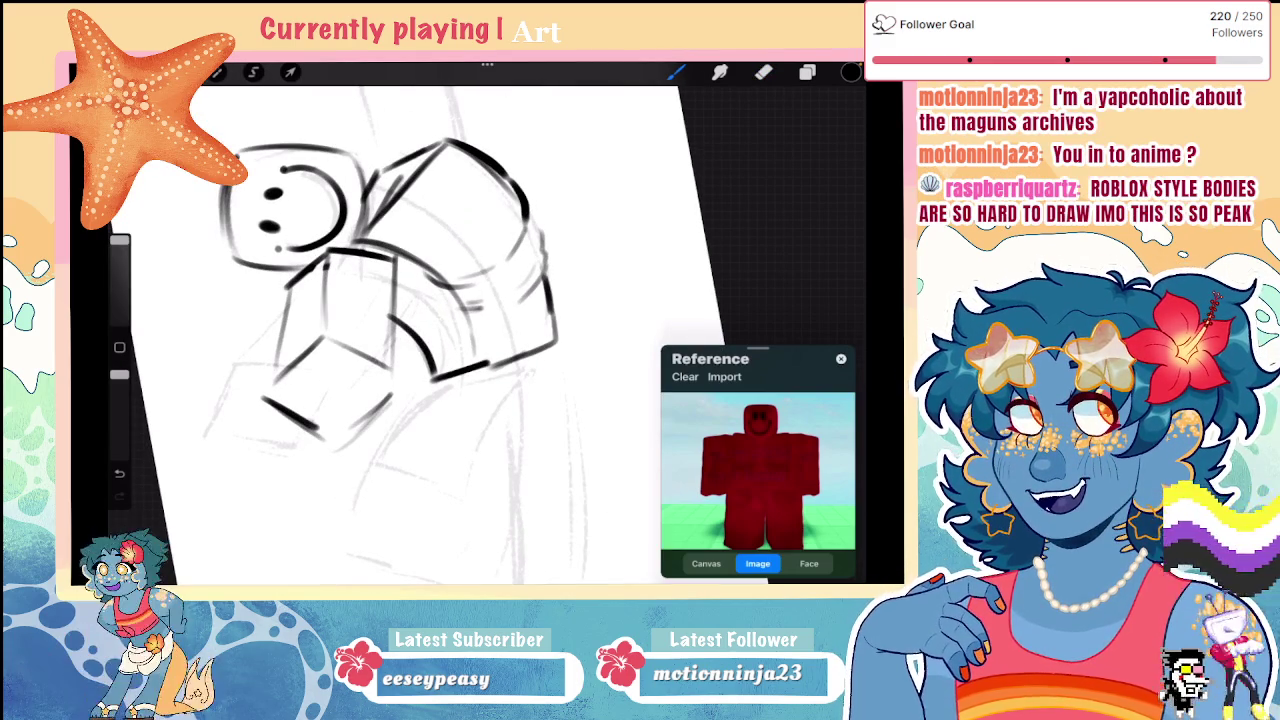
pyautogui.scroll(-5, 430, 330)
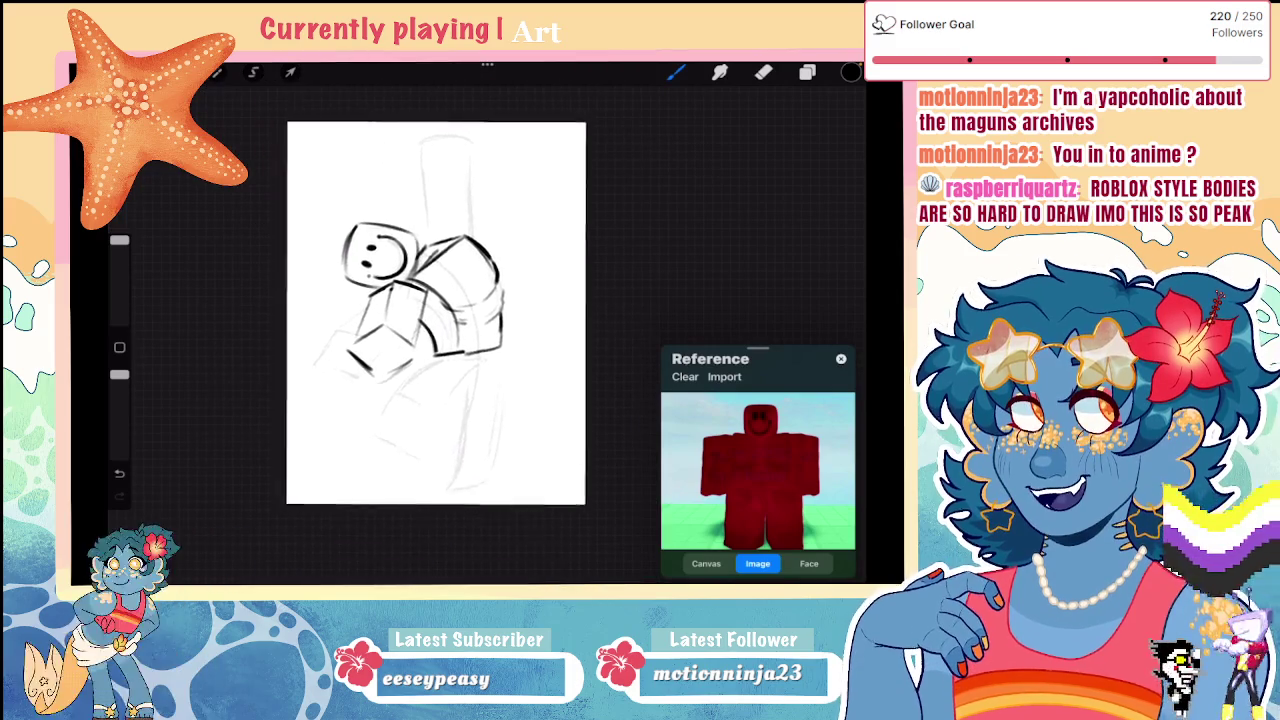
pyautogui.scroll(2, 435, 330)
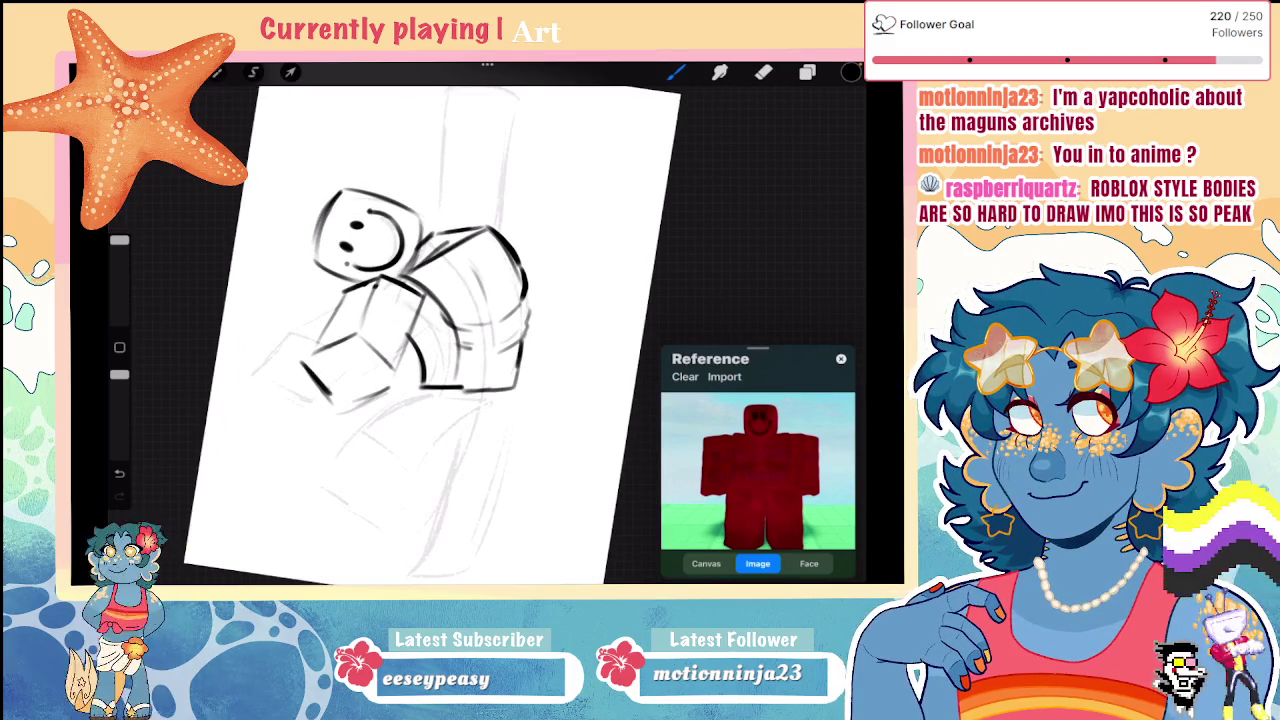
pyautogui.moveTo(484, 276); pyautogui.dragTo(495, 314)
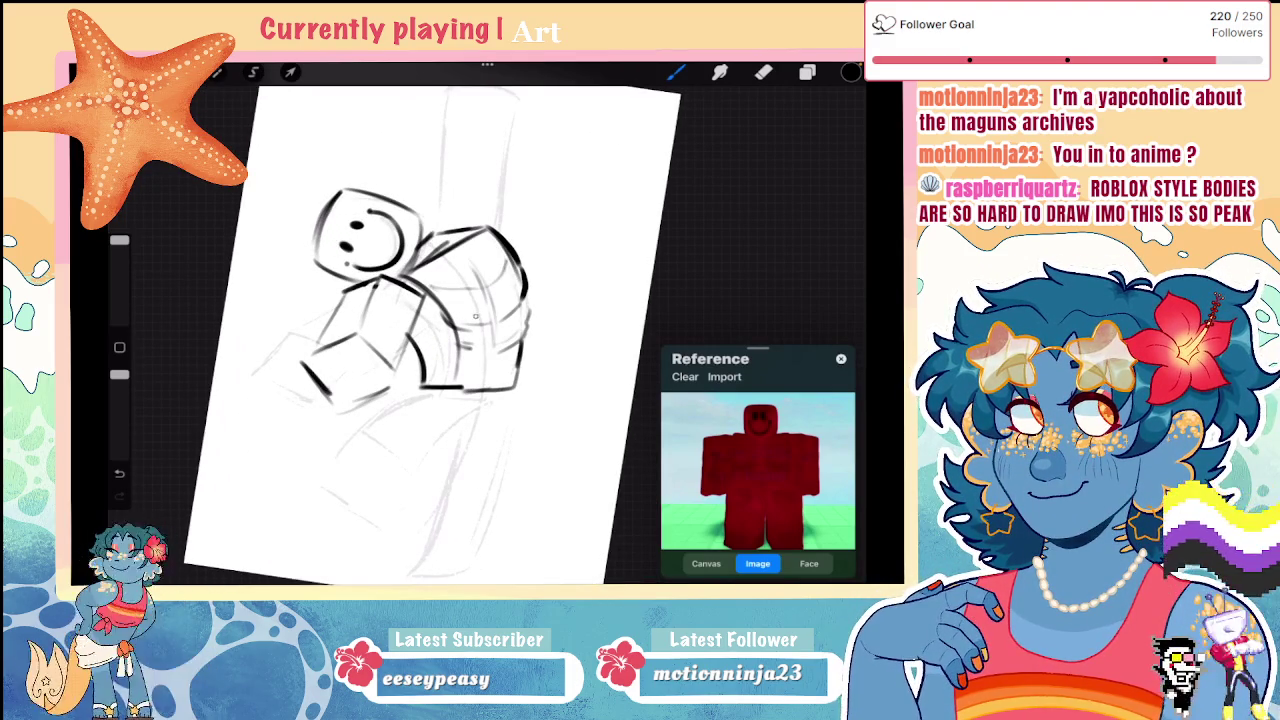
pyautogui.scroll(-3, 435, 330)
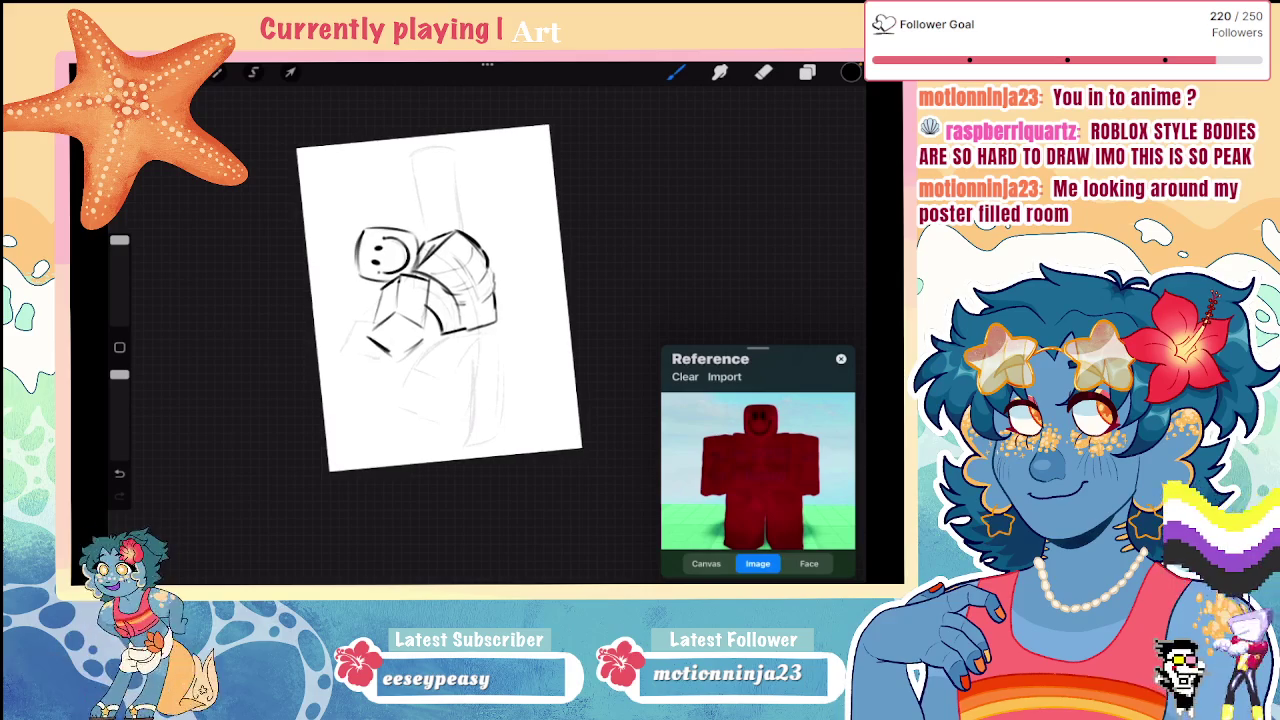
pyautogui.scroll(3, 430, 316)
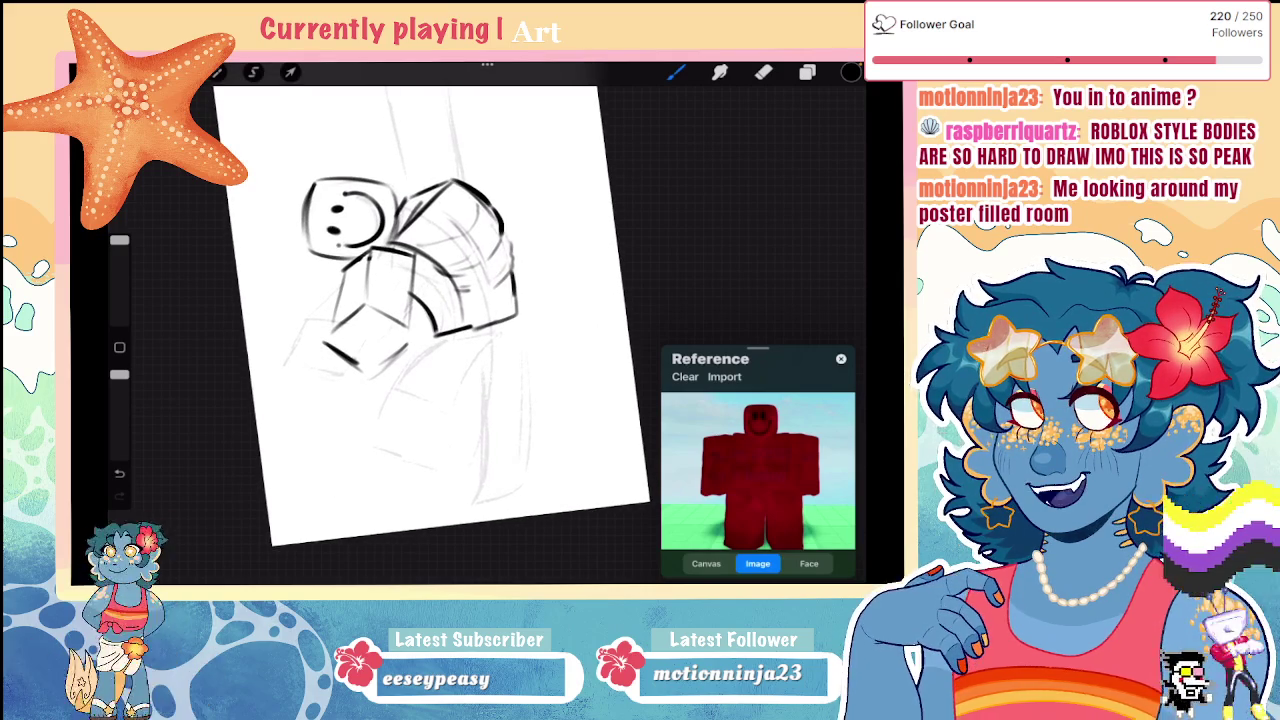
pyautogui.scroll(-2, 435, 310)
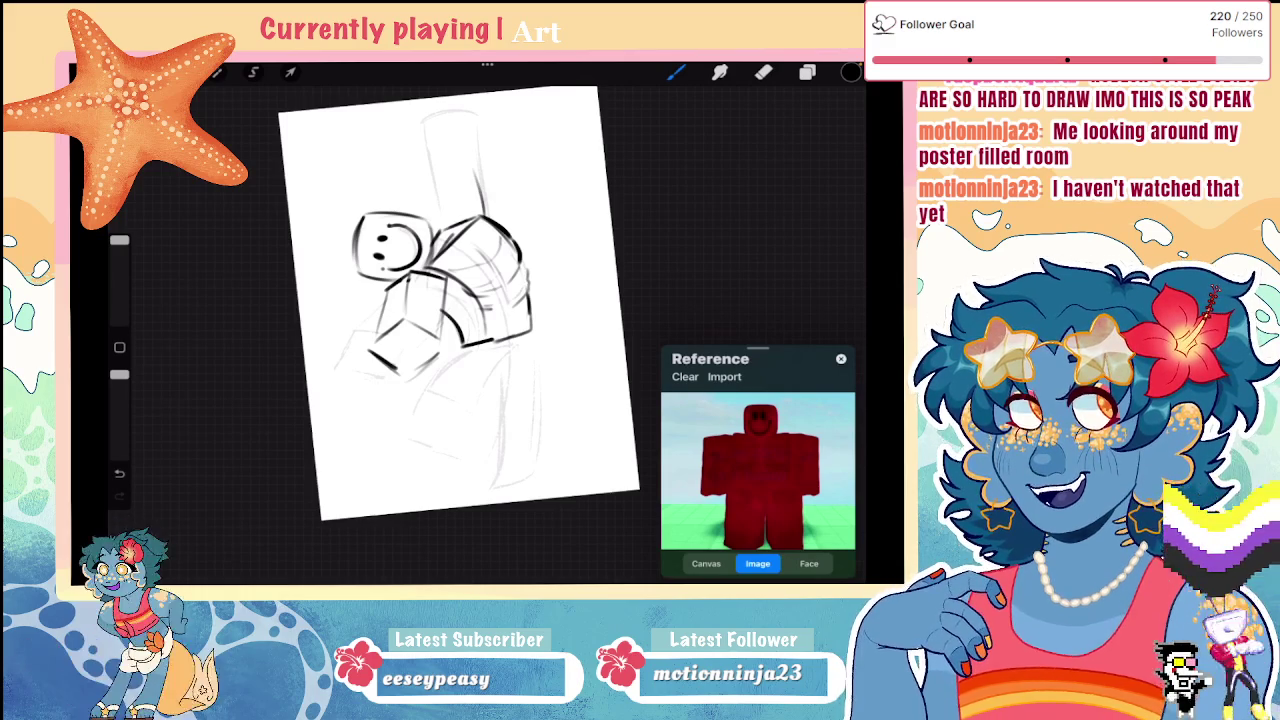
pyautogui.moveTo(484, 195)
pyautogui.mouseDown()
pyautogui.moveTo(445, 125)
pyautogui.moveTo(440, 216)
pyautogui.mouseUp()
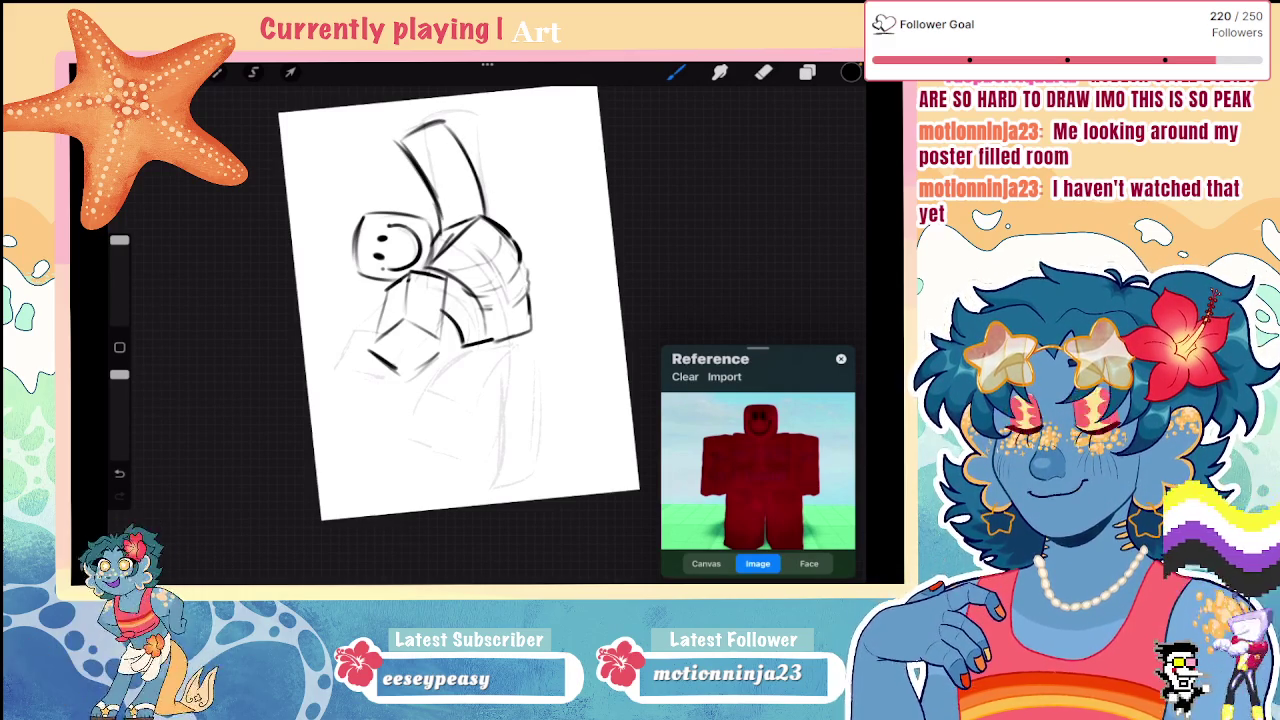
# Step: Redraw and darken the bottom edges of the lower box
pyautogui.hotkey('ctrl', 'z')
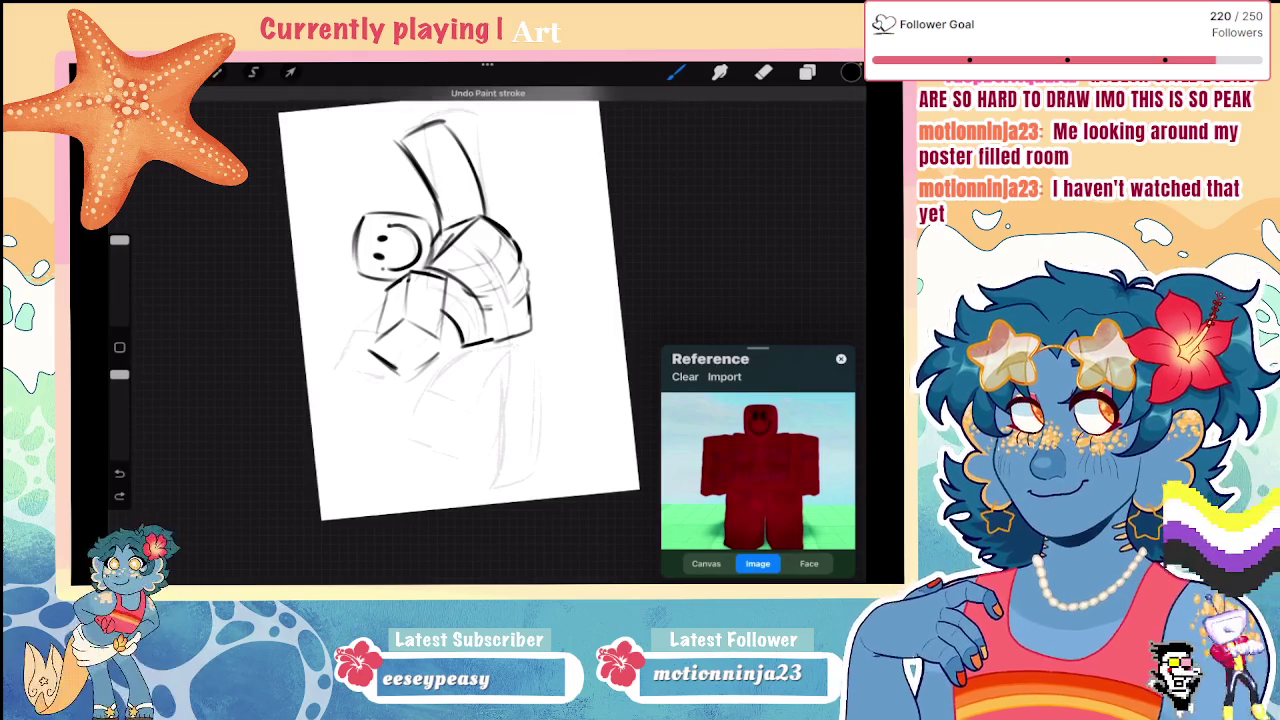
pyautogui.moveTo(370, 355)
pyautogui.mouseDown()
pyautogui.moveTo(440, 358)
pyautogui.moveTo(440, 342)
pyautogui.mouseUp()
pyautogui.moveTo(400, 323); pyautogui.dragTo(373, 349)
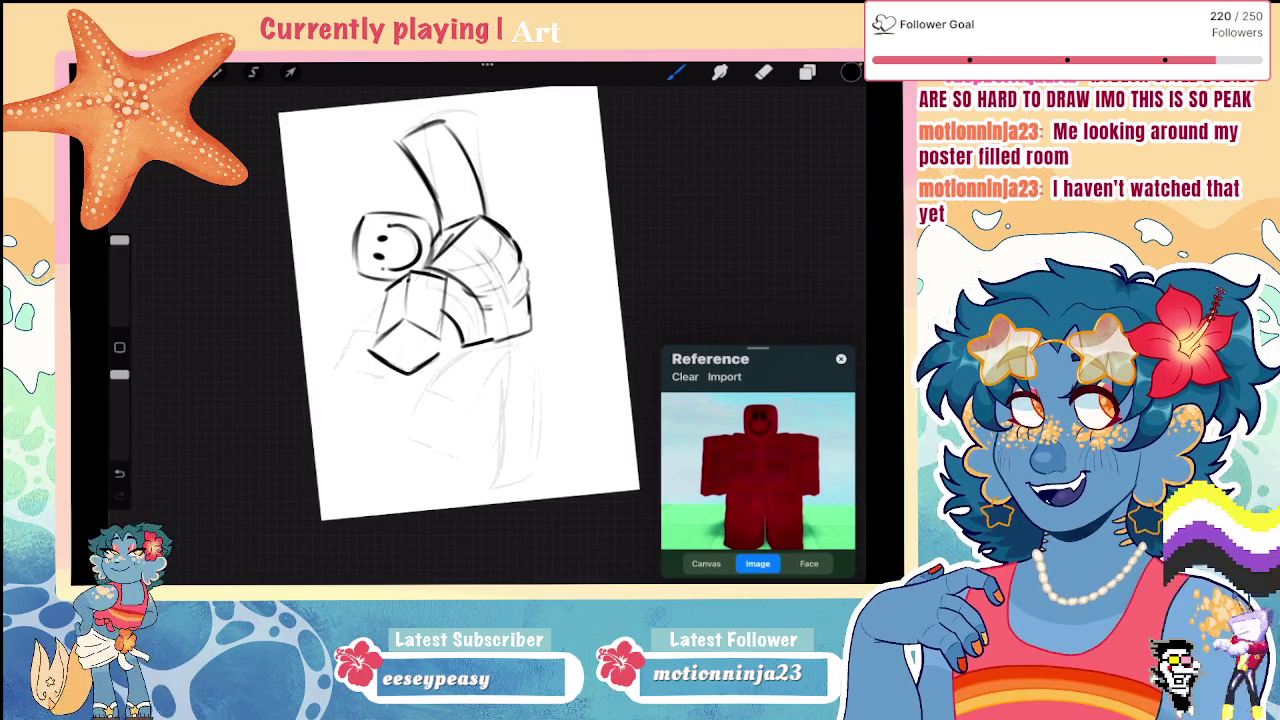
pyautogui.moveTo(460, 300); pyautogui.dragTo(430, 330)
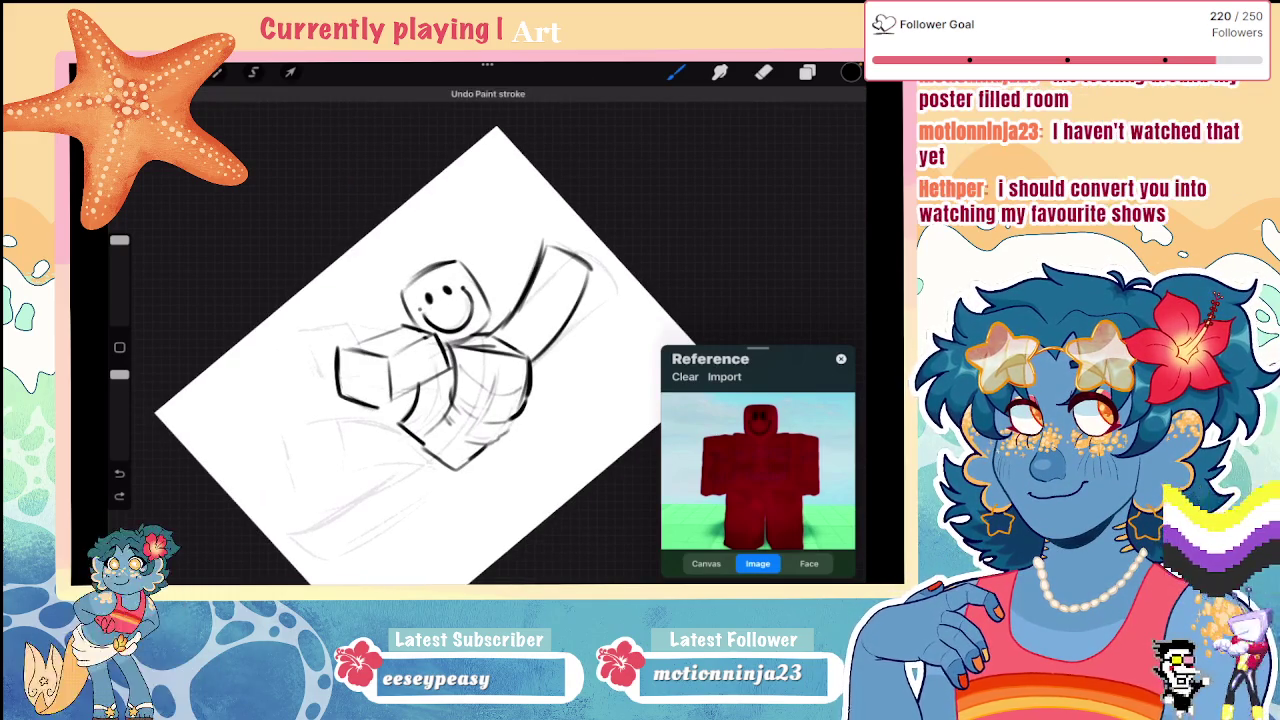
pyautogui.moveTo(430, 330); pyautogui.dragTo(460, 300)
# Step: Sketch a leg box below the torso, undoing its last two strokes
pyautogui.scroll(3, 450, 310)
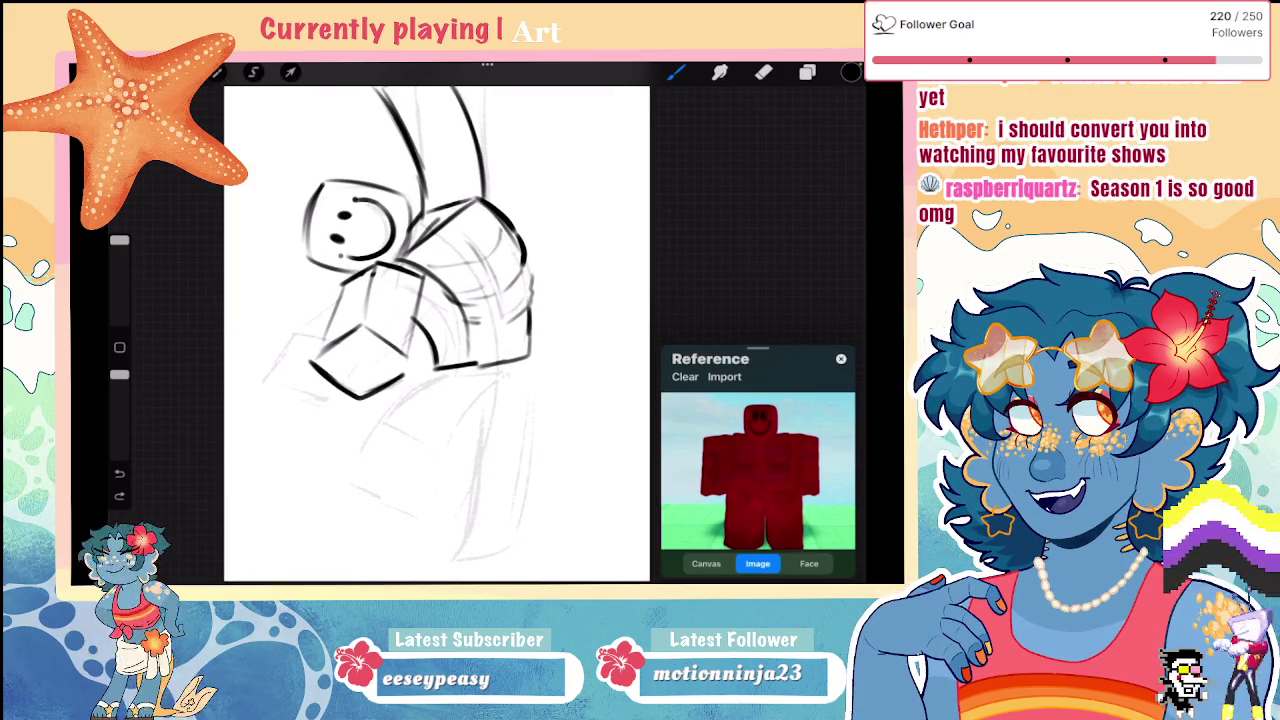
pyautogui.scroll(-2, 437, 333)
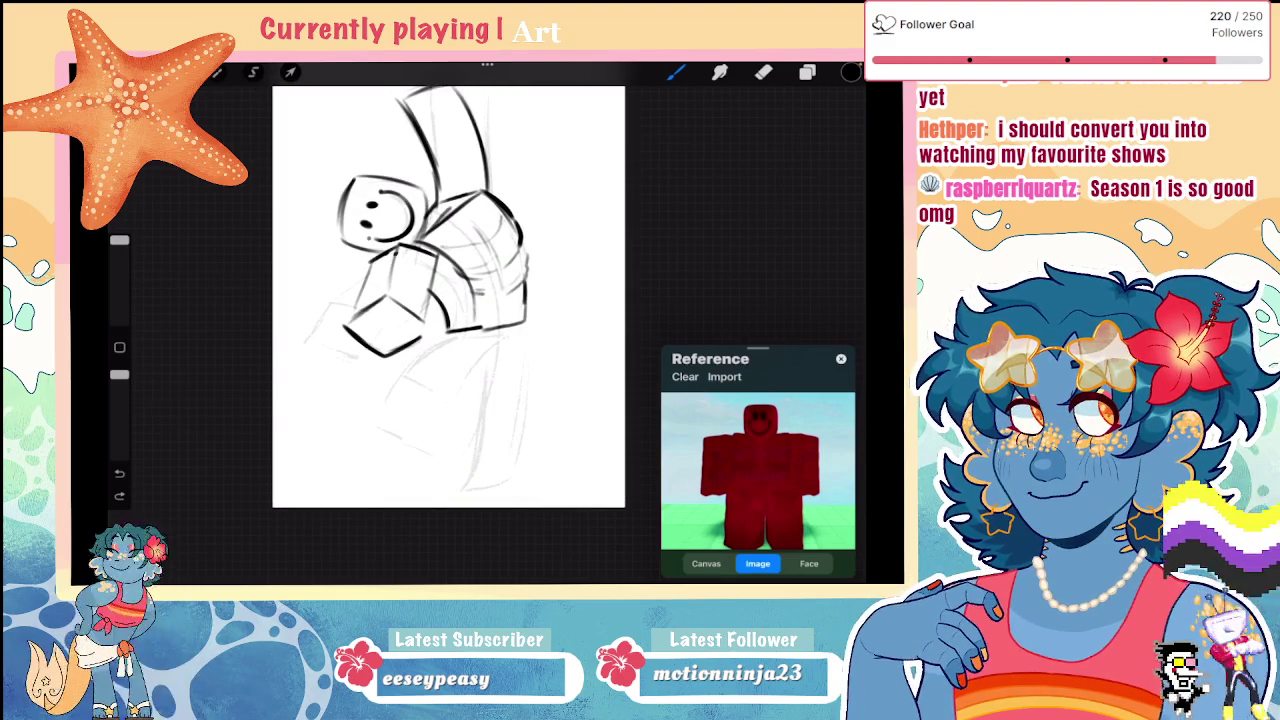
pyautogui.moveTo(411, 377)
pyautogui.mouseDown()
pyautogui.moveTo(386, 404)
pyautogui.moveTo(420, 437)
pyautogui.mouseUp()
pyautogui.hotkey('ctrl', 'z')
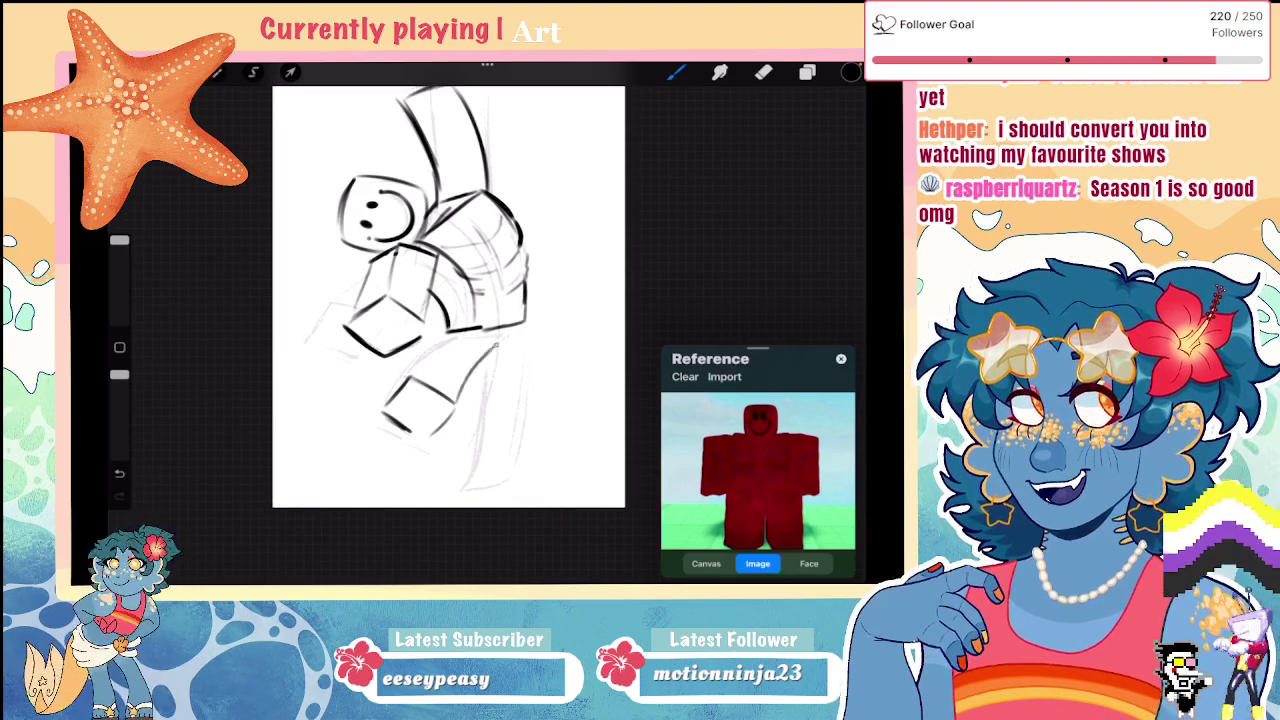
pyautogui.hotkey('ctrl', 'z')
# Step: Lasso the lower leg box and scale it uniformly with Transform
pyautogui.click(253, 72)
pyautogui.moveTo(435, 366); pyautogui.dragTo(430, 368)
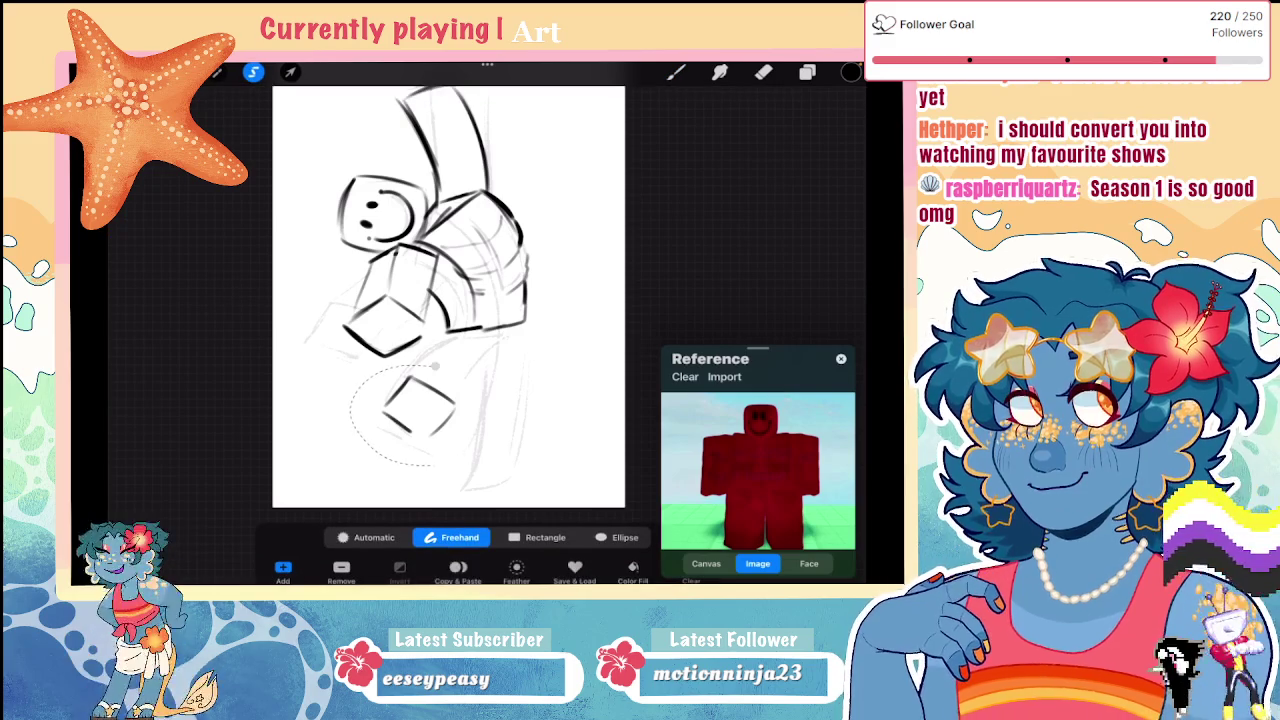
pyautogui.click(290, 72)
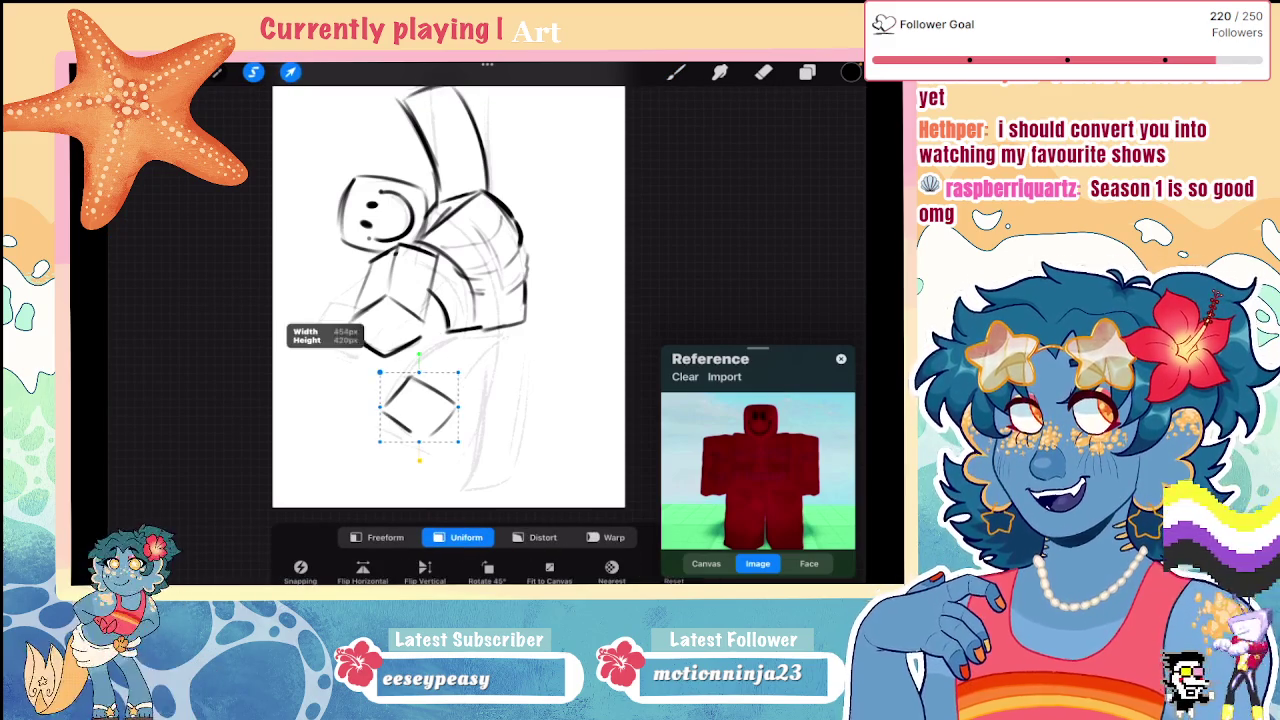
pyautogui.click(676, 72)
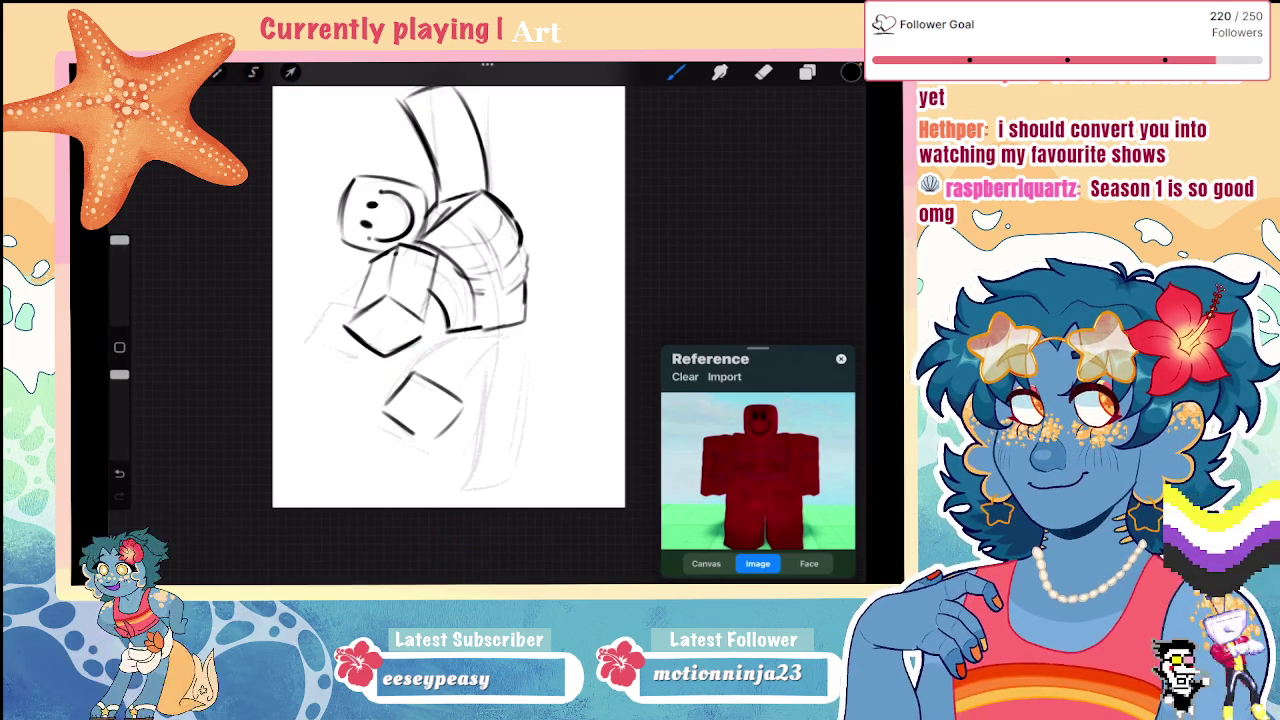
# Step: Ink the torso's bottom edge, a line joining the leg to the torso, and a long second leg
pyautogui.moveTo(495, 330)
pyautogui.mouseDown()
pyautogui.moveTo(450, 318)
pyautogui.moveTo(400, 372)
pyautogui.mouseUp()
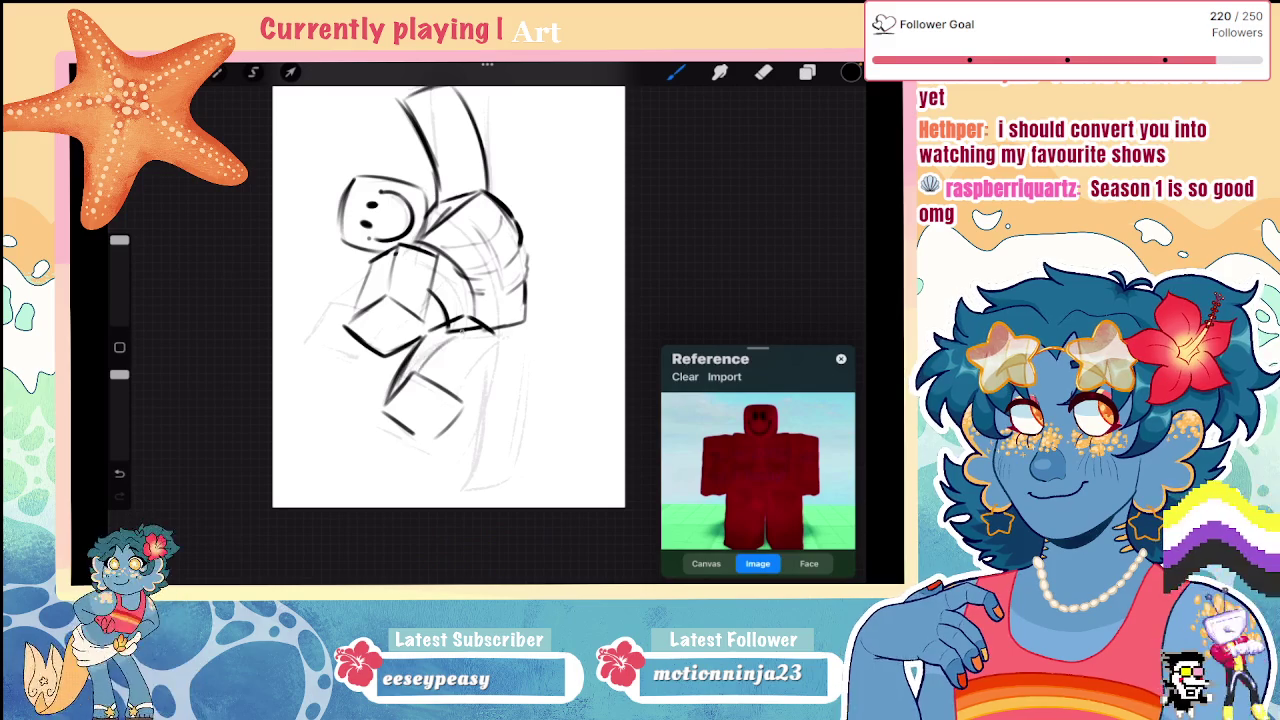
pyautogui.moveTo(505, 338); pyautogui.dragTo(465, 398)
pyautogui.moveTo(528, 313)
pyautogui.mouseDown()
pyautogui.moveTo(576, 432)
pyautogui.moveTo(498, 357)
pyautogui.mouseUp()
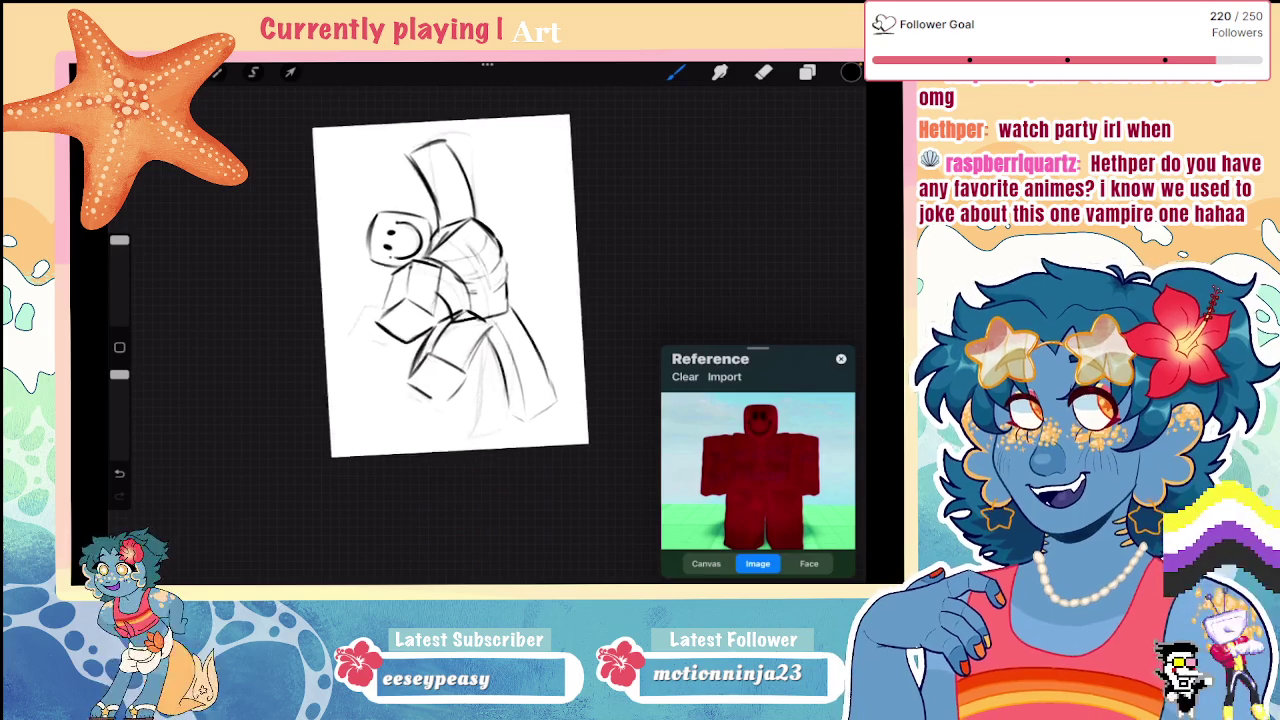
# Step: Delete Layer 1 in the Layers panel, then undo the deletion
pyautogui.click(807, 72)
pyautogui.moveTo(800, 196); pyautogui.dragTo(700, 196)
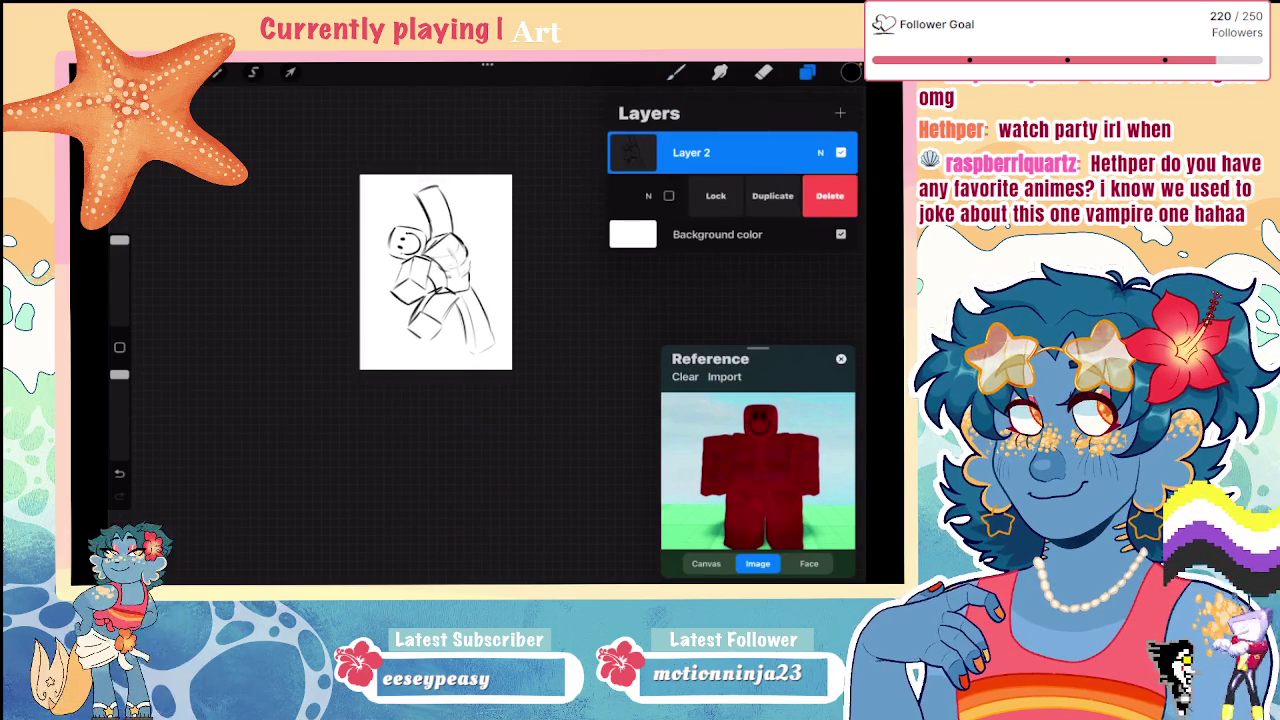
pyautogui.click(829, 196)
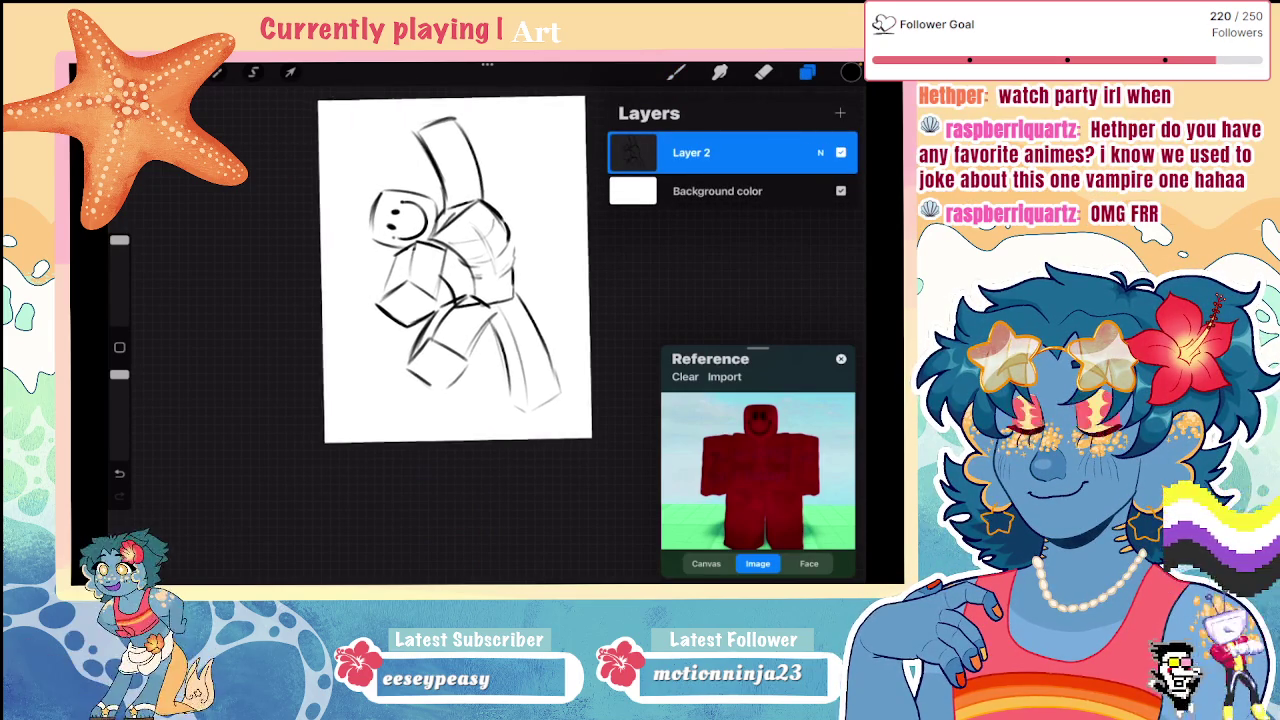
pyautogui.hotkey('ctrl', 'z')
# Step: Lasso the raised arm and transform it to stand narrower and more upright
pyautogui.click(253, 72)
pyautogui.moveTo(452, 122); pyautogui.dragTo(488, 220)
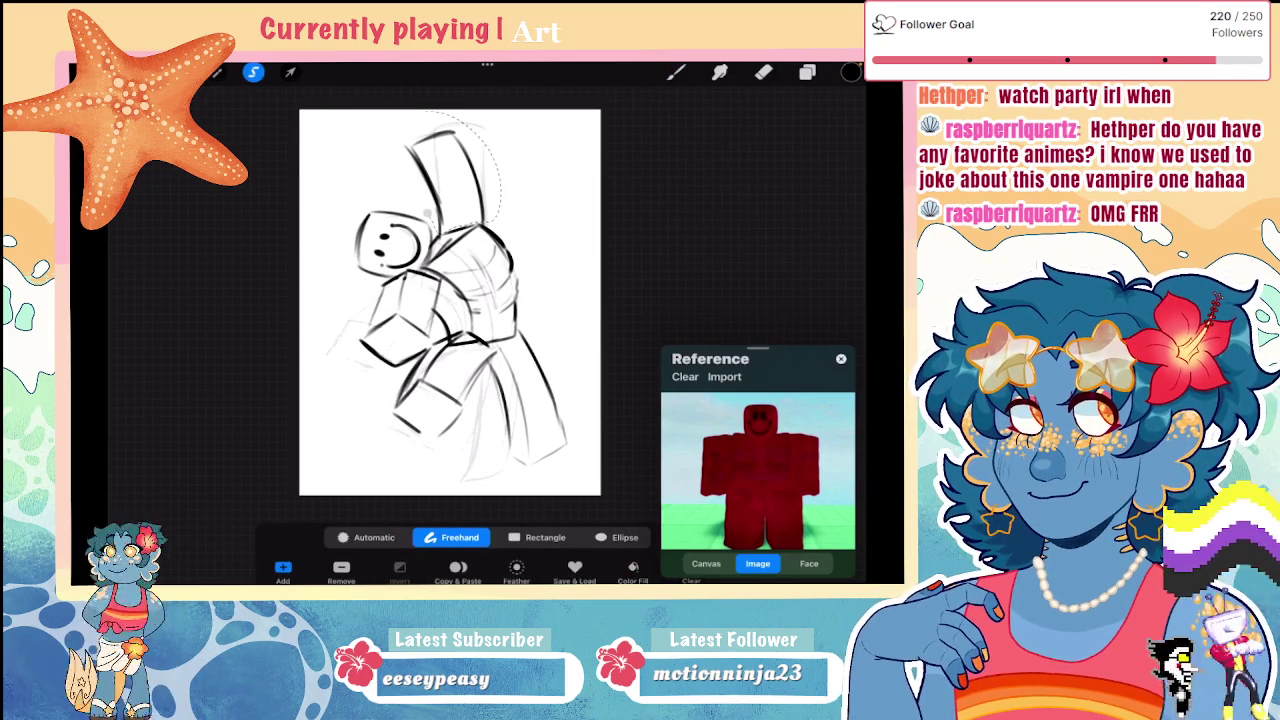
pyautogui.click(290, 72)
pyautogui.moveTo(494, 132)
pyautogui.mouseDown()
pyautogui.moveTo(470, 120)
pyautogui.moveTo(512, 141)
pyautogui.mouseUp()
pyautogui.hotkey('ctrl', 'z')
pyautogui.click(676, 72)
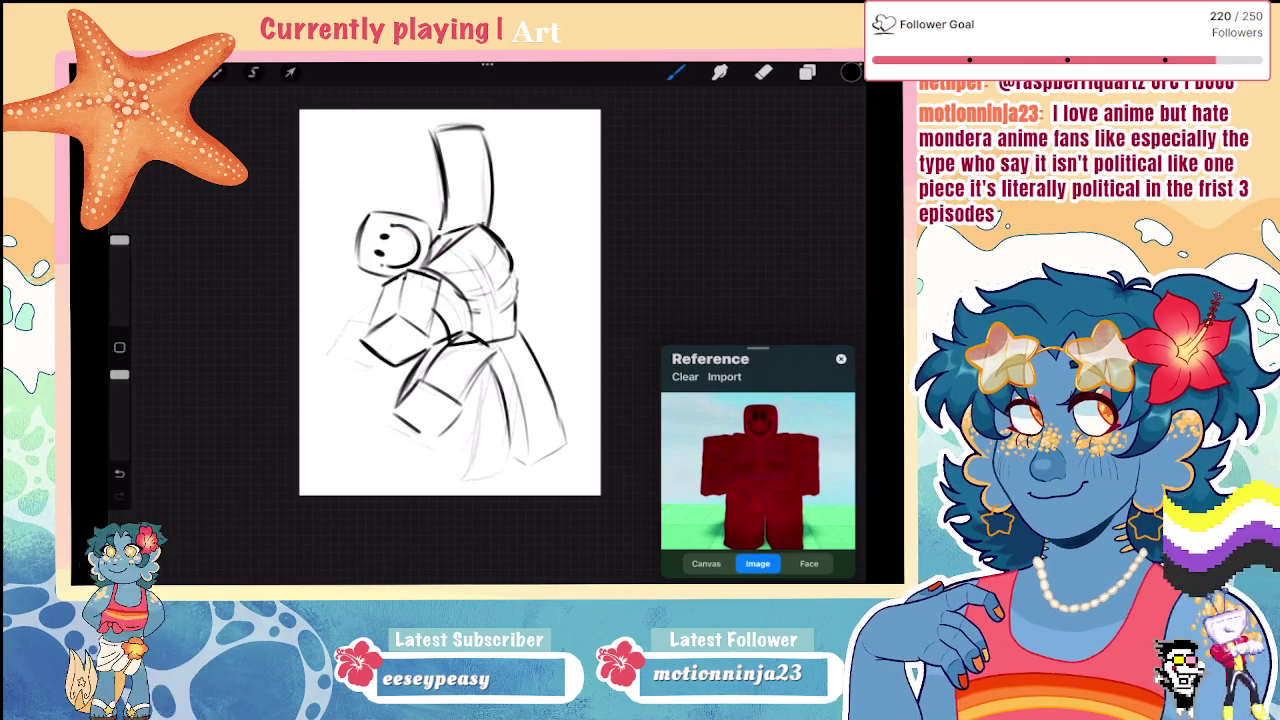
pyautogui.scroll(-2, 450, 300)
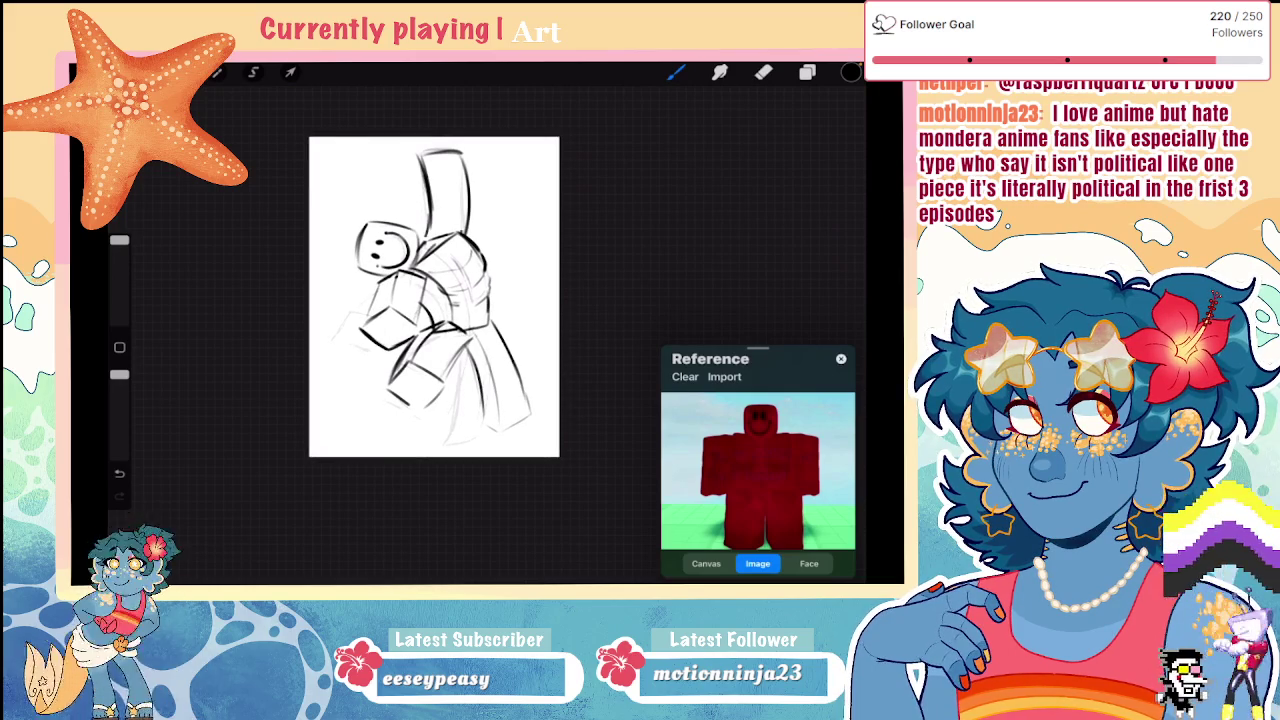
pyautogui.scroll(3, 450, 300)
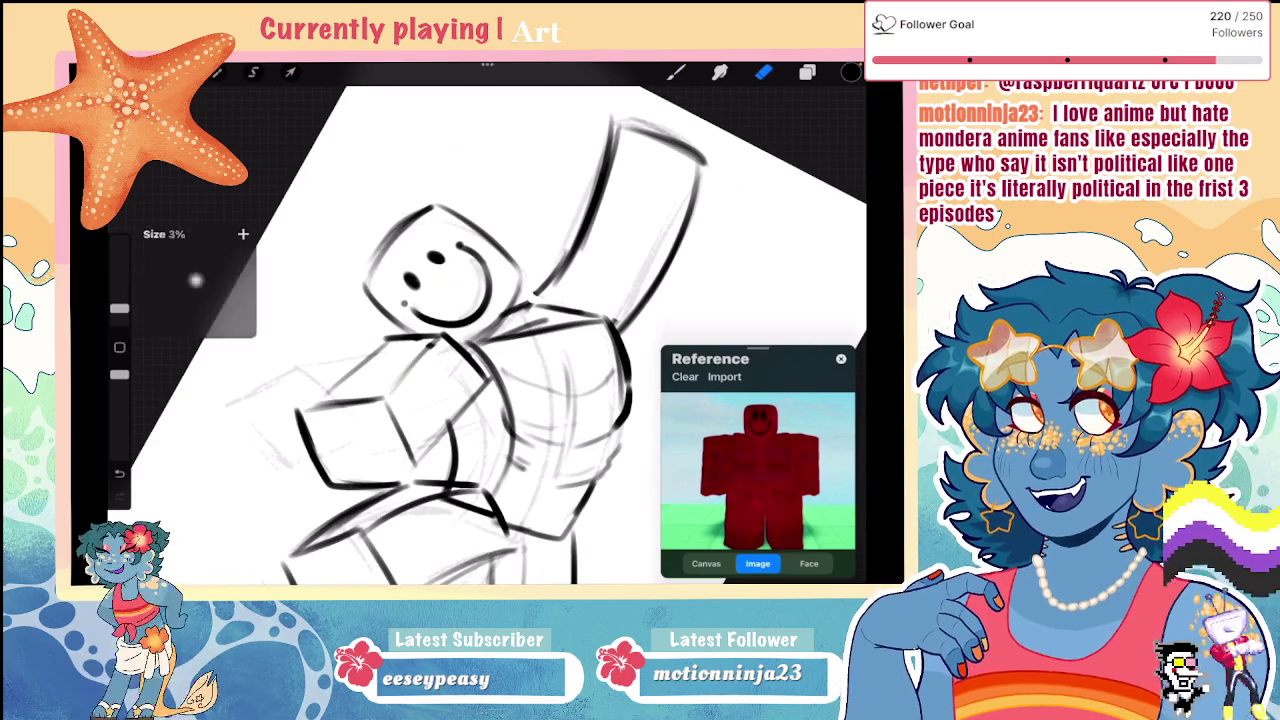
pyautogui.press('e')
pyautogui.scroll(3, 450, 330)
pyautogui.moveTo(119, 308); pyautogui.dragTo(119, 313)
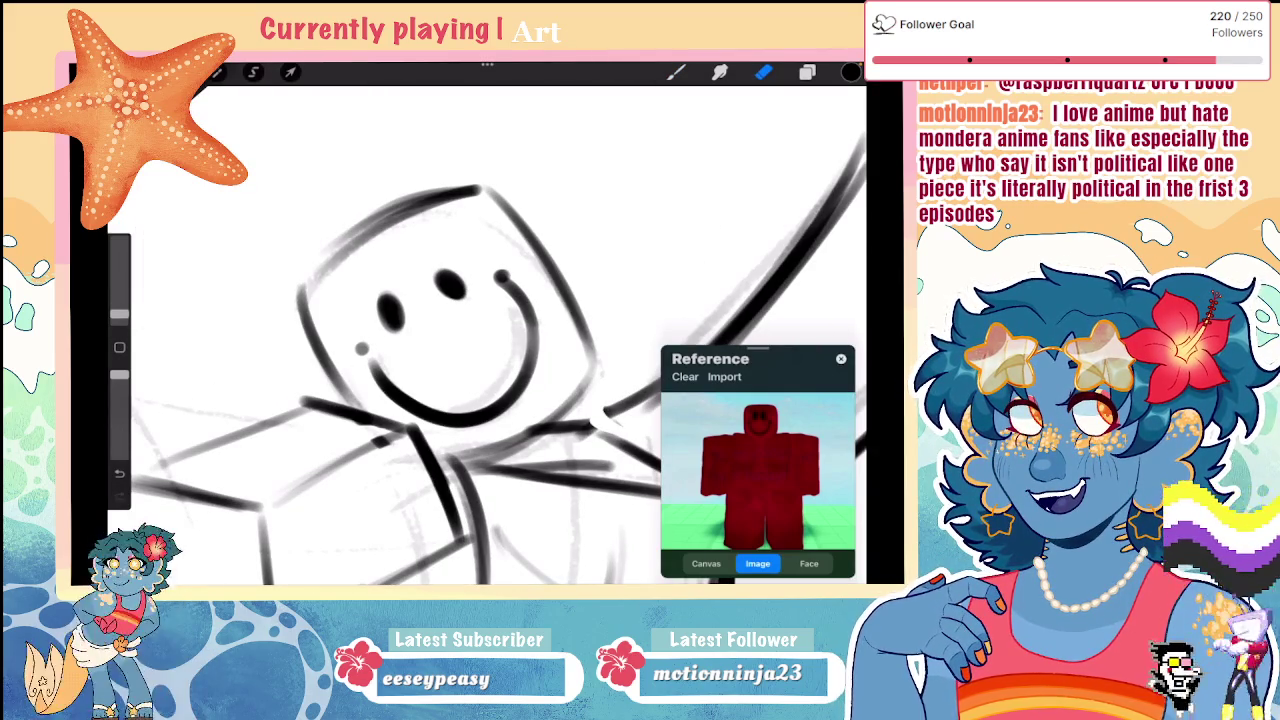
pyautogui.moveTo(451, 284); pyautogui.dragTo(456, 289)
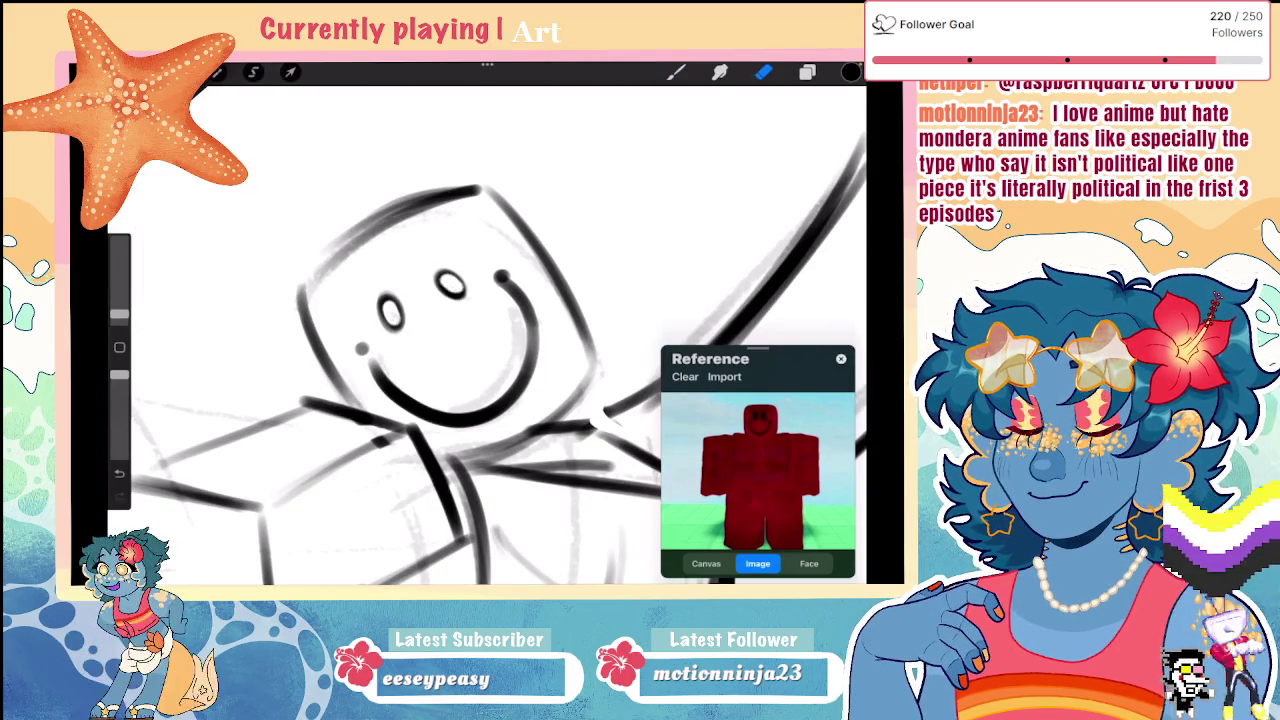
pyautogui.scroll(-5, 450, 330)
pyautogui.hotkey('ctrl', 'z')
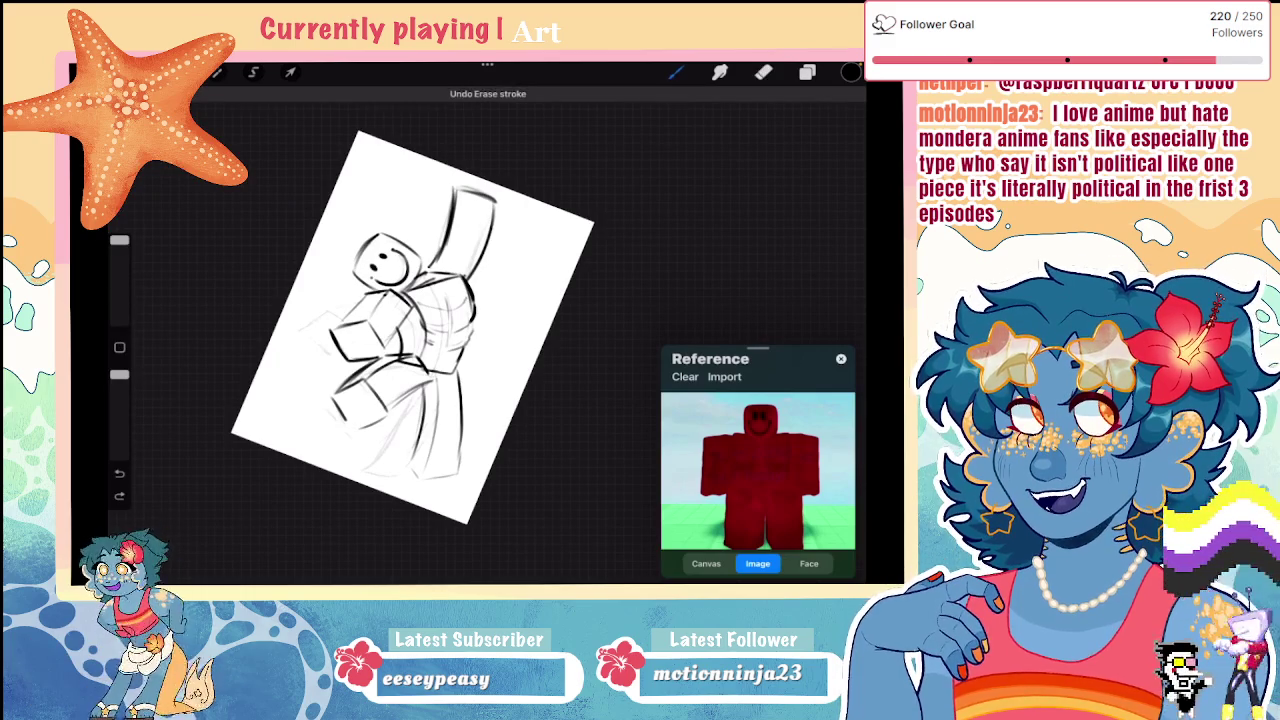
pyautogui.scroll(3, 425, 315)
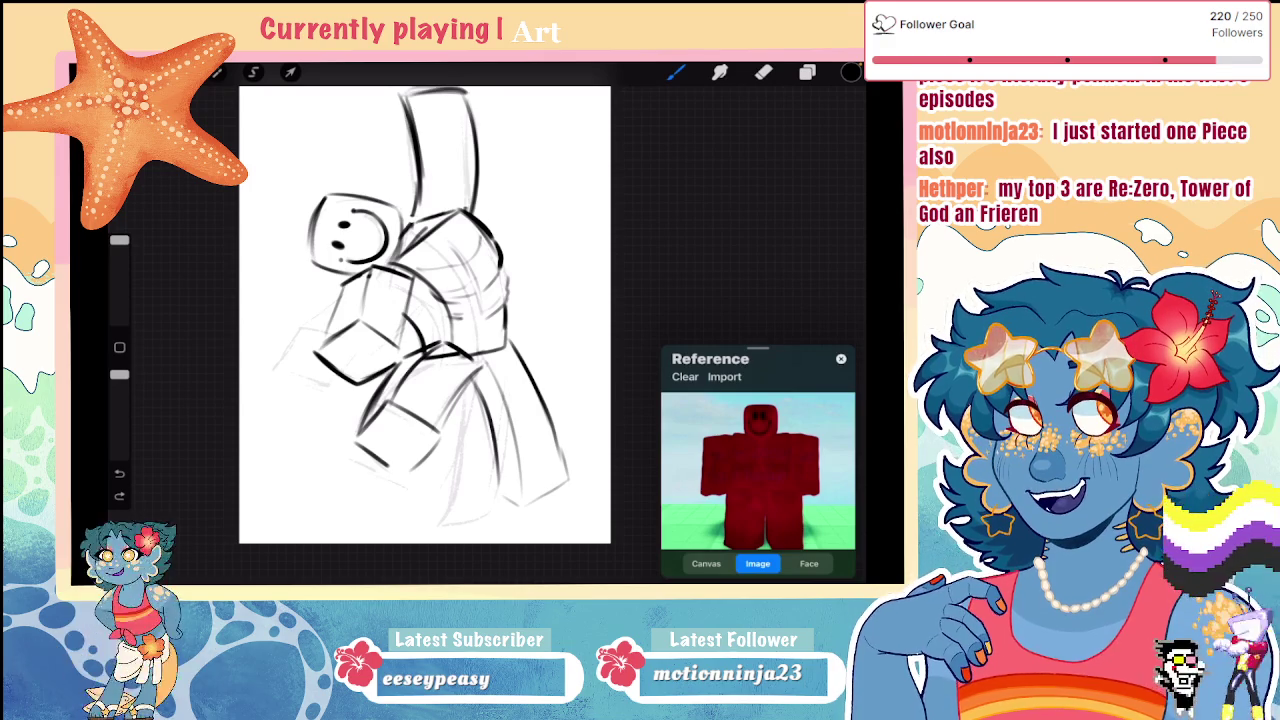
pyautogui.scroll(-2, 424, 315)
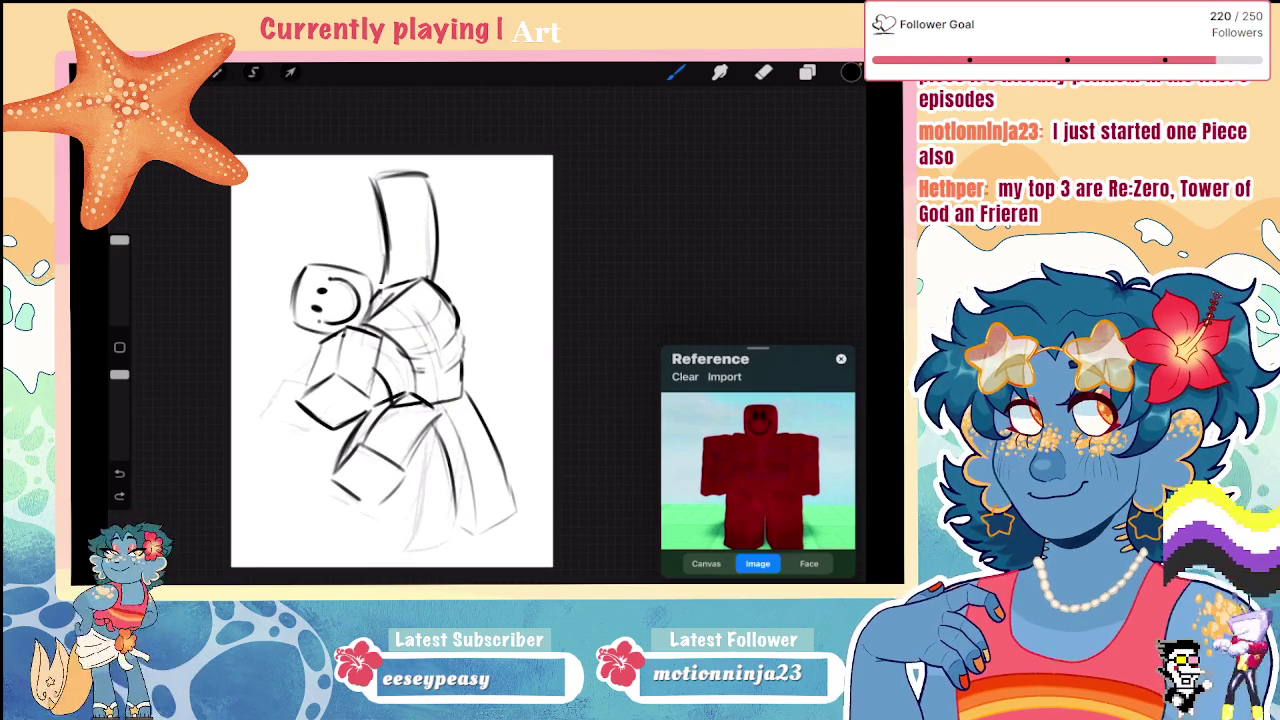
pyautogui.scroll(2, 415, 300)
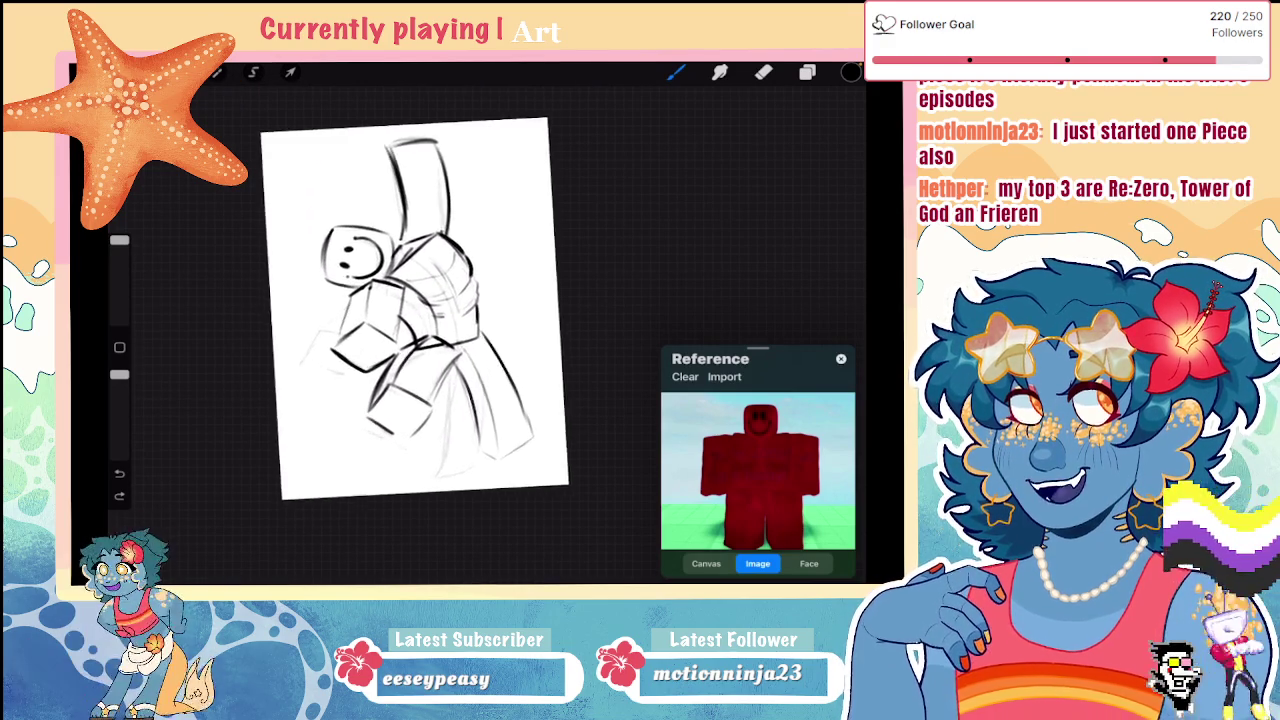
# Step: Erase the old lower arm strokes and redraw the arm as a longer curve
pyautogui.scroll(1, 440, 300)
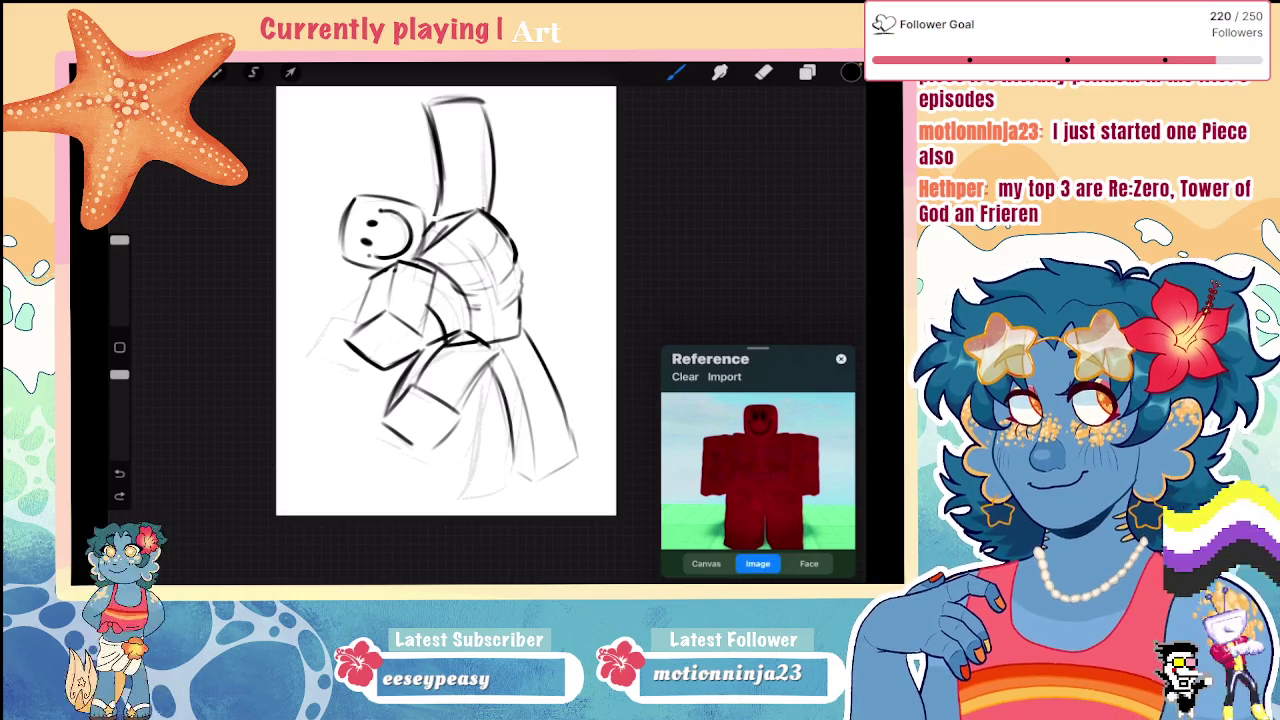
pyautogui.press('e')
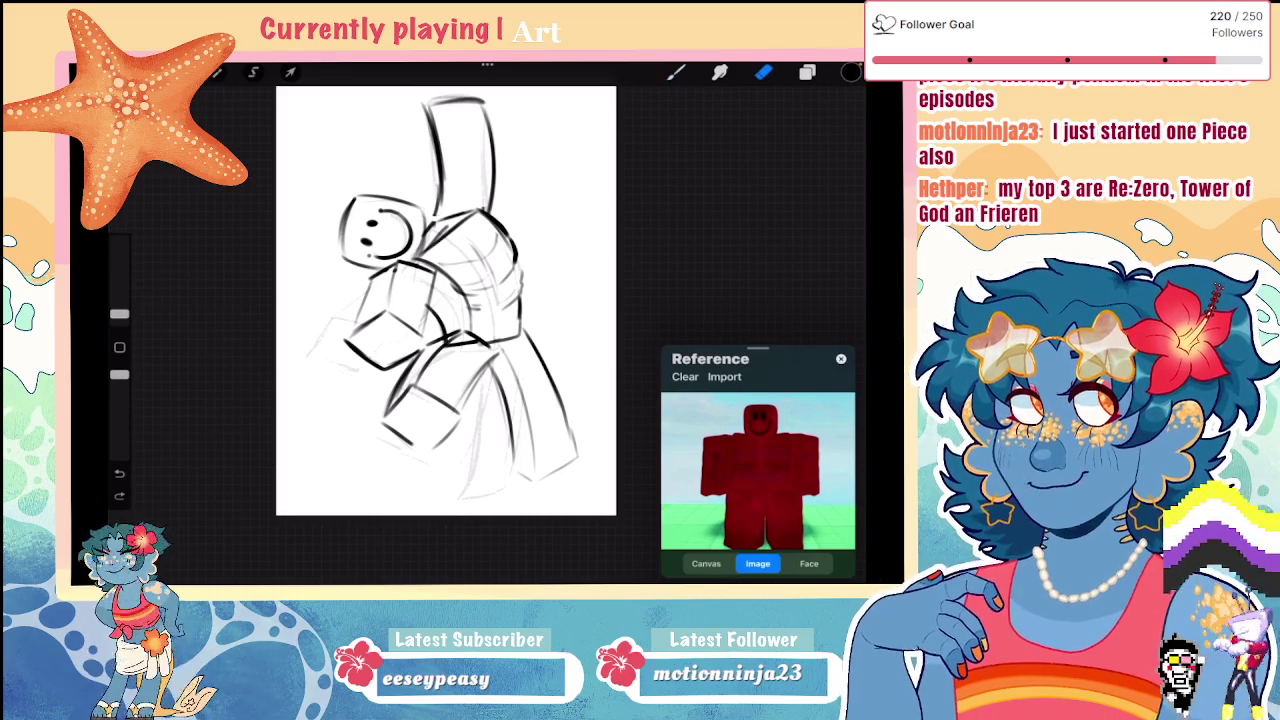
pyautogui.moveTo(119, 313); pyautogui.dragTo(119, 297)
pyautogui.moveTo(350, 360)
pyautogui.mouseDown()
pyautogui.moveTo(380, 320)
pyautogui.moveTo(394, 337)
pyautogui.moveTo(360, 285)
pyautogui.moveTo(430, 260)
pyautogui.moveTo(414, 256)
pyautogui.mouseUp()
pyautogui.click(676, 72)
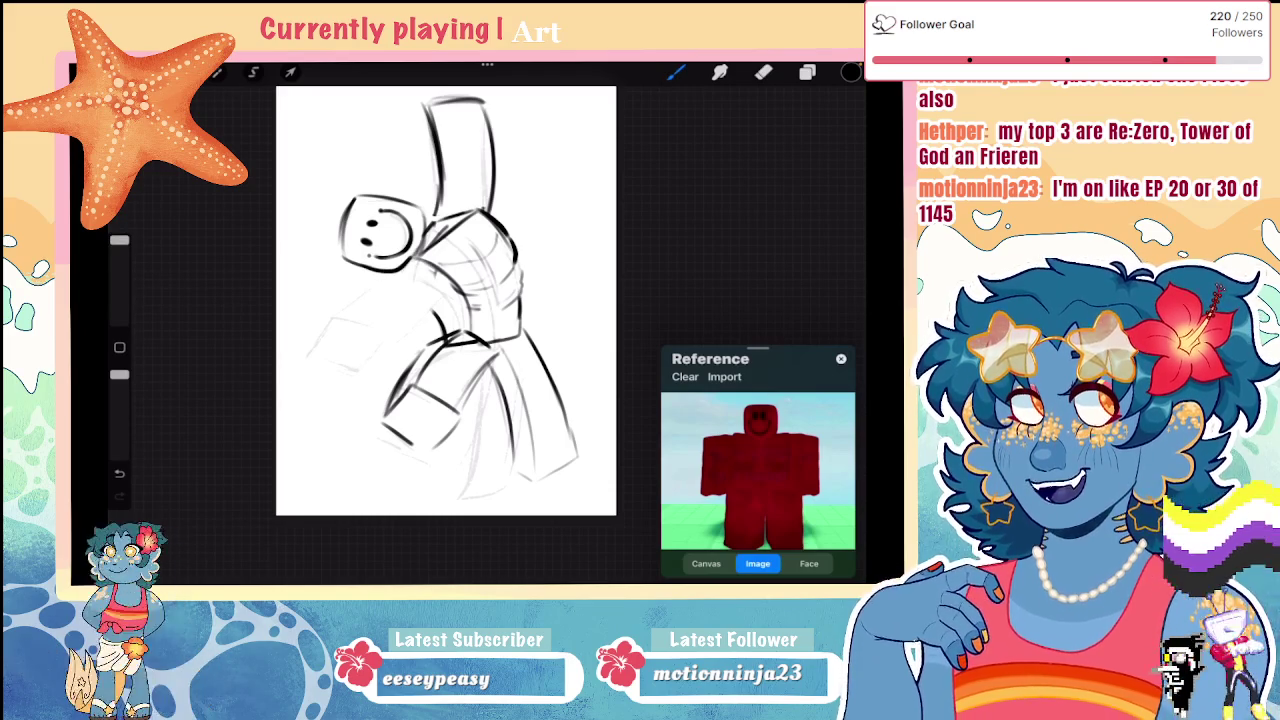
pyautogui.moveTo(414, 266)
pyautogui.mouseDown()
pyautogui.moveTo(346, 334)
pyautogui.moveTo(440, 296)
pyautogui.moveTo(446, 266)
pyautogui.mouseUp()
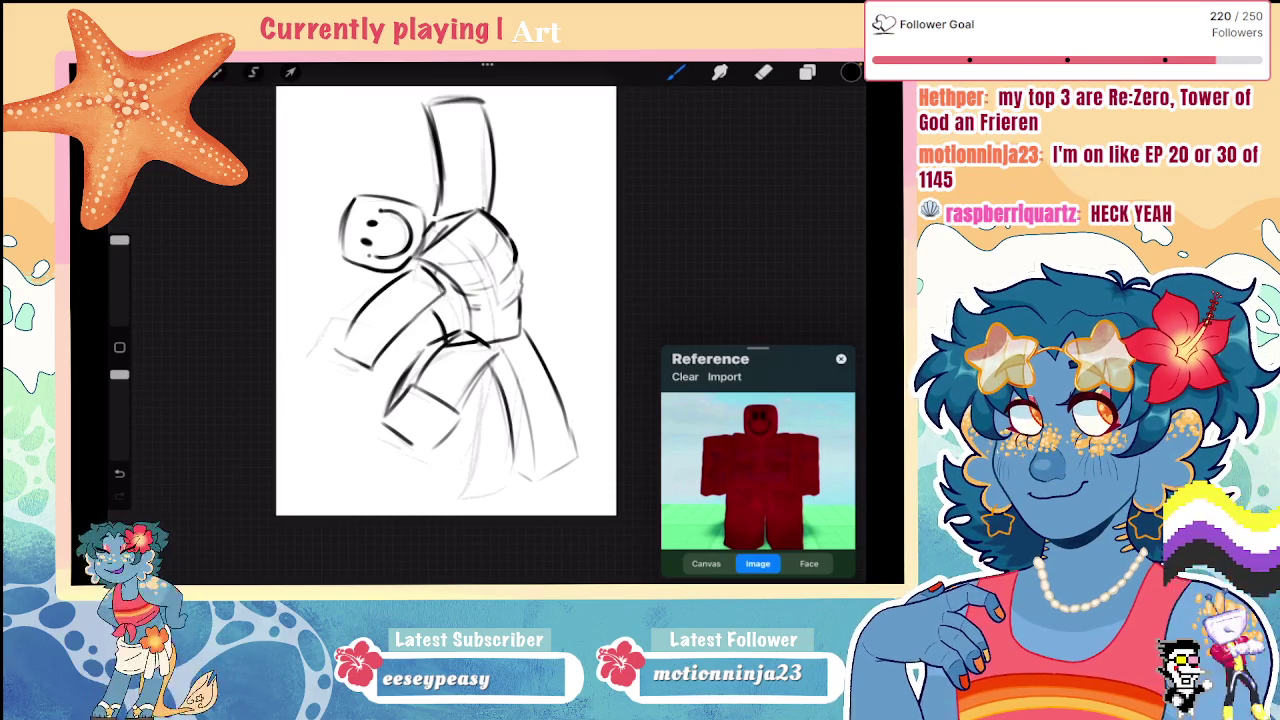
# Step: Undo the redraw and the erasing to restore the original blocky arm
pyautogui.scroll(-5, 445, 300)
pyautogui.scroll(3, 467, 316)
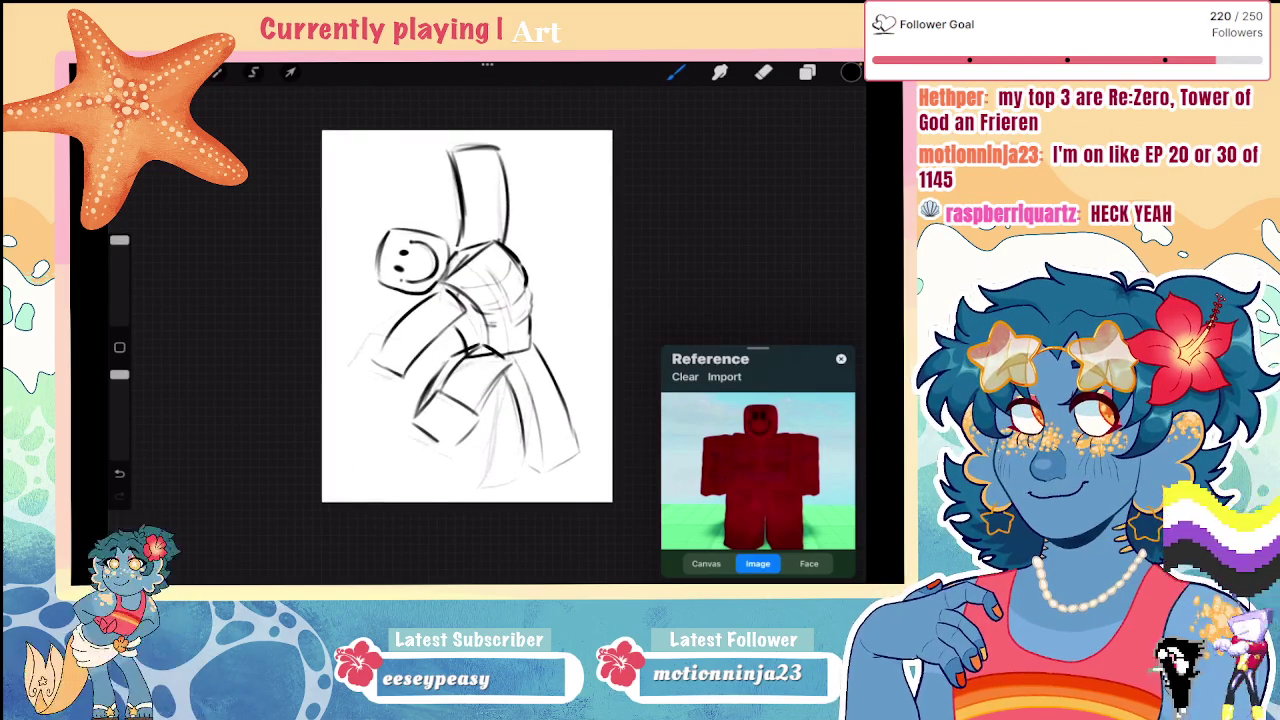
pyautogui.hotkey('ctrl', 'z')
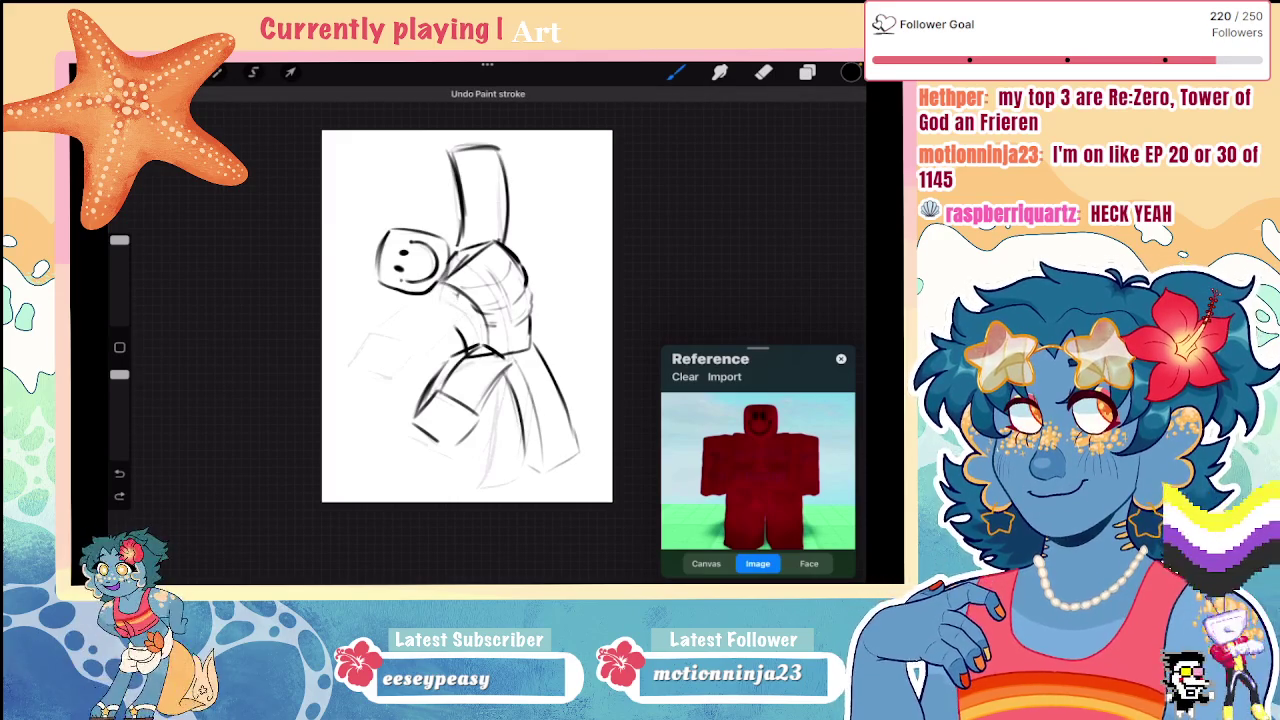
pyautogui.hotkey('ctrl', 'z')
pyautogui.scroll(2, 467, 316)
# Step: Lasso the lower arm, then drop the selection and sketch extra lines at its lower left
pyautogui.press('s')
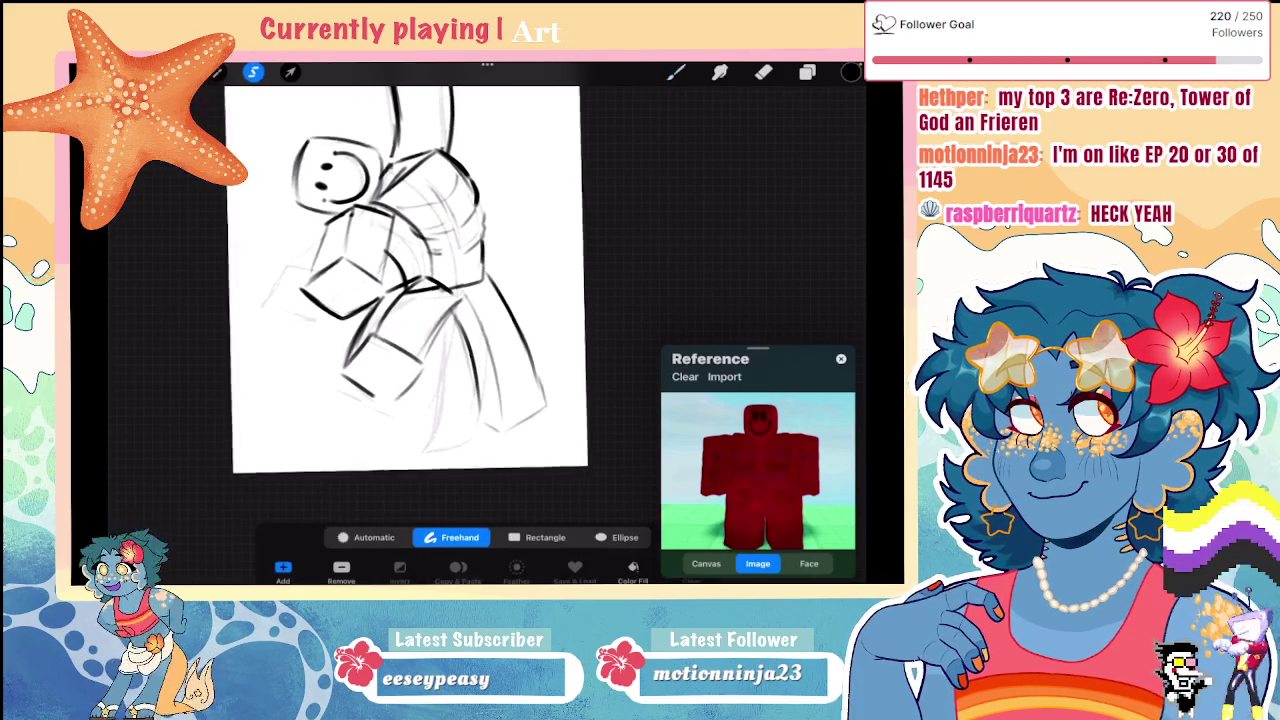
pyautogui.moveTo(458, 275); pyautogui.dragTo(440, 370)
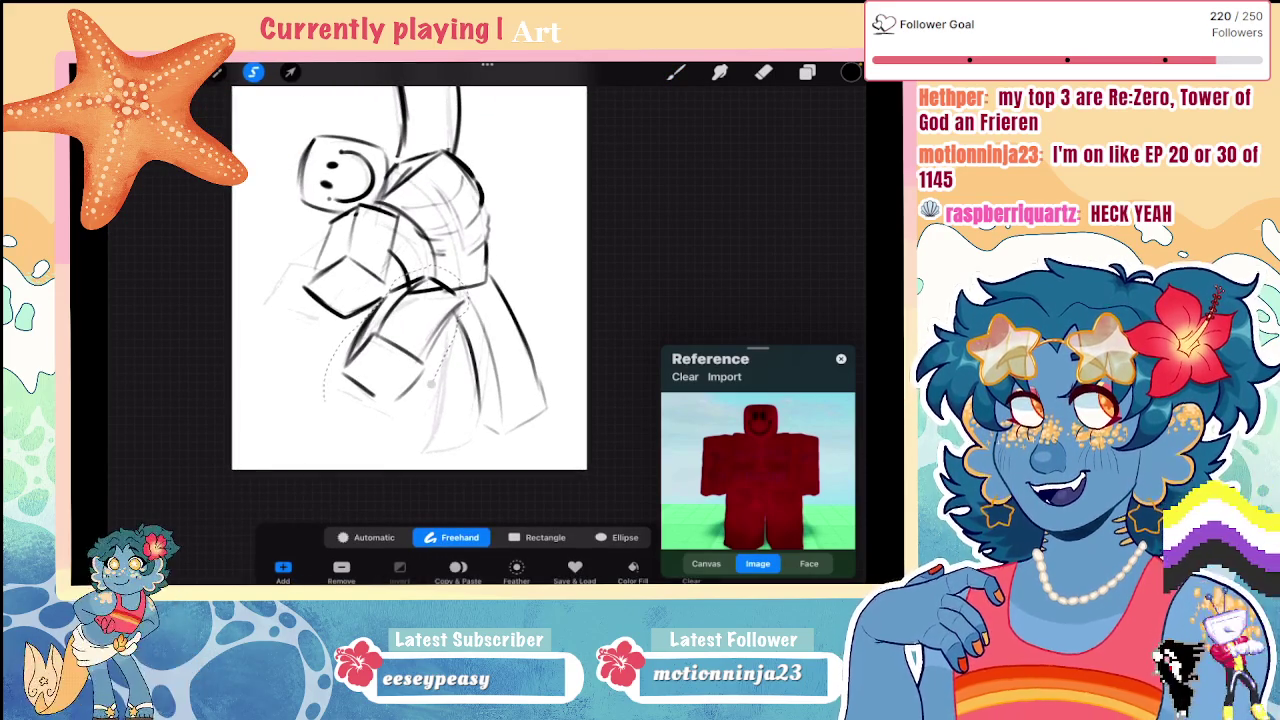
pyautogui.press('v')
pyautogui.press('b')
pyautogui.scroll(1, 420, 290)
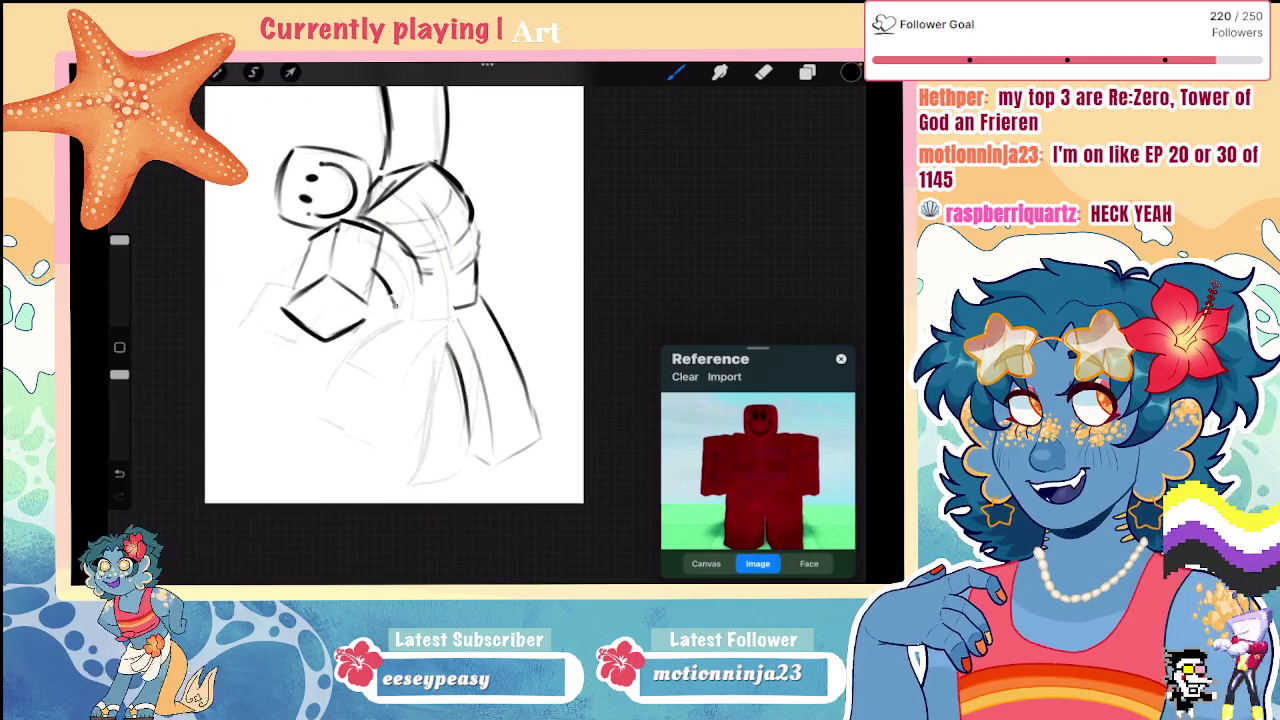
pyautogui.moveTo(430, 315)
pyautogui.mouseDown()
pyautogui.moveTo(400, 395)
pyautogui.moveTo(408, 468)
pyautogui.moveTo(466, 452)
pyautogui.moveTo(510, 320)
pyautogui.moveTo(418, 470)
pyautogui.mouseUp()
pyautogui.scroll(-3, 445, 290)
pyautogui.scroll(-2, 445, 290)
pyautogui.scroll(5, 437, 328)
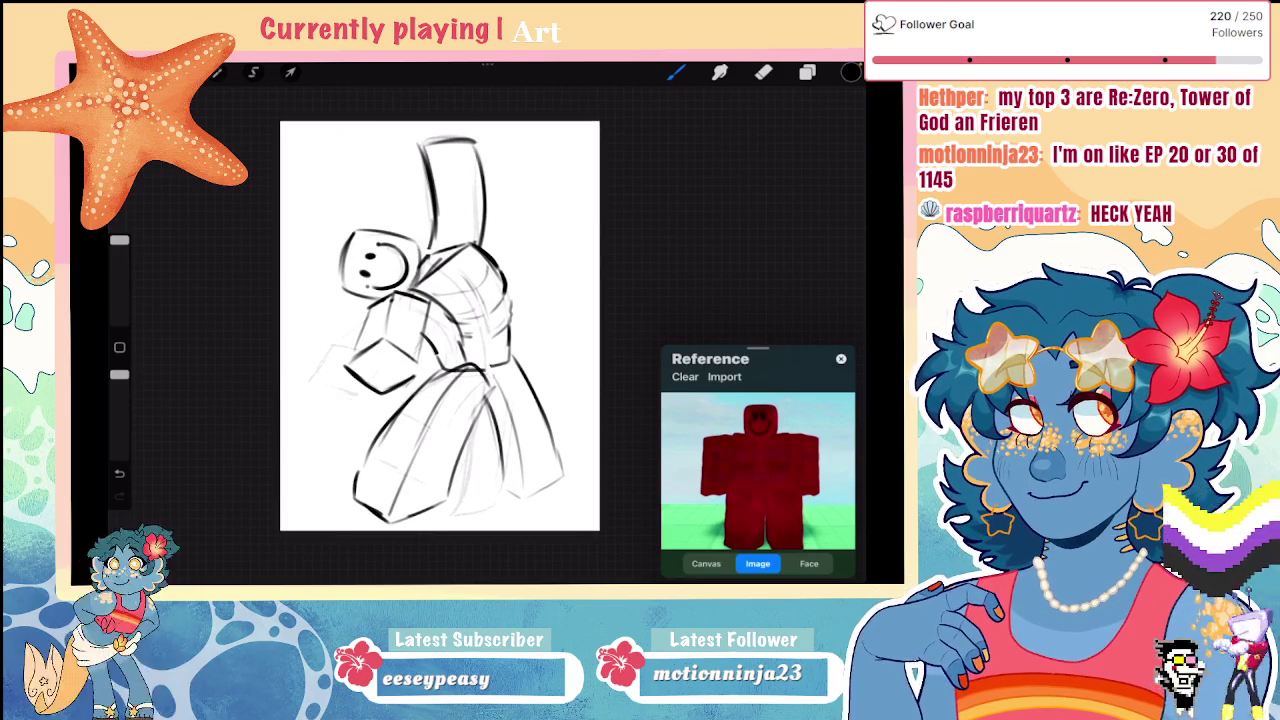
# Step: Select the lower arm and move and rotate it into place
pyautogui.click(253, 72)
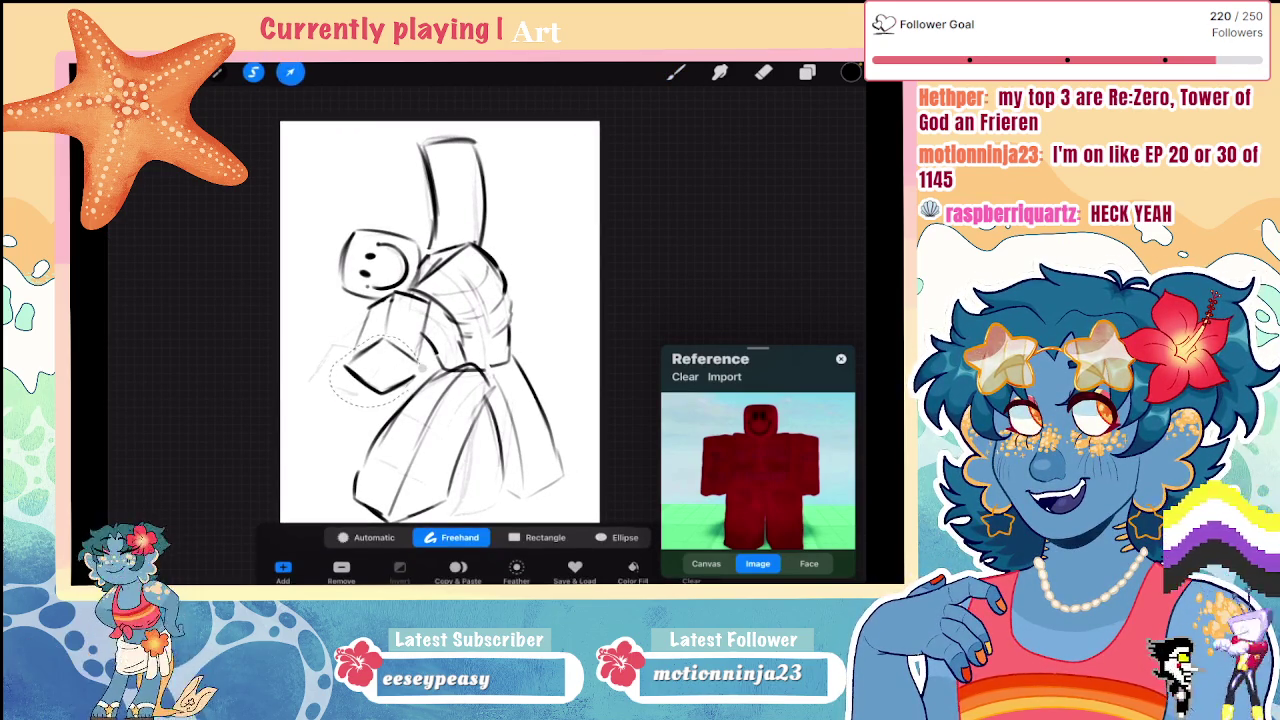
pyautogui.click(290, 72)
pyautogui.moveTo(385, 350); pyautogui.dragTo(385, 340)
pyautogui.click(675, 72)
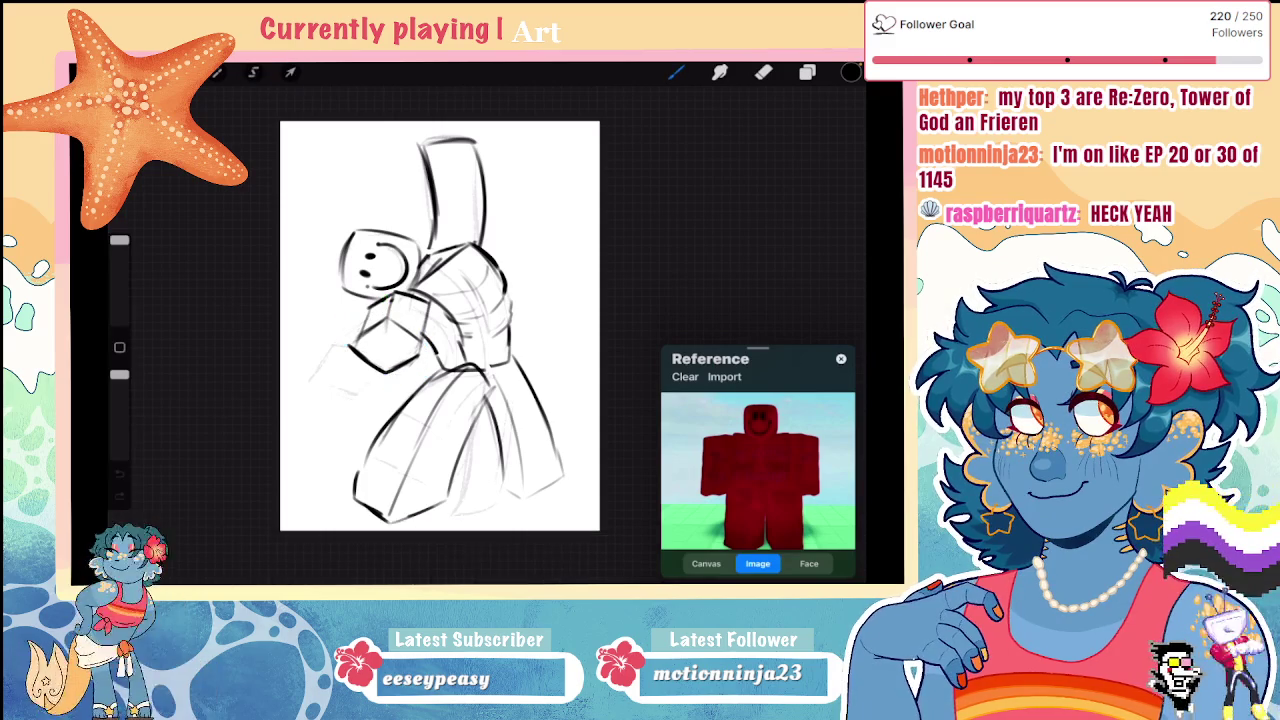
# Step: Re-lasso the lower arm and enlarge it proportionally
pyautogui.click(253, 72)
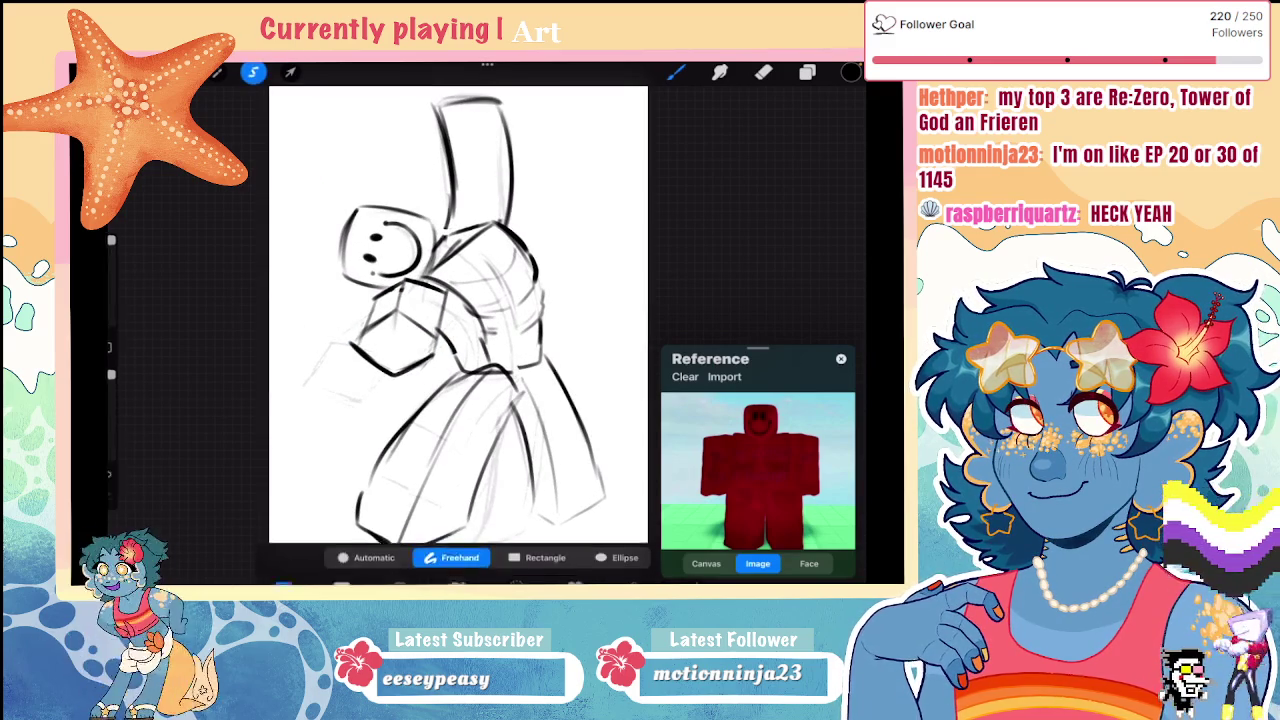
pyautogui.moveTo(406, 308); pyautogui.dragTo(440, 343)
pyautogui.moveTo(345, 338); pyautogui.dragTo(395, 385)
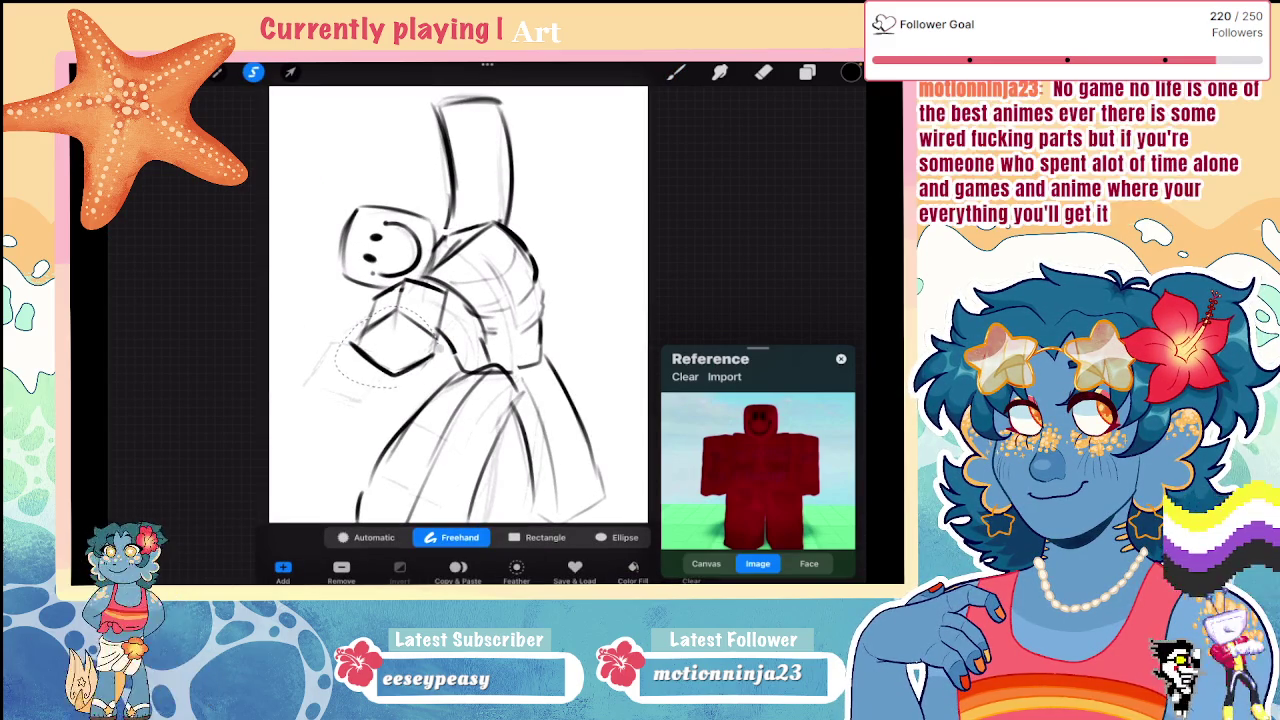
pyautogui.click(290, 72)
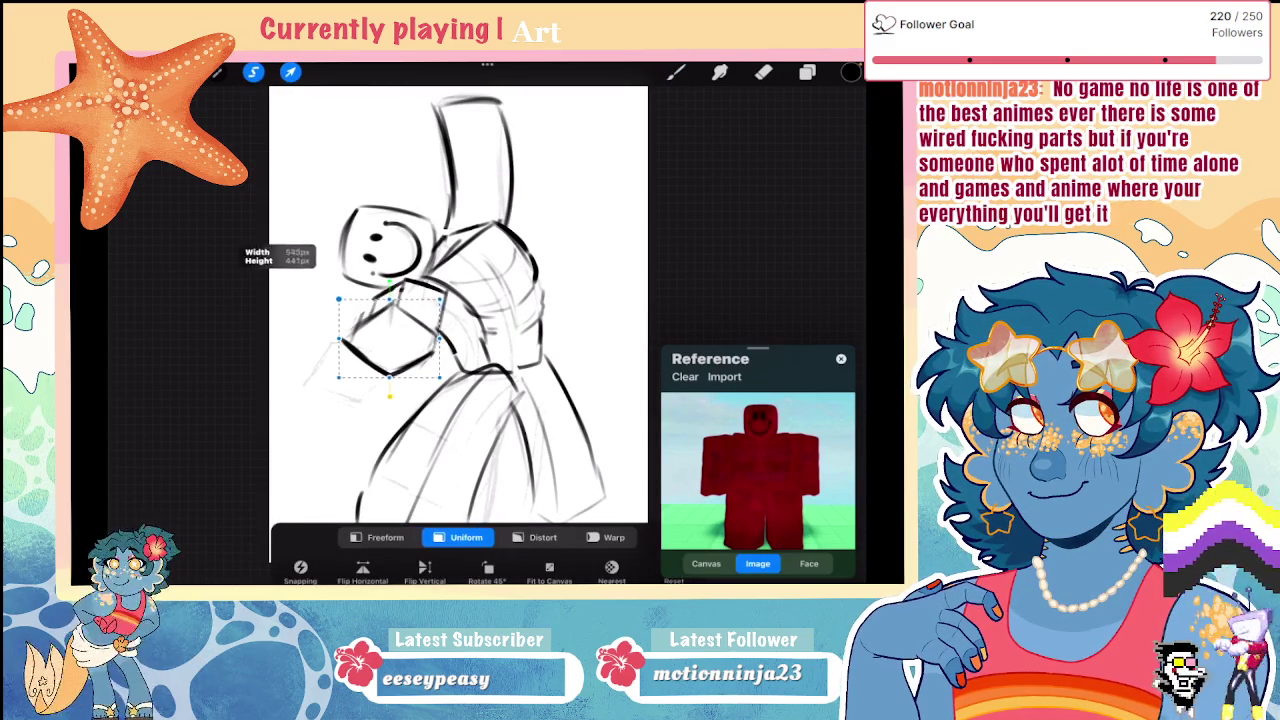
pyautogui.moveTo(346, 303); pyautogui.dragTo(352, 315)
pyautogui.click(676, 72)
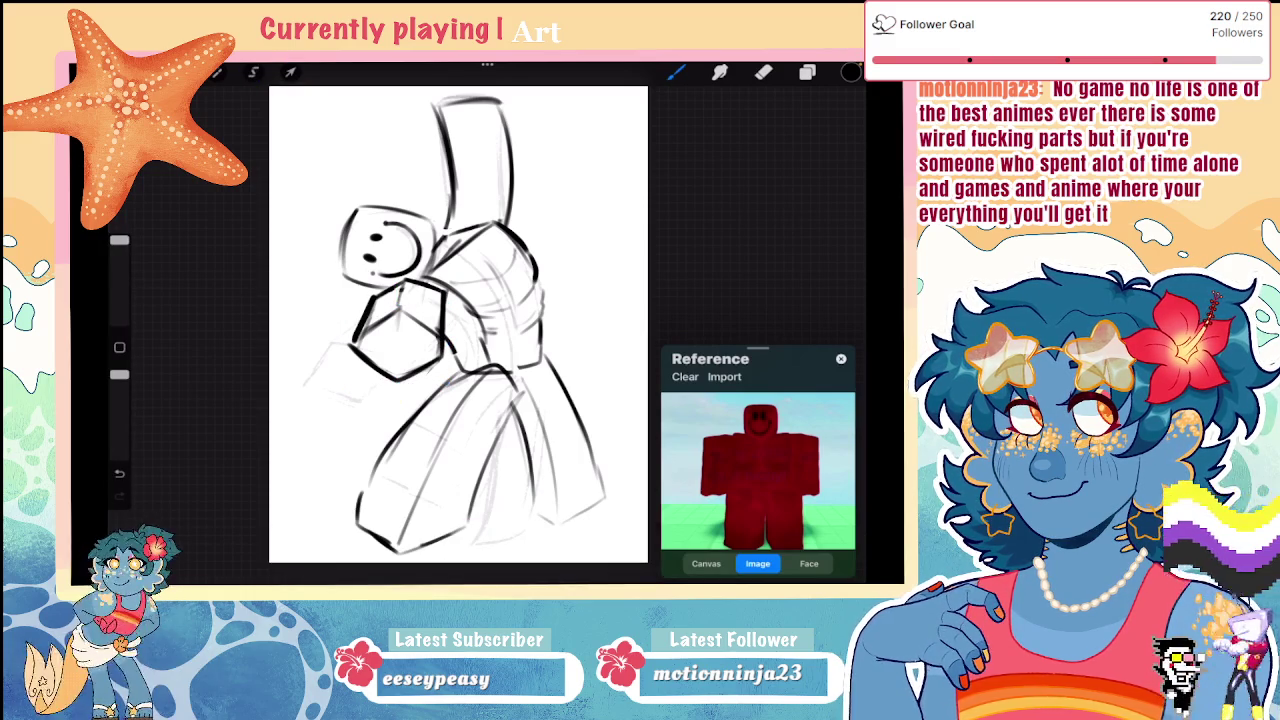
# Step: Erase the guide lines inside the arm cube, then undo that erase
pyautogui.scroll(-3, 458, 325)
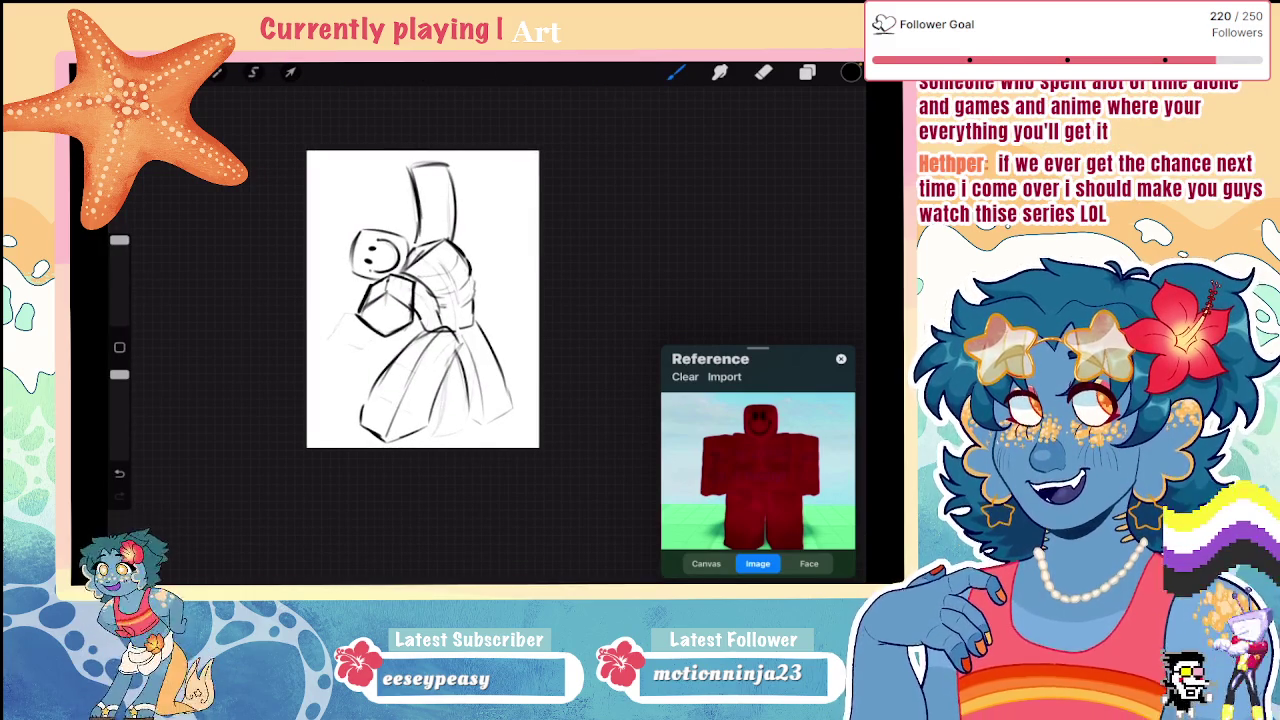
pyautogui.scroll(3, 458, 330)
pyautogui.scroll(2, 458, 330)
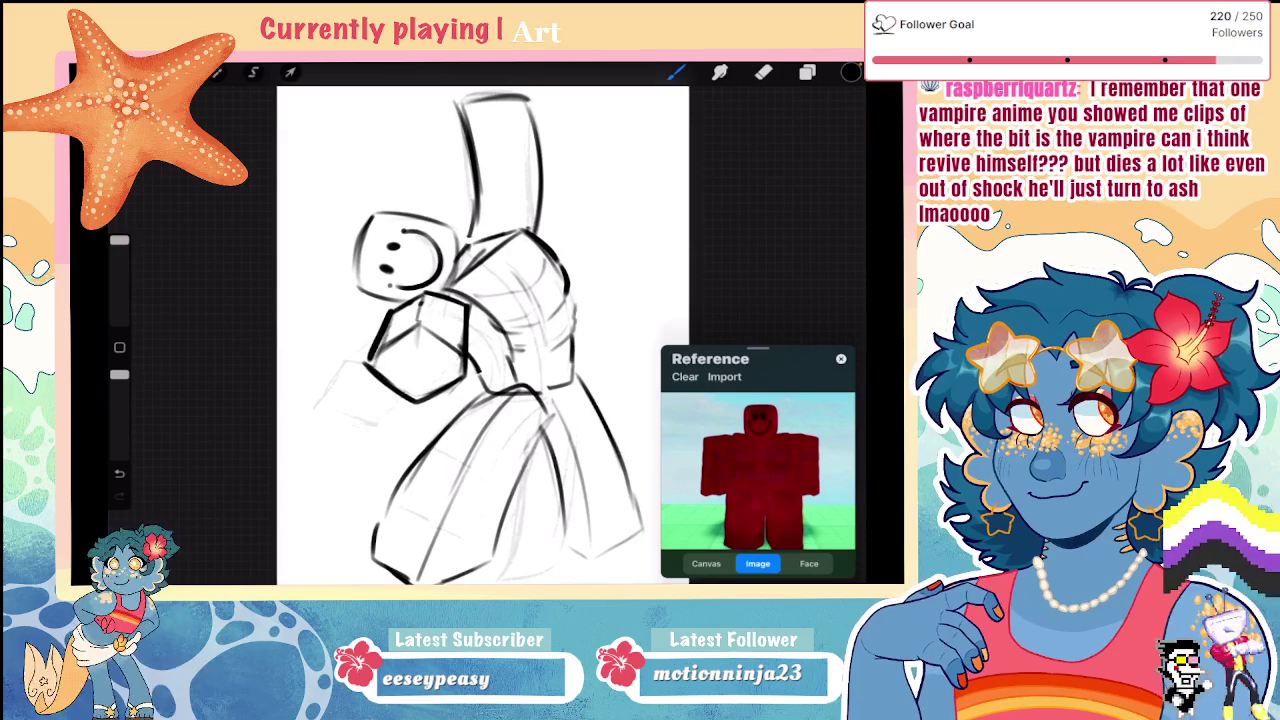
pyautogui.press('e')
pyautogui.moveTo(420, 295)
pyautogui.mouseDown()
pyautogui.moveTo(410, 365)
pyautogui.moveTo(445, 330)
pyautogui.moveTo(462, 374)
pyautogui.moveTo(370, 358)
pyautogui.mouseUp()
pyautogui.hotkey('ctrl', 'z')
pyautogui.press('b')
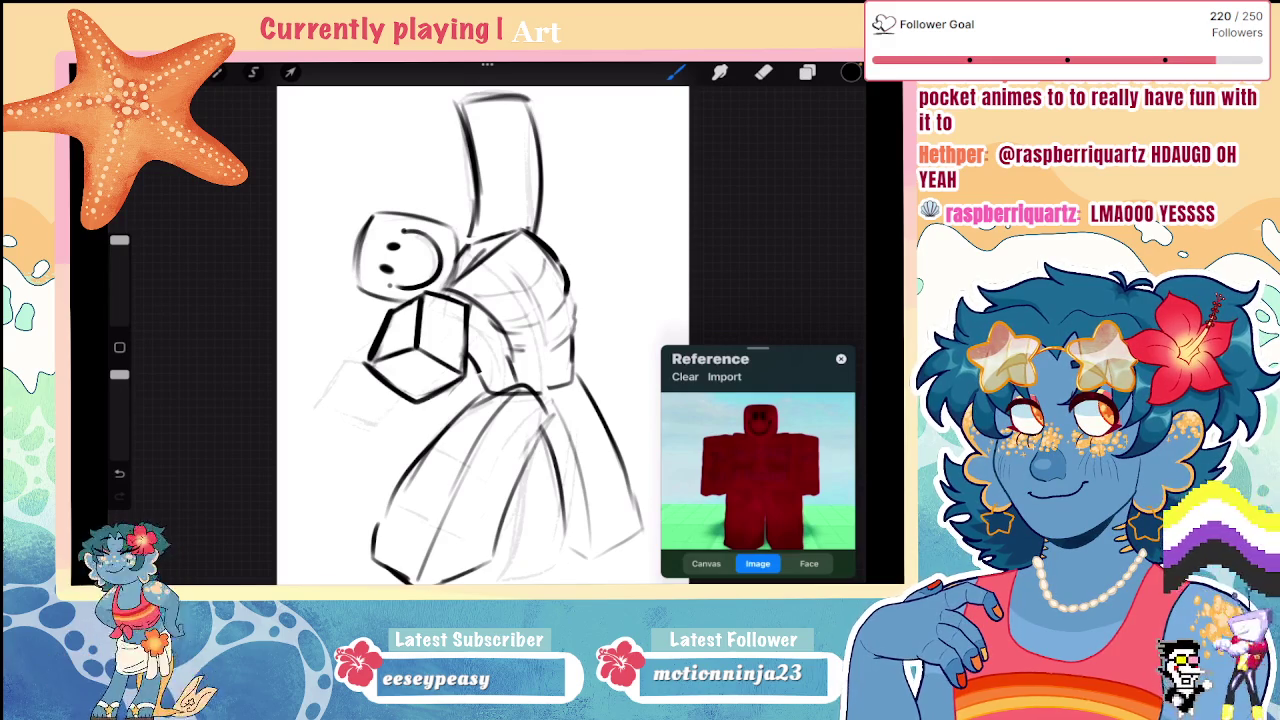
# Step: Erase and redraw the cube's lower faces, reducing the tool size to 2%
pyautogui.press('e')
pyautogui.moveTo(365, 372)
pyautogui.mouseDown()
pyautogui.moveTo(410, 415)
pyautogui.moveTo(455, 370)
pyautogui.mouseUp()
pyautogui.press('b')
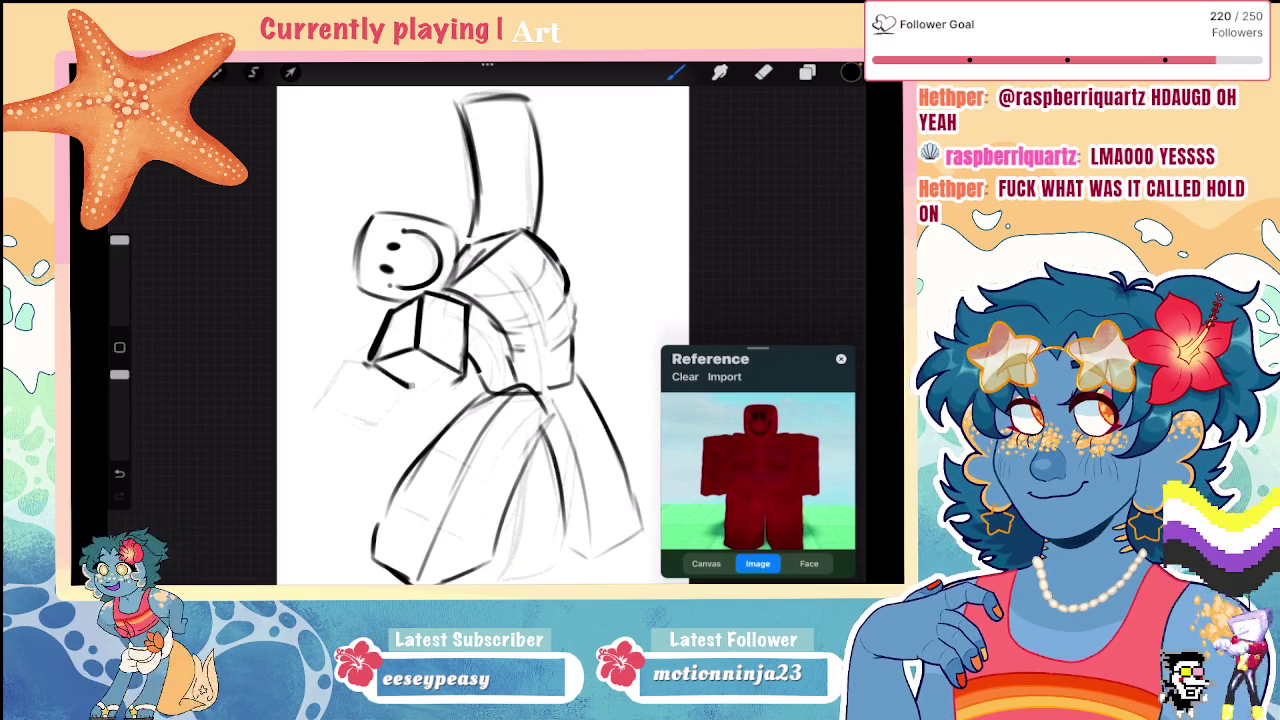
pyautogui.hotkey('ctrl', 'z')
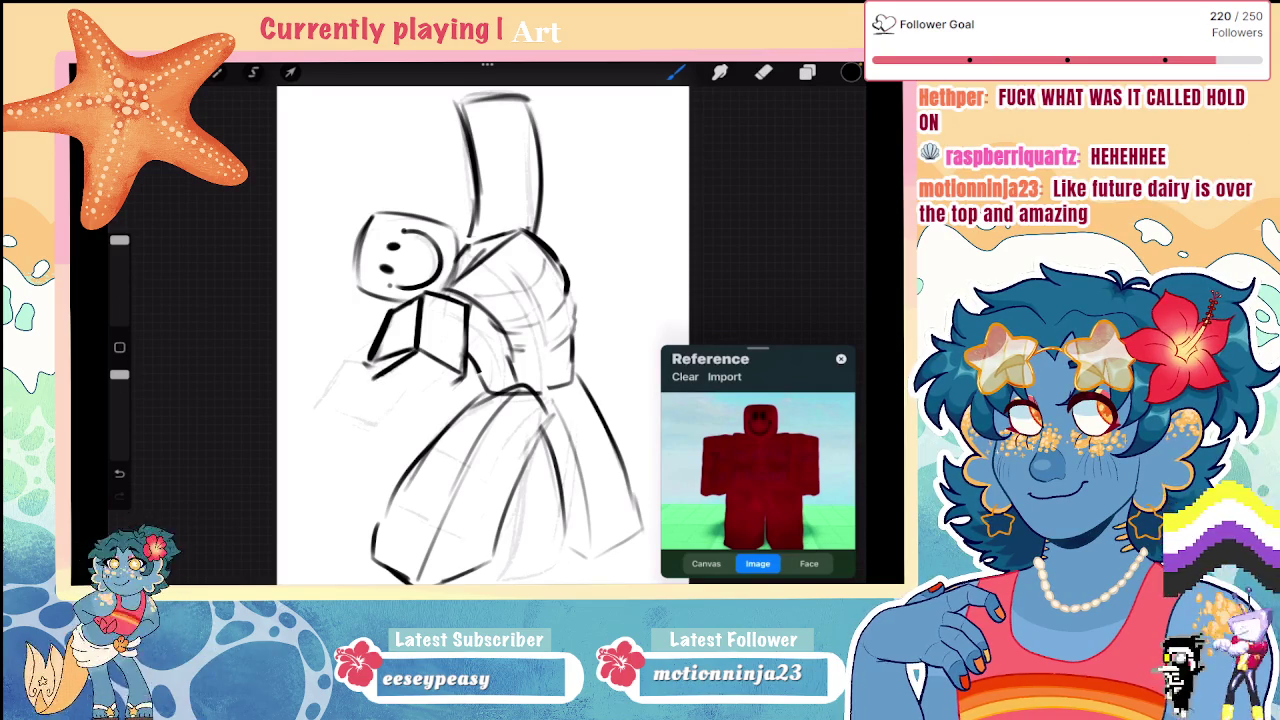
pyautogui.moveTo(368, 368)
pyautogui.mouseDown()
pyautogui.moveTo(410, 415)
pyautogui.moveTo(463, 382)
pyautogui.mouseUp()
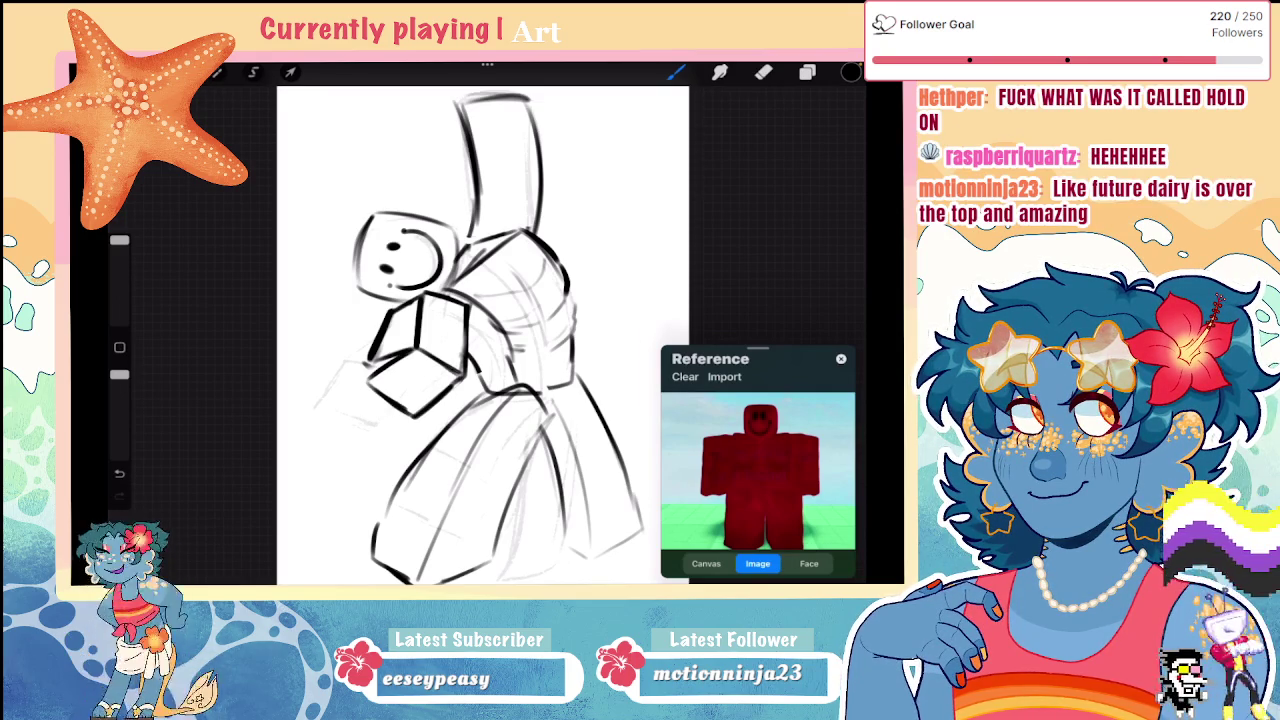
pyautogui.moveTo(119, 240); pyautogui.dragTo(119, 298)
pyautogui.moveTo(368, 320); pyautogui.dragTo(426, 376)
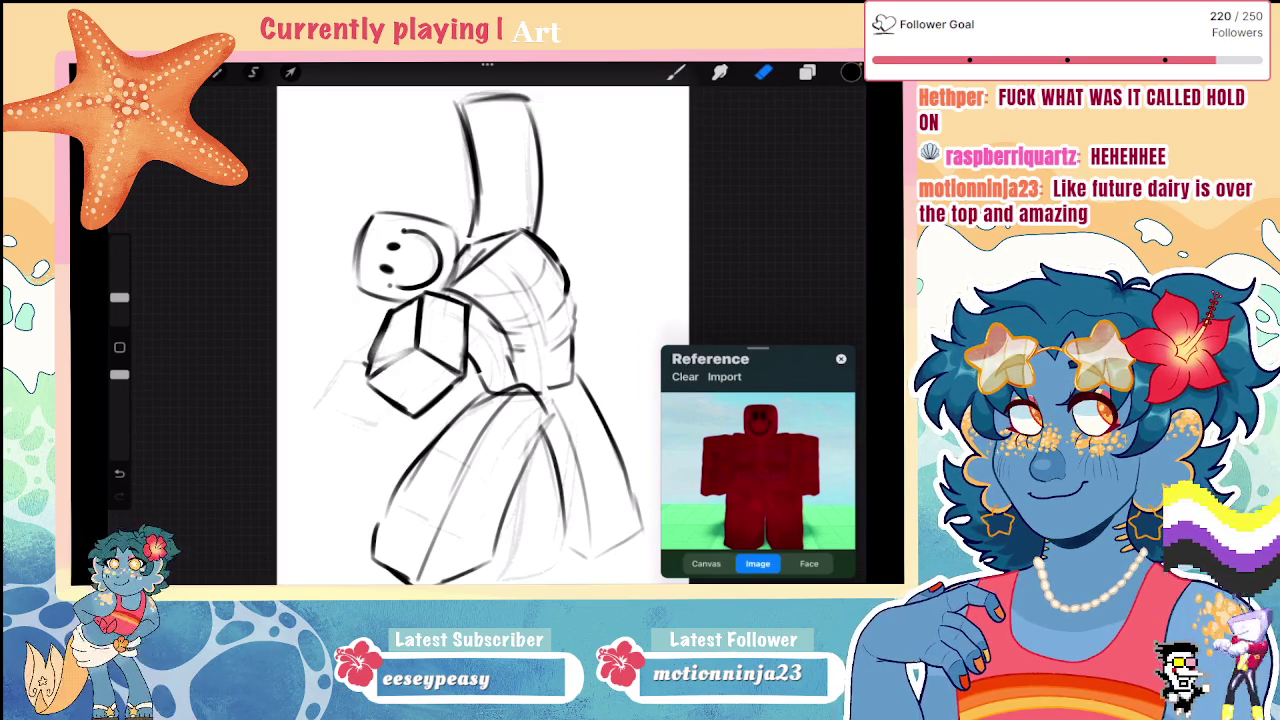
pyautogui.hotkey('ctrl', 'z')
pyautogui.moveTo(119, 298); pyautogui.dragTo(119, 309)
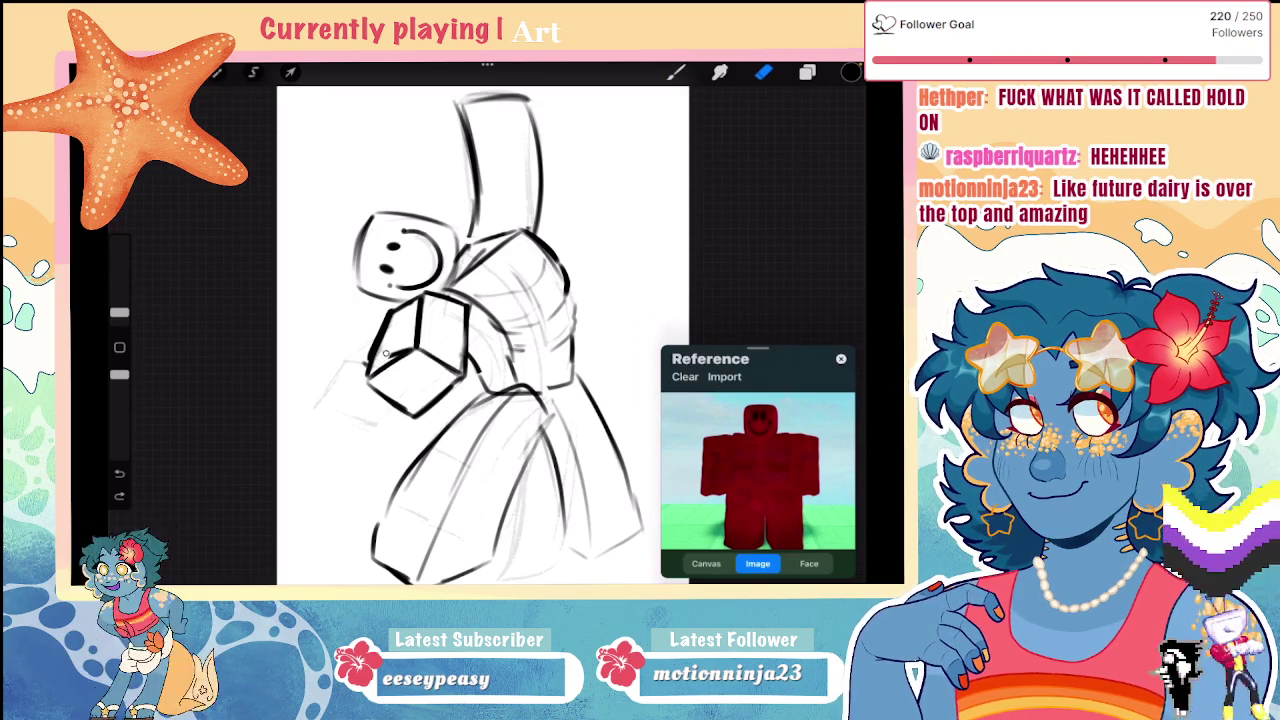
pyautogui.scroll(-5, 401, 348)
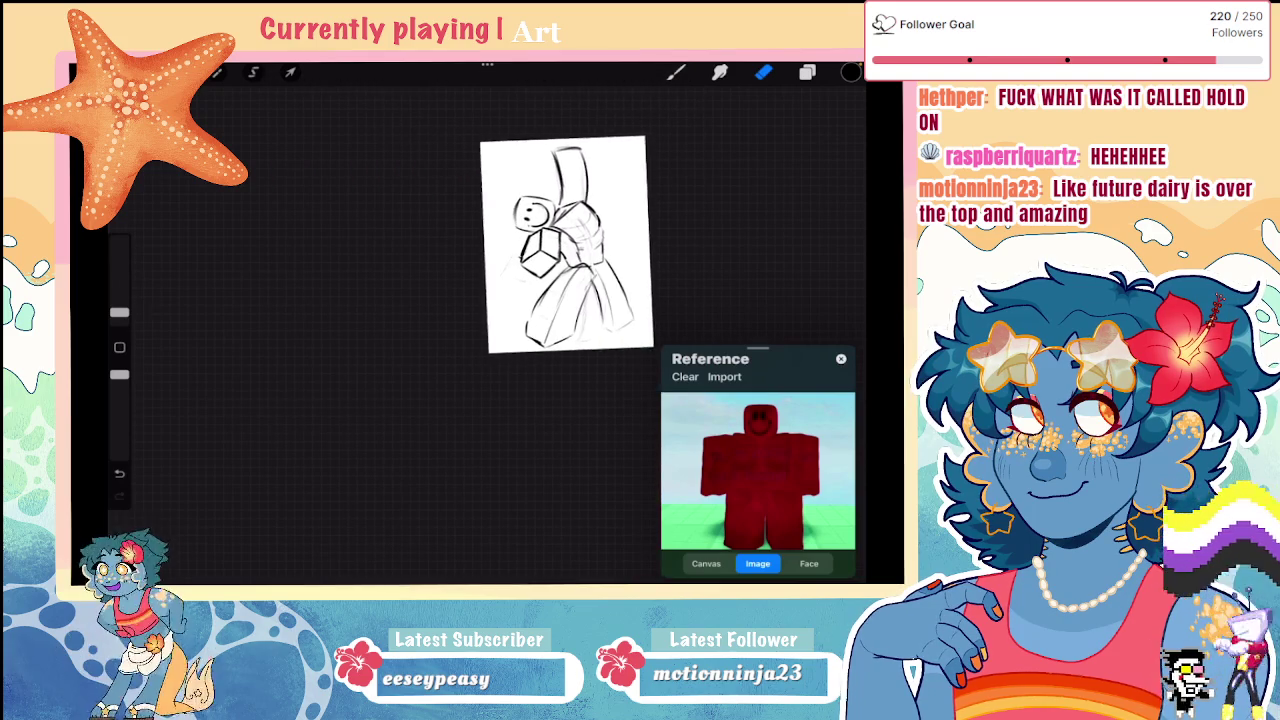
# Step: Undo the last stroke and erase the dark collar lines below the head
pyautogui.hotkey('ctrl', 'z')
pyautogui.scroll(3, 543, 253)
pyautogui.scroll(3, 450, 330)
pyautogui.moveTo(119, 312); pyautogui.dragTo(119, 295)
pyautogui.moveTo(450, 270)
pyautogui.mouseDown()
pyautogui.moveTo(380, 318)
pyautogui.moveTo(460, 240)
pyautogui.moveTo(470, 285)
pyautogui.mouseUp()
# Step: Ink a new square box for the arm with an enlarged brush
pyautogui.click(676, 72)
pyautogui.moveTo(119, 295); pyautogui.dragTo(119, 240)
pyautogui.moveTo(357, 296)
pyautogui.mouseDown()
pyautogui.moveTo(430, 284)
pyautogui.moveTo(365, 360)
pyautogui.mouseUp()
pyautogui.moveTo(432, 285); pyautogui.dragTo(440, 346)
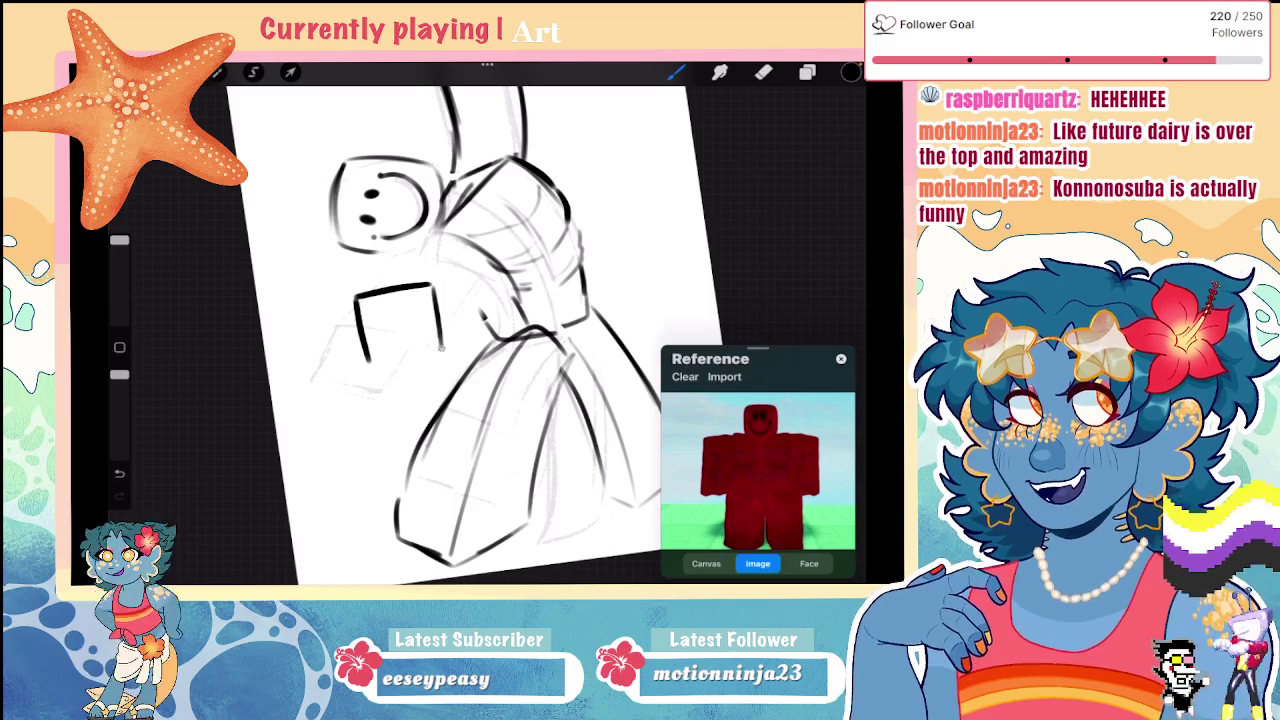
pyautogui.moveTo(365, 360); pyautogui.dragTo(440, 347)
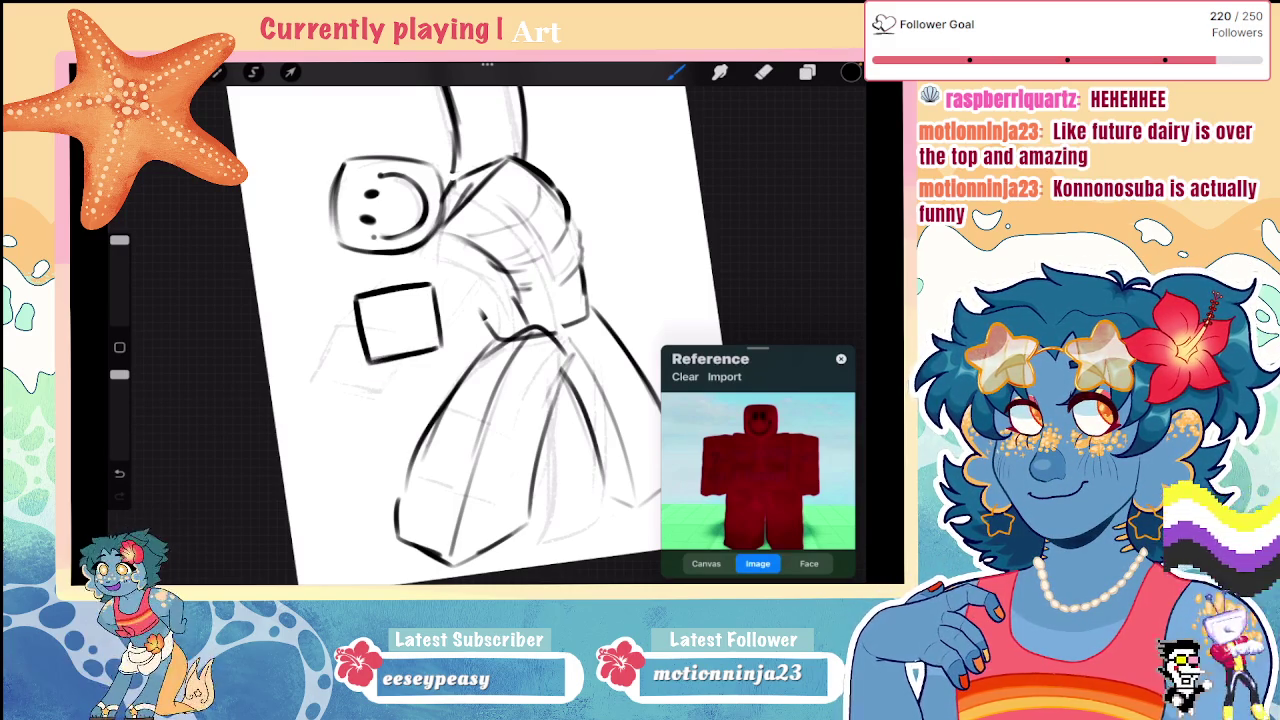
# Step: Reframe and rotate the canvas clockwise, and shrink the eraser to 3%
pyautogui.moveTo(450, 330); pyautogui.dragTo(480, 360)
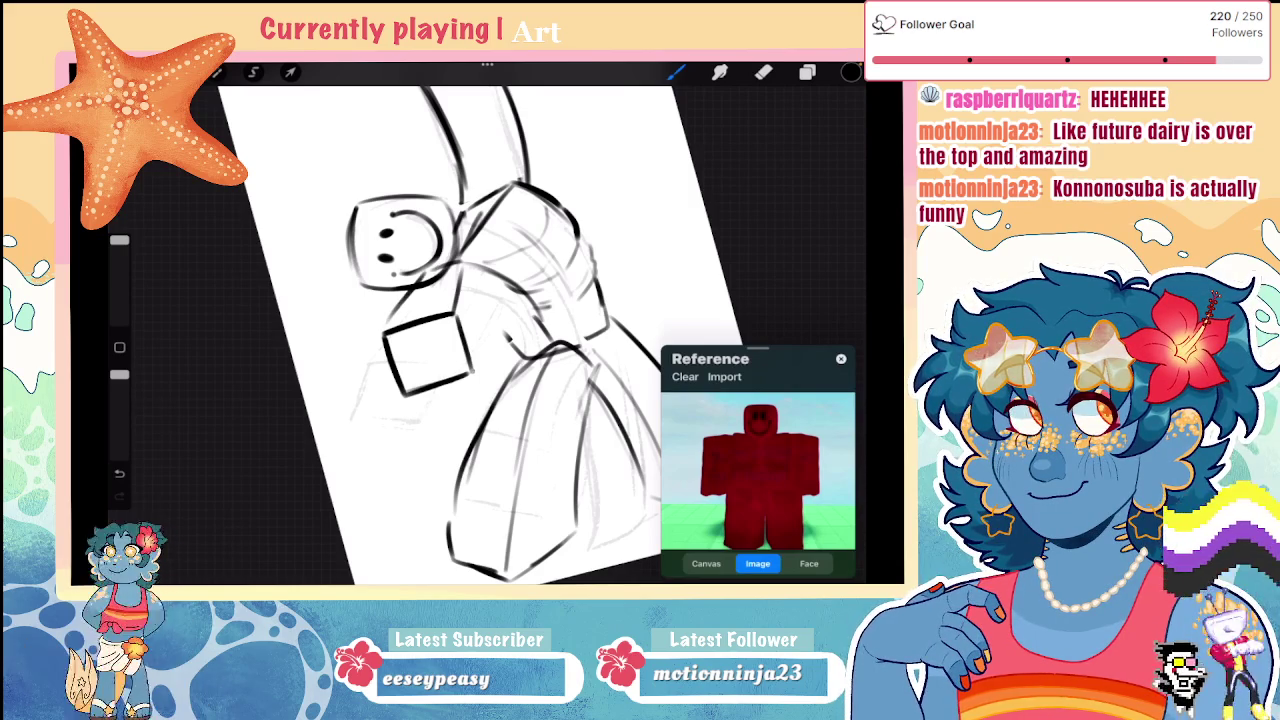
pyautogui.scroll(-2, 500, 300)
pyautogui.scroll(-3, 500, 300)
pyautogui.scroll(3, 470, 310)
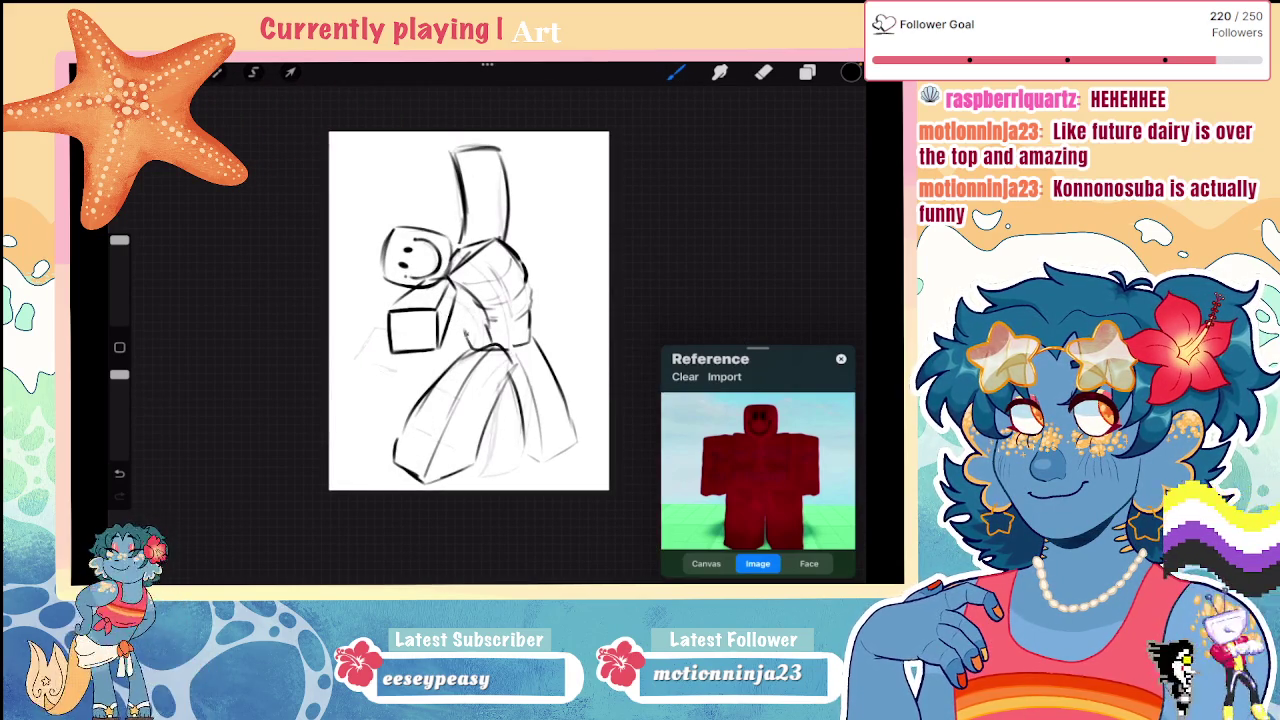
pyautogui.moveTo(468, 311); pyautogui.dragTo(538, 288)
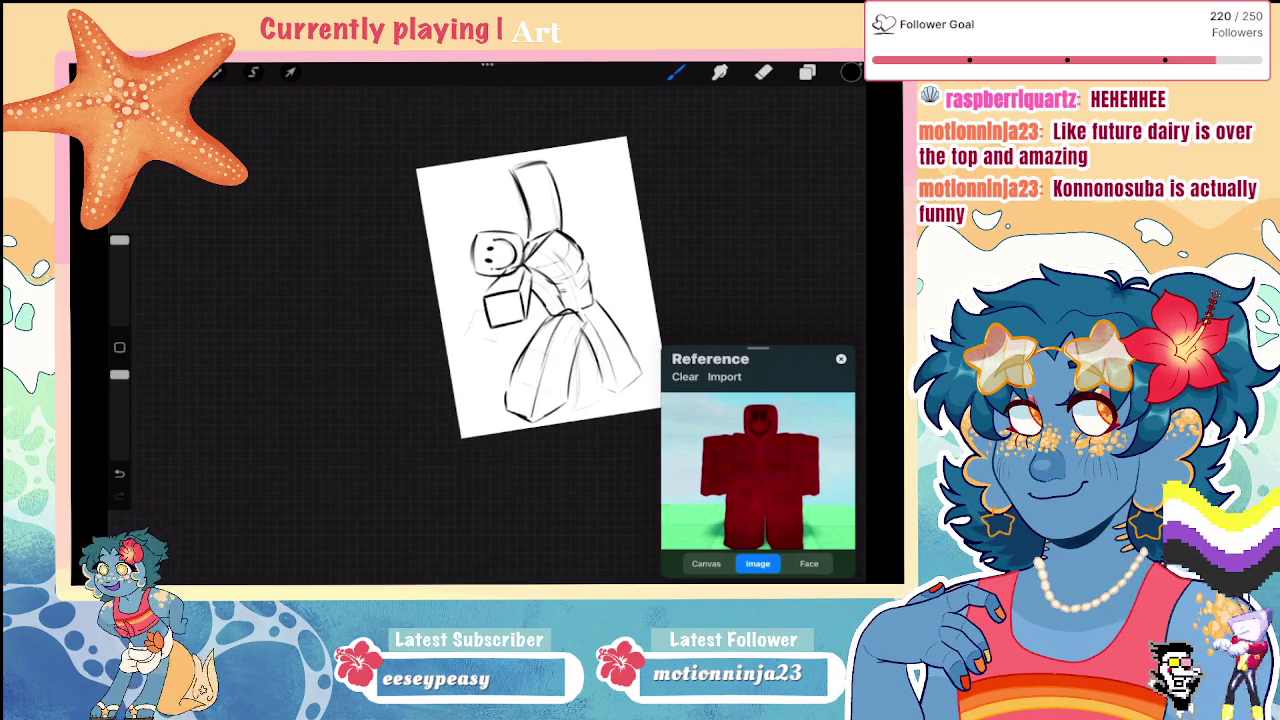
pyautogui.scroll(1, 470, 320)
pyautogui.scroll(1, 470, 320)
pyautogui.scroll(1, 470, 320)
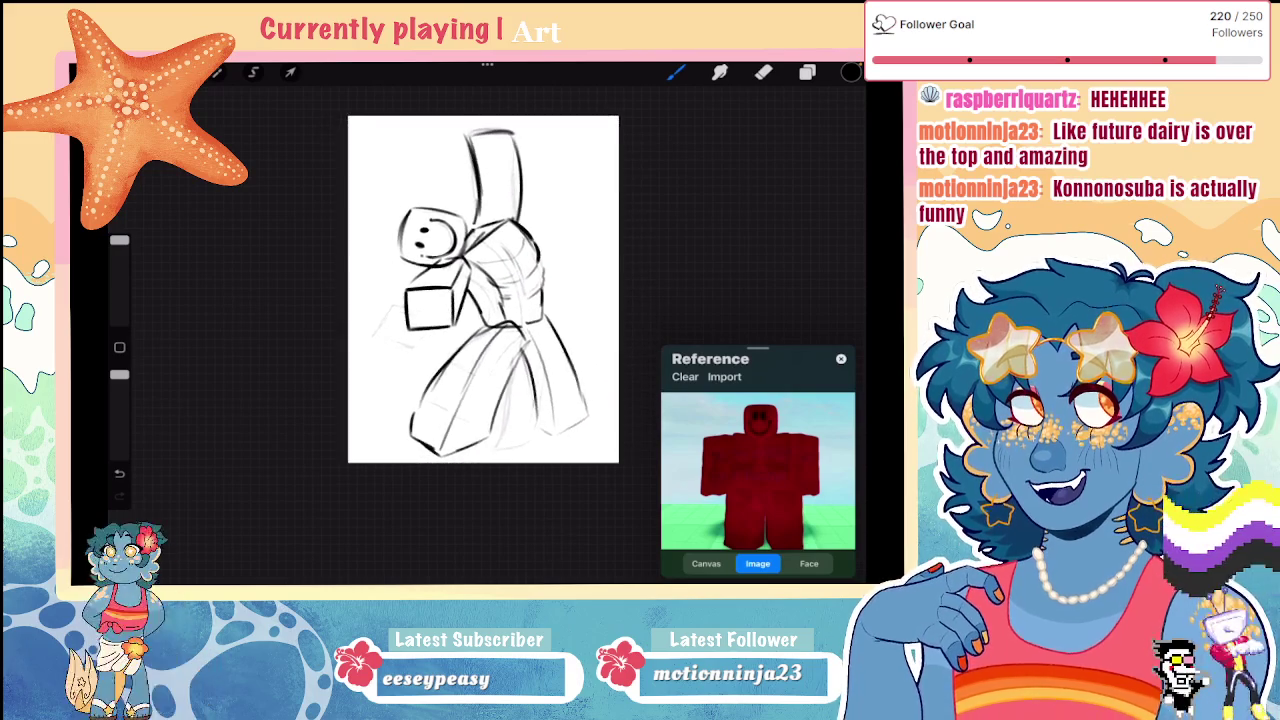
pyautogui.scroll(2, 470, 320)
pyautogui.click(763, 72)
pyautogui.moveTo(119, 240); pyautogui.dragTo(119, 305)
# Step: Set the eraser brush to SAI Ink 1 and erase a stray mark near the arm
pyautogui.click(763, 72)
pyautogui.click(768, 292)
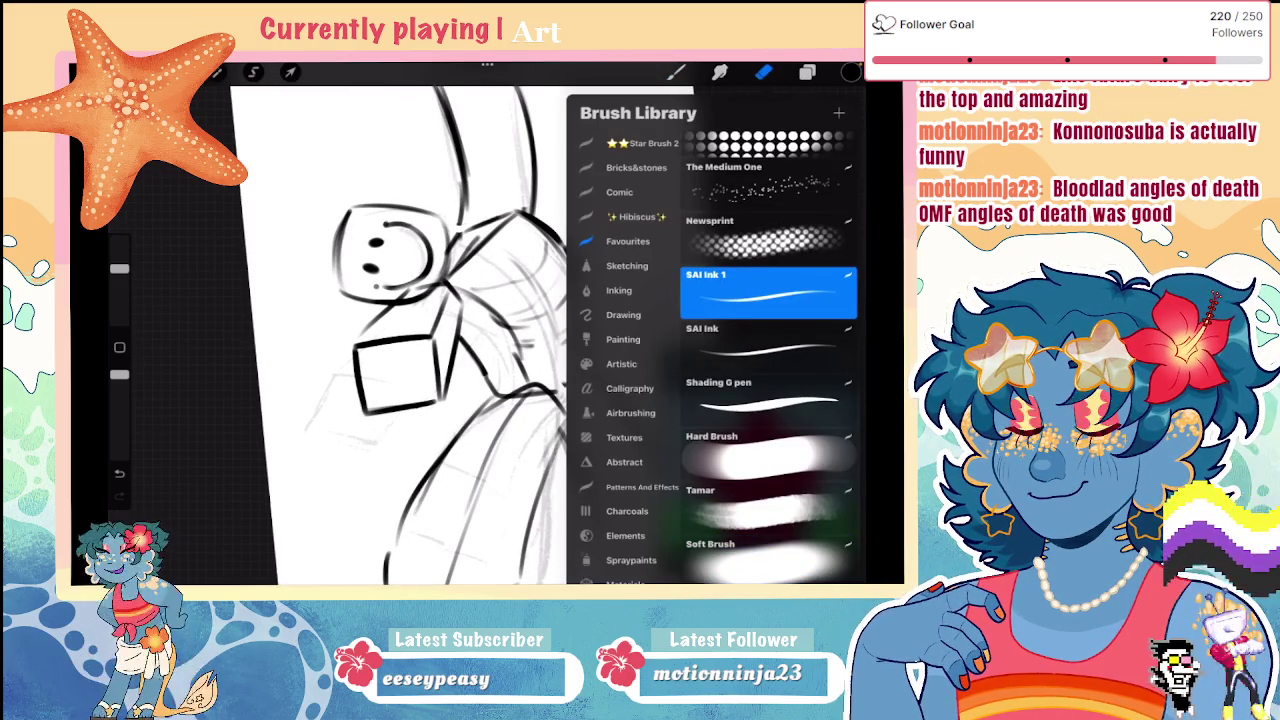
pyautogui.click(763, 72)
pyautogui.click(408, 302)
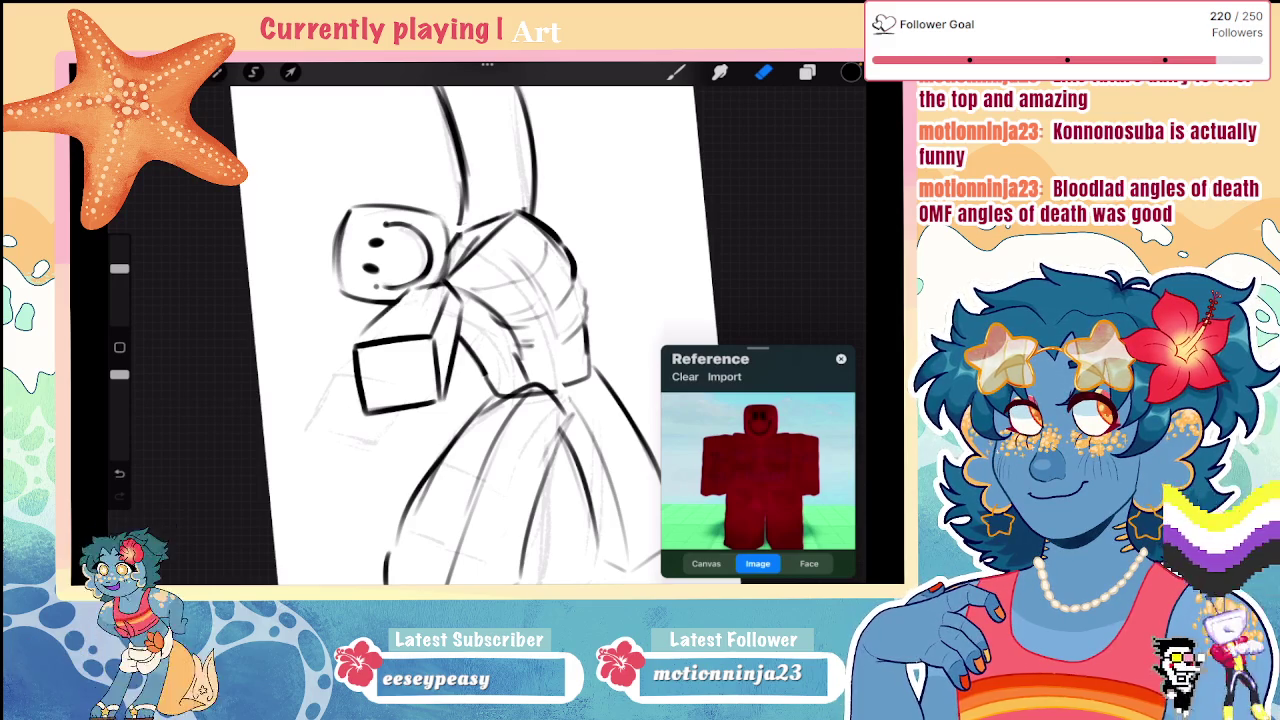
pyautogui.scroll(-5, 480, 330)
# Step: Lasso the square arm block and shift it level against the torso beneath the head
pyautogui.click(253, 72)
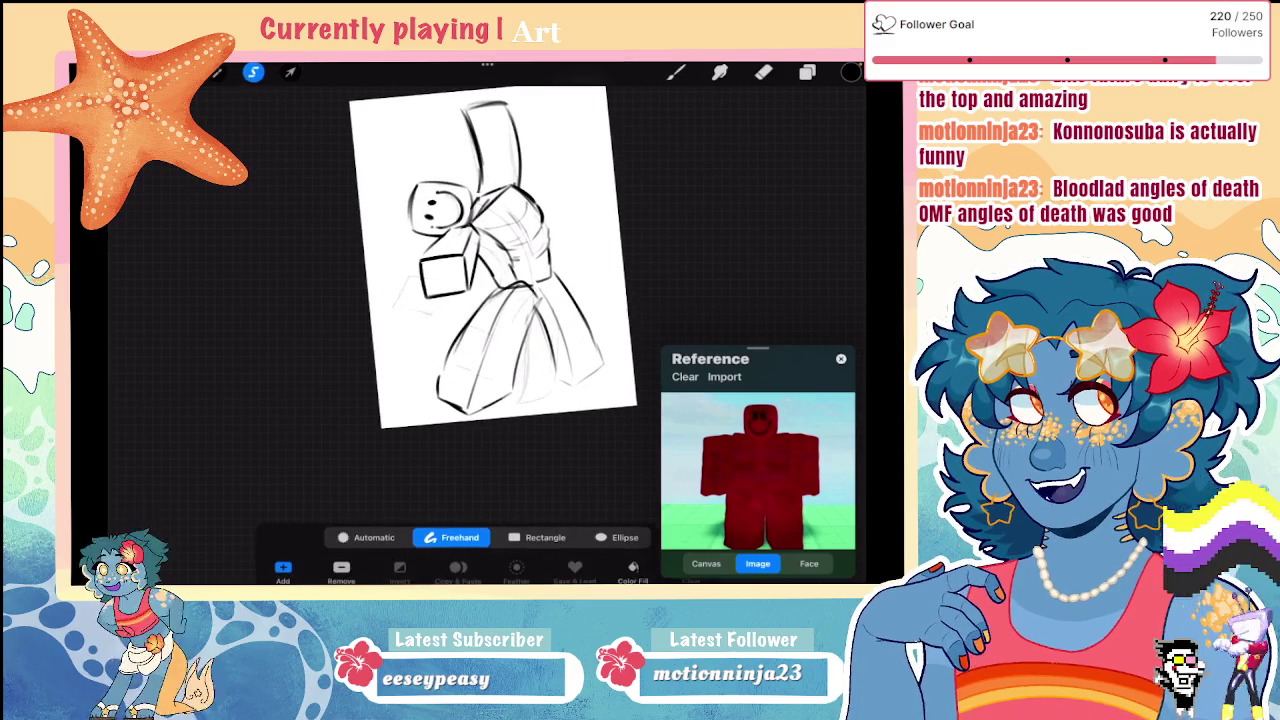
pyautogui.scroll(3, 460, 300)
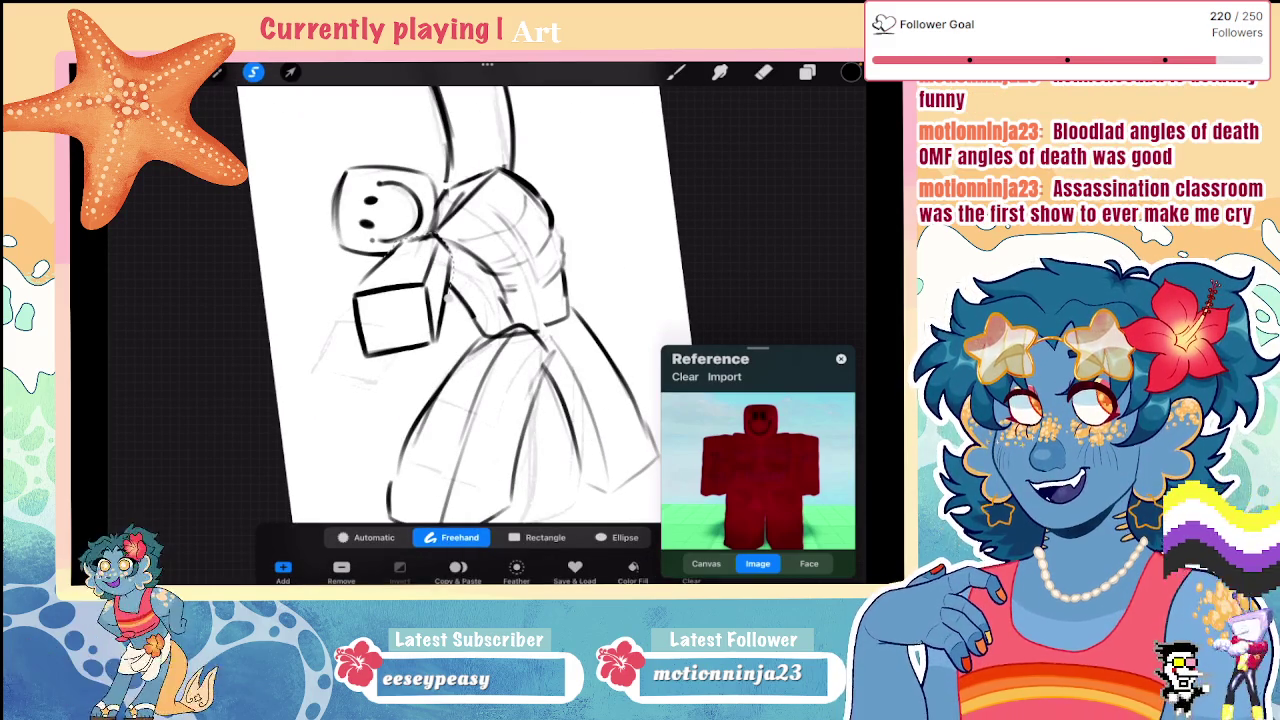
pyautogui.moveTo(340, 335); pyautogui.dragTo(440, 355)
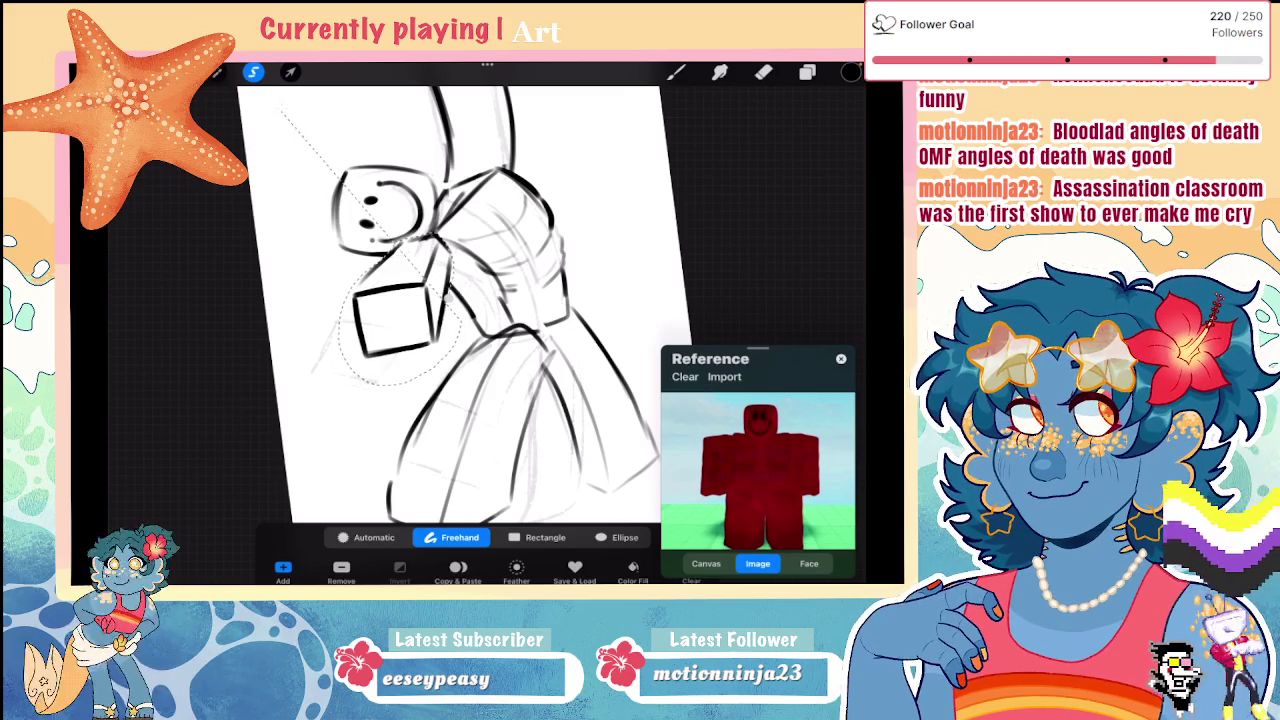
pyautogui.click(290, 72)
pyautogui.moveTo(390, 210); pyautogui.dragTo(380, 212)
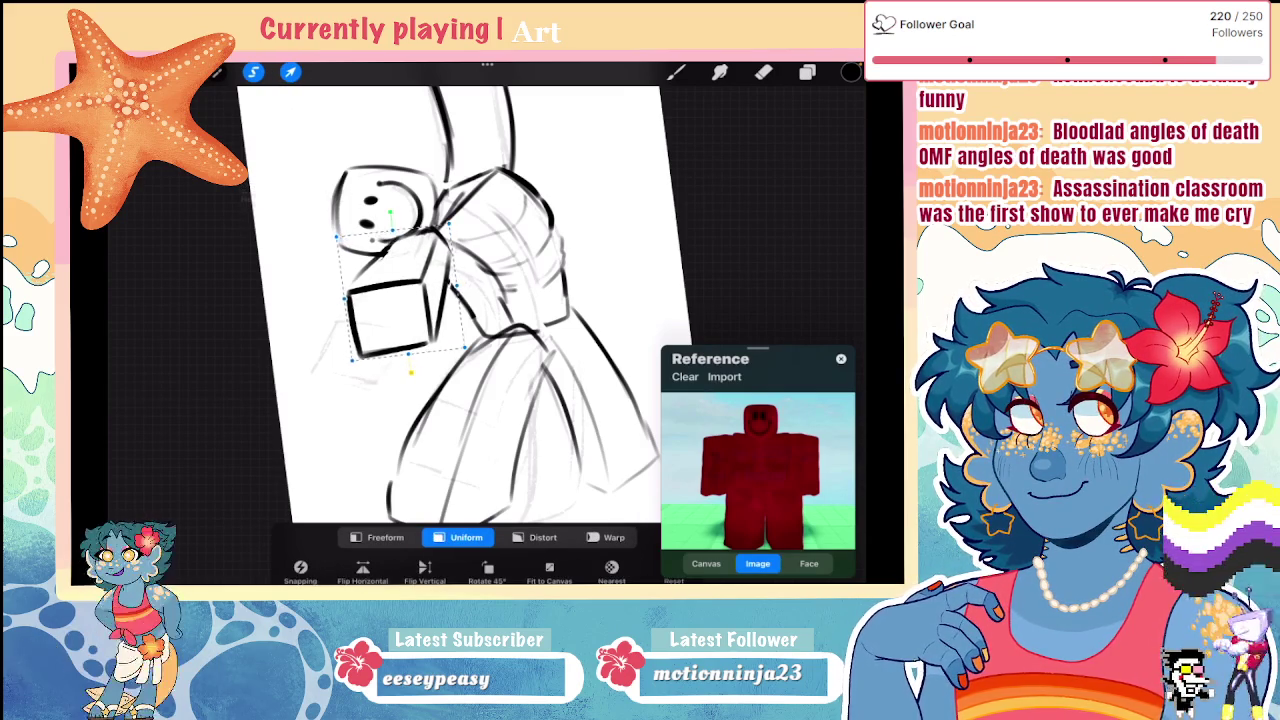
pyautogui.moveTo(400, 300); pyautogui.dragTo(415, 300)
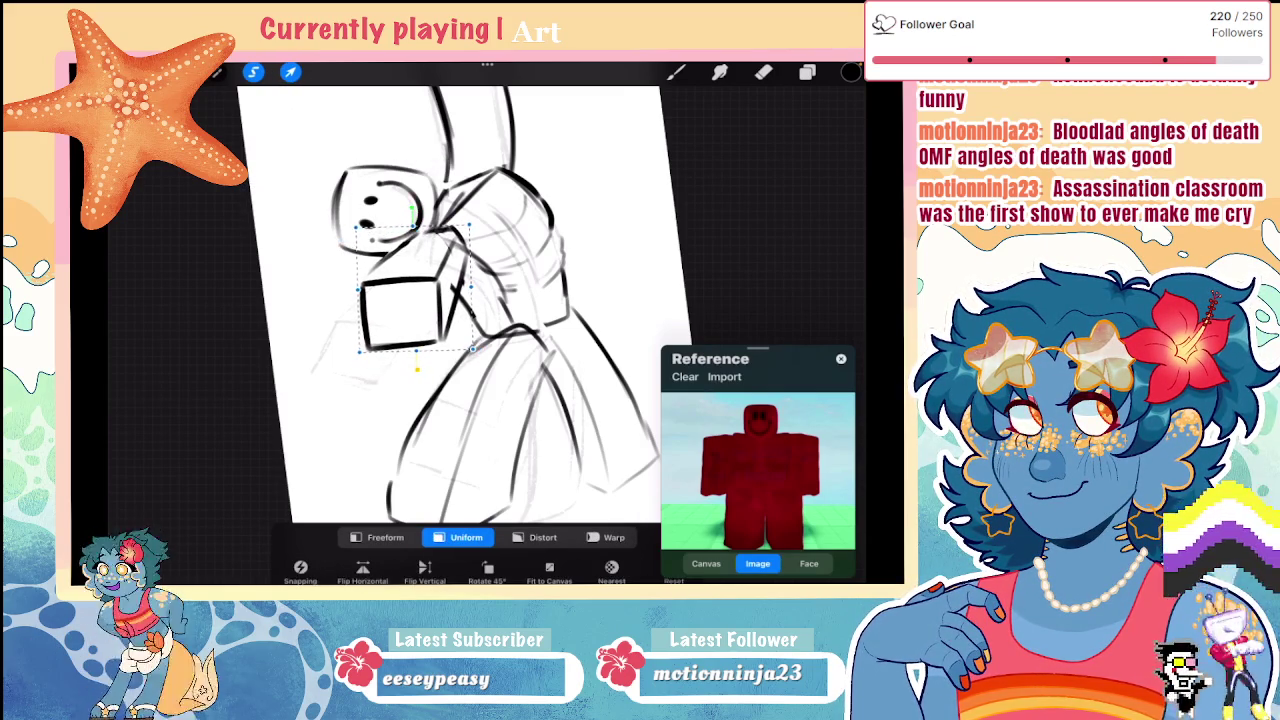
pyautogui.hotkey('ctrl', 'z')
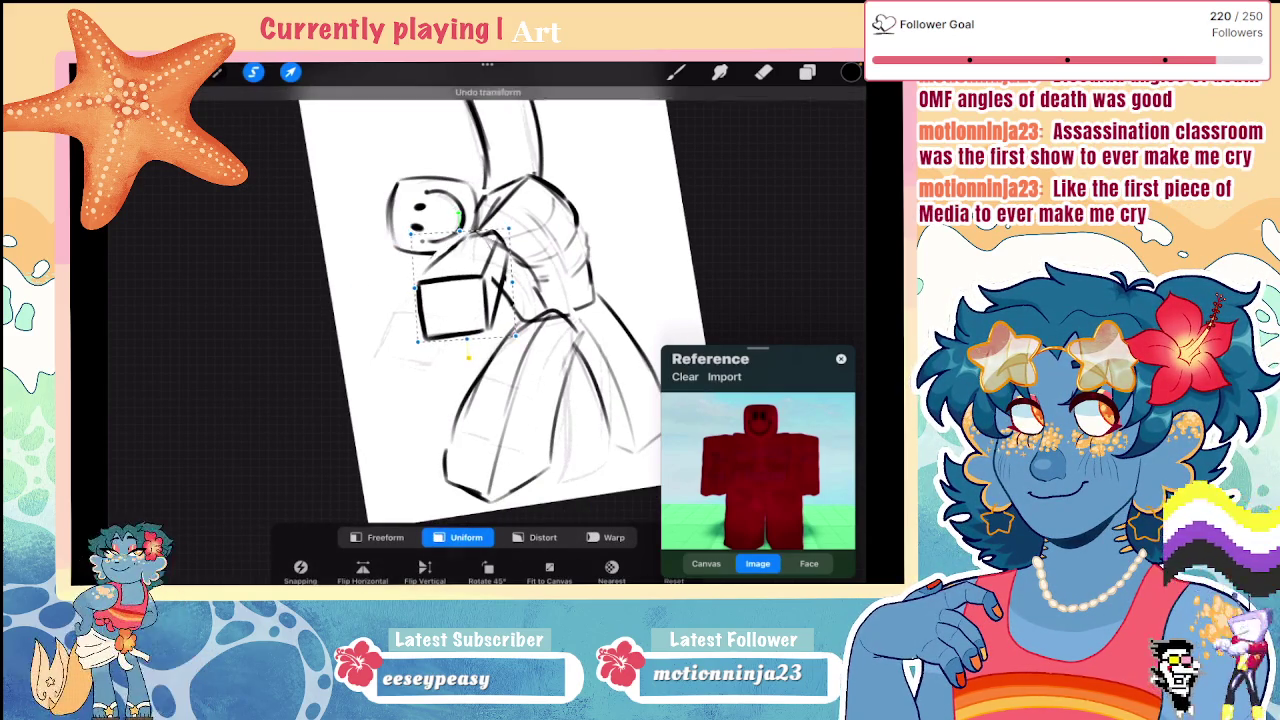
pyautogui.scroll(-5, 472, 294)
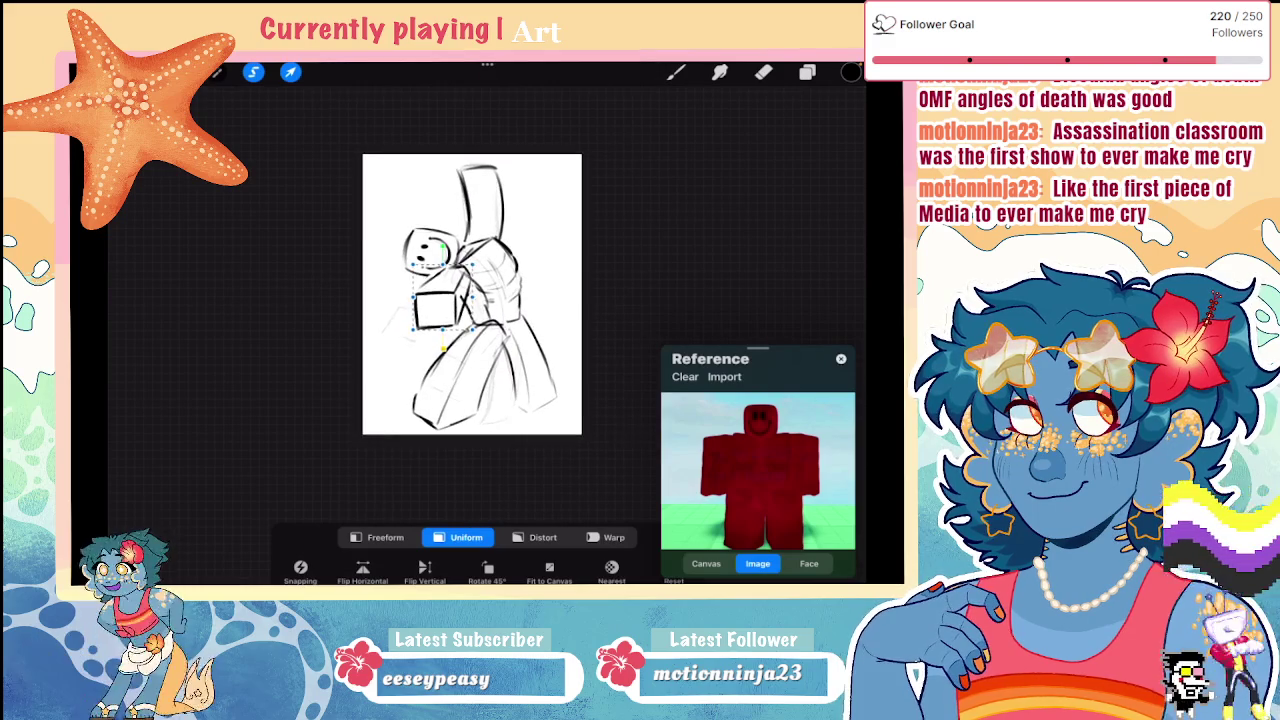
pyautogui.moveTo(432, 310); pyautogui.dragTo(427, 307)
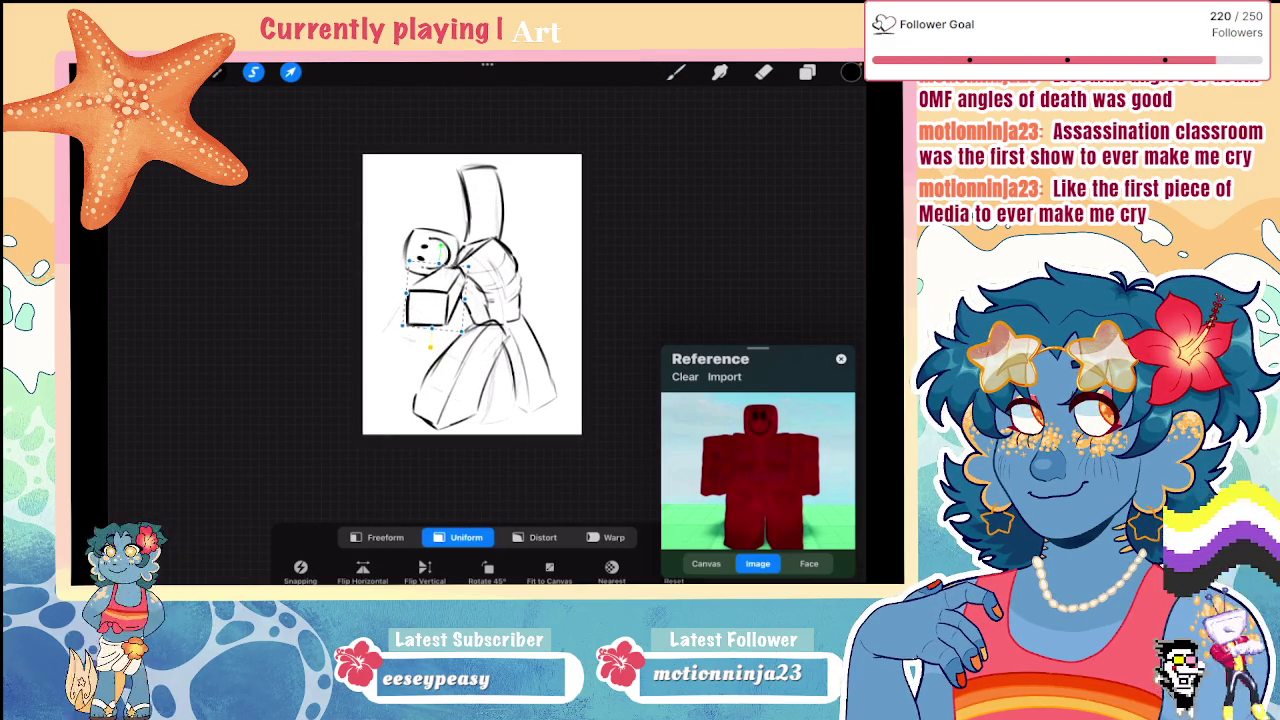
pyautogui.click(676, 72)
pyautogui.scroll(3, 440, 300)
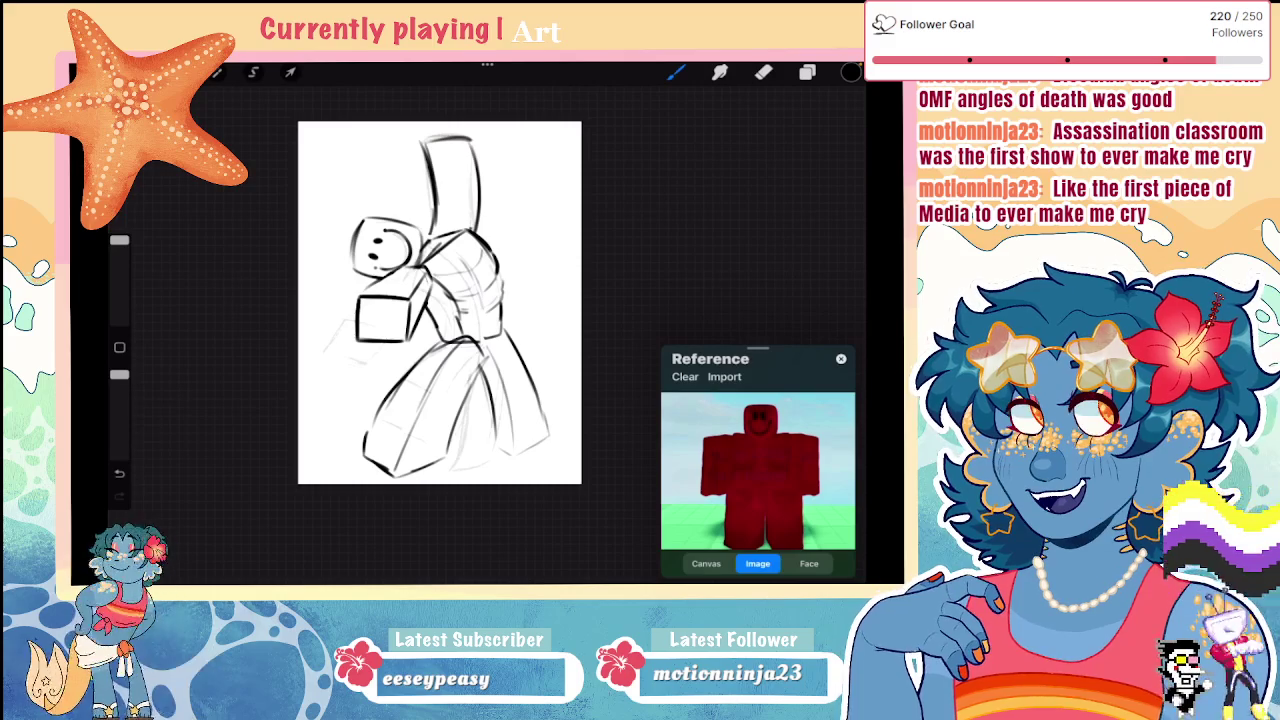
# Step: Ink bold dark lines along the top and left edge of the left leg
pyautogui.click(763, 72)
pyautogui.scroll(3, 440, 300)
pyautogui.scroll(2, 420, 320)
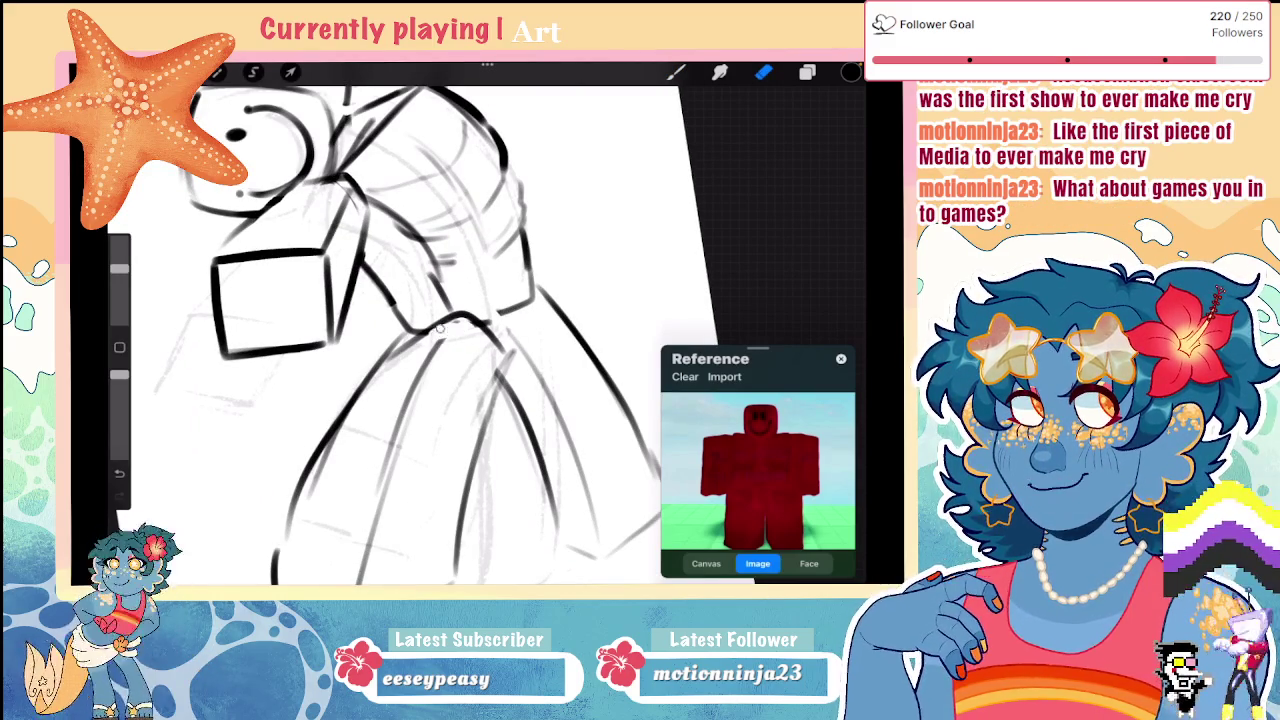
pyautogui.press('b')
pyautogui.moveTo(470, 318); pyautogui.dragTo(512, 362)
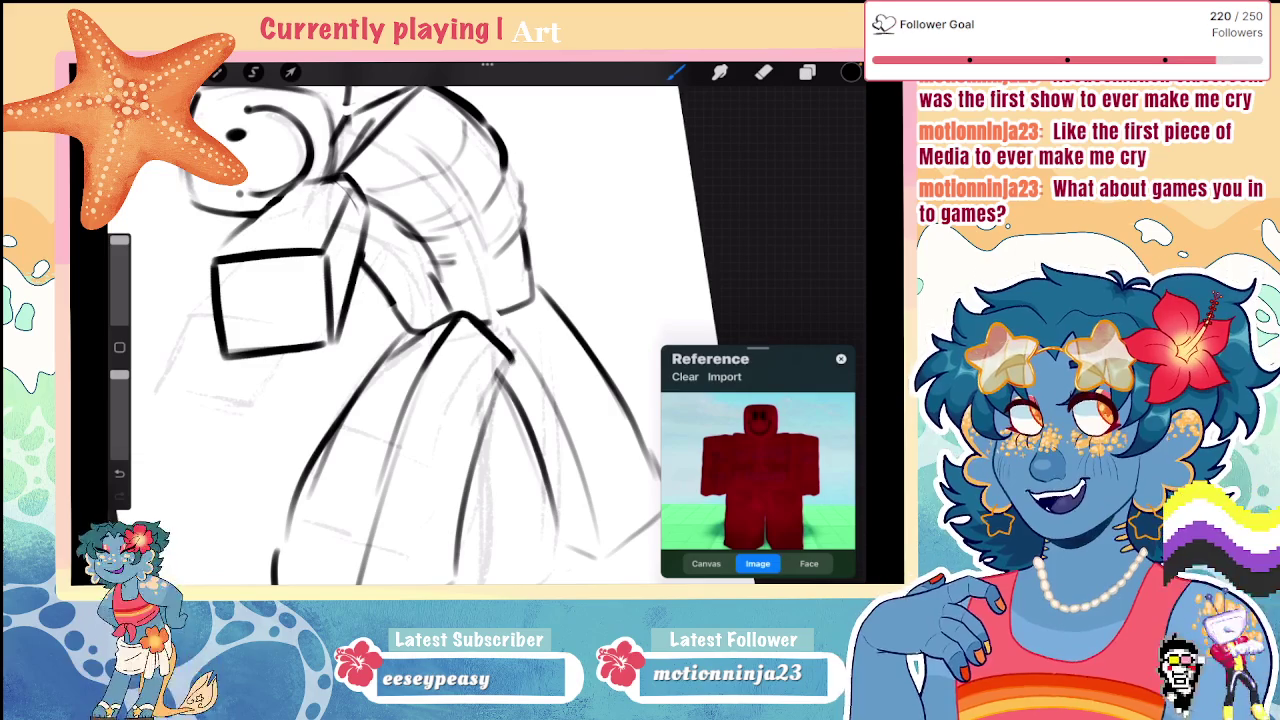
pyautogui.moveTo(414, 316); pyautogui.dragTo(310, 508)
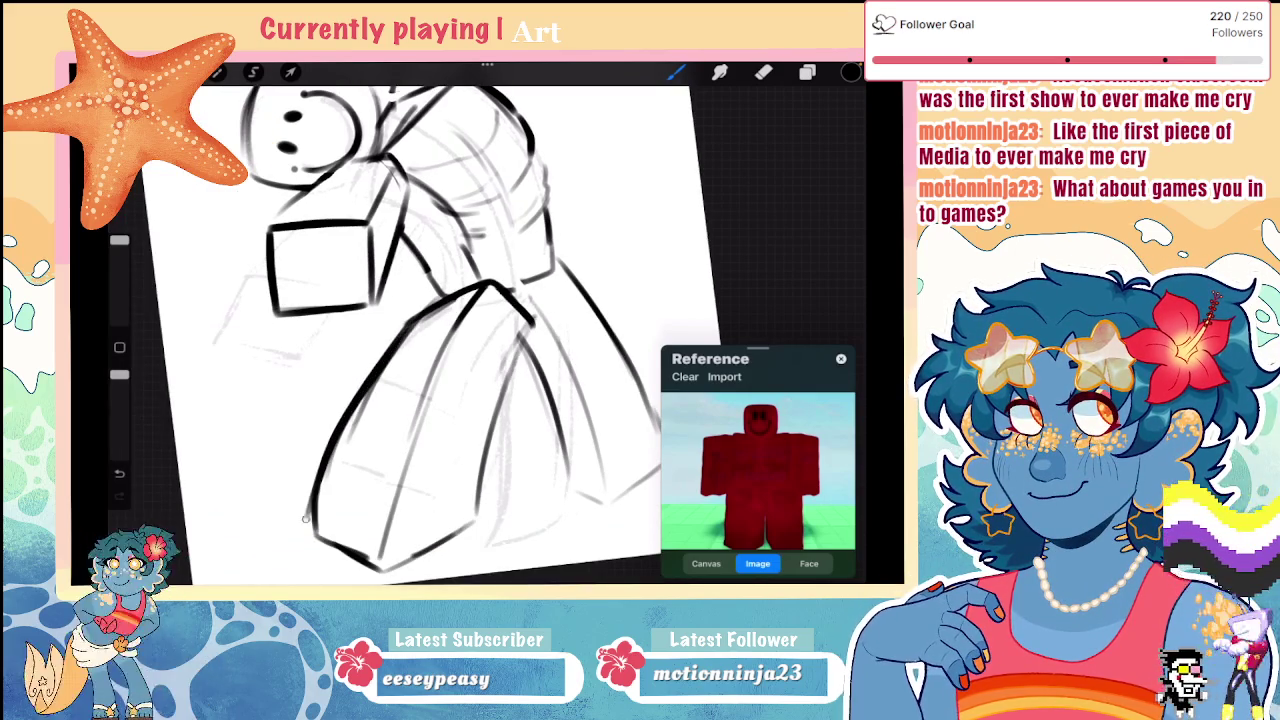
pyautogui.scroll(-5, 430, 325)
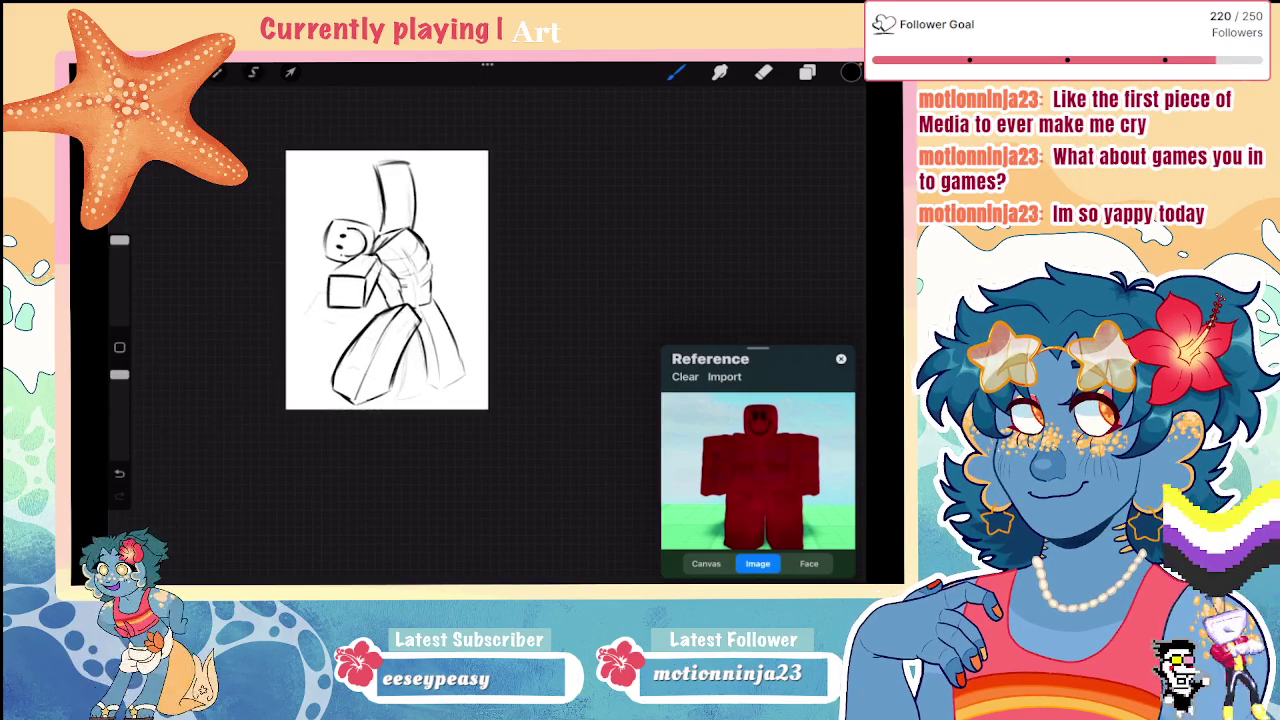
pyautogui.scroll(3, 440, 310)
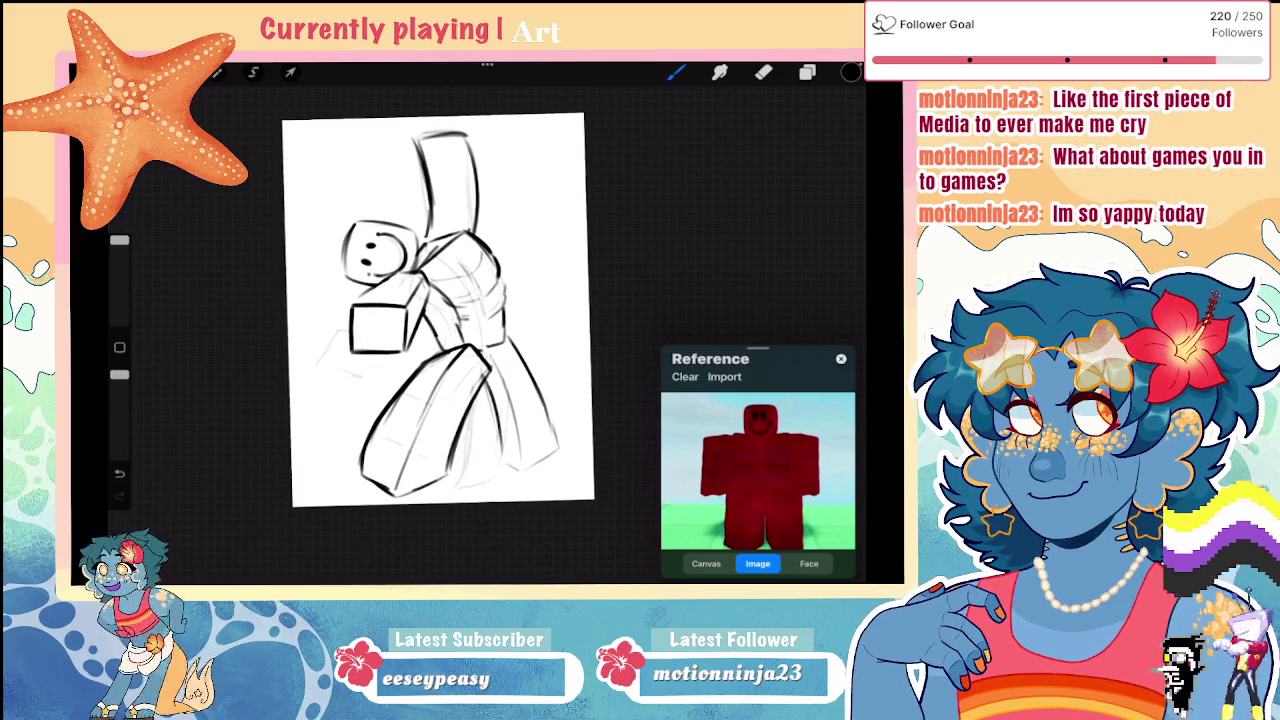
pyautogui.scroll(2, 450, 310)
pyautogui.click(253, 72)
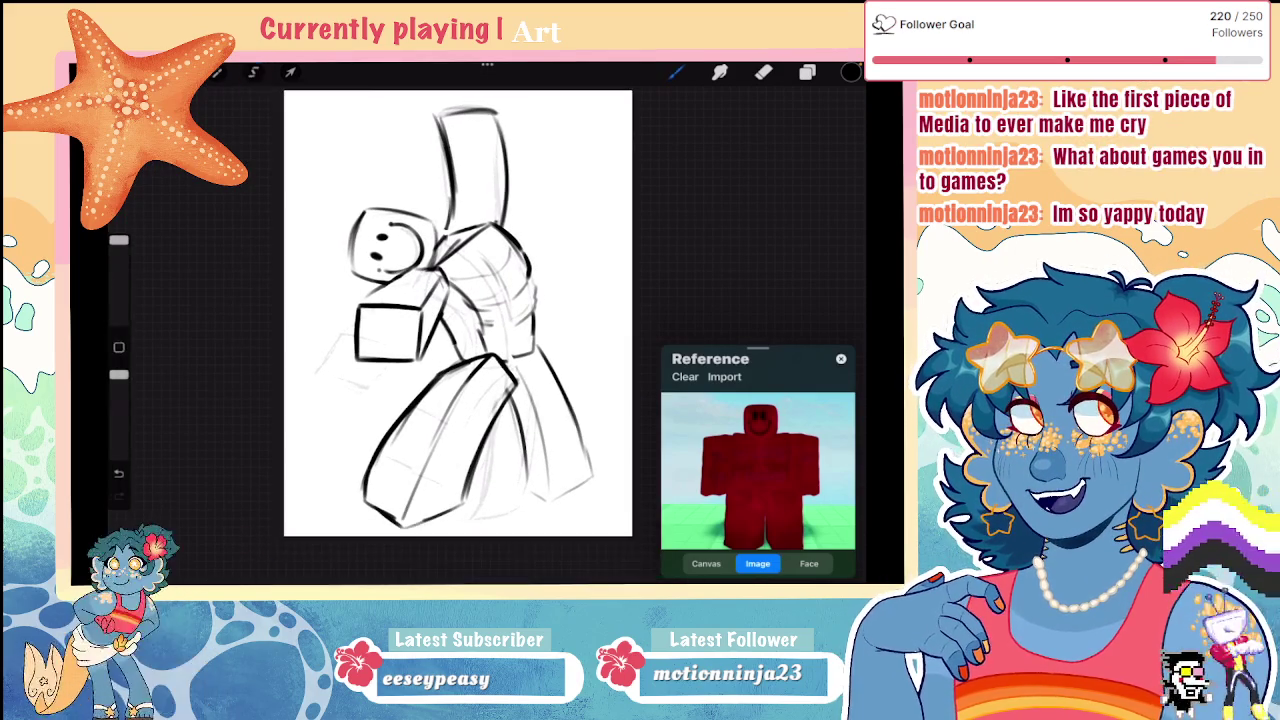
# Step: Lasso the smiley head, nudge it right and down, and tilt it slightly clockwise
pyautogui.moveTo(358, 185); pyautogui.dragTo(340, 290)
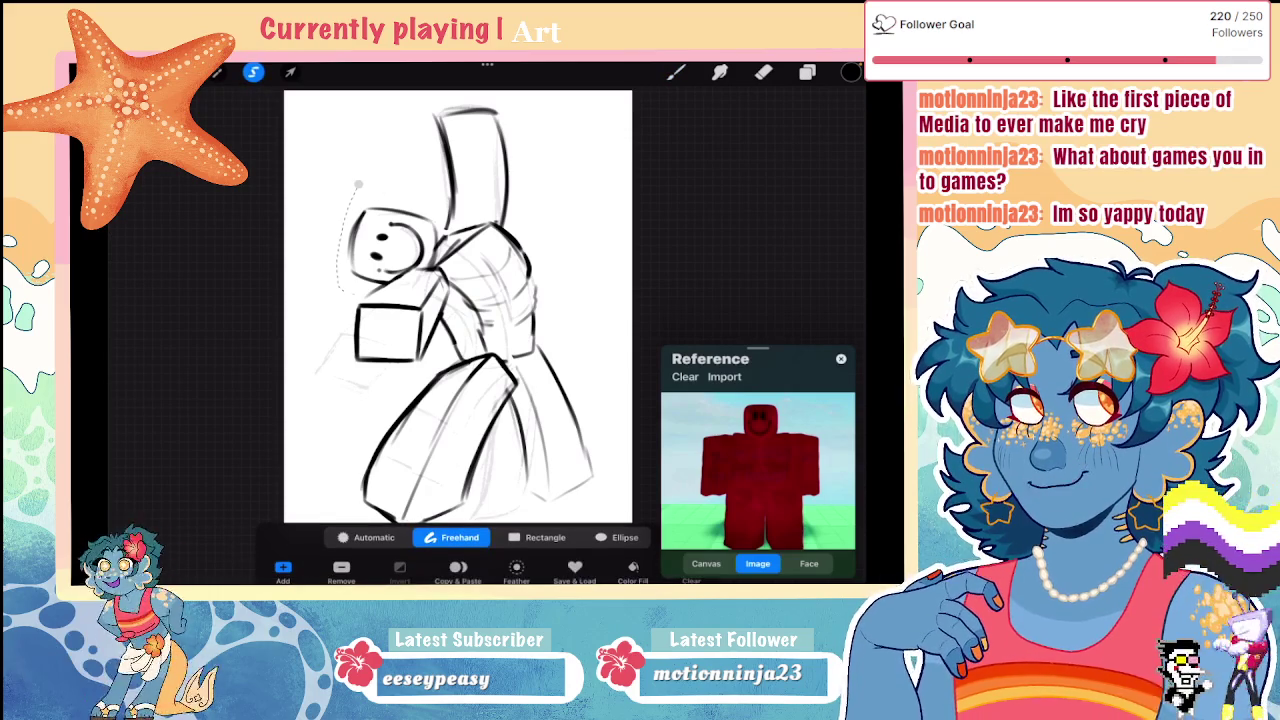
pyautogui.moveTo(340, 290); pyautogui.dragTo(358, 188)
pyautogui.click(290, 72)
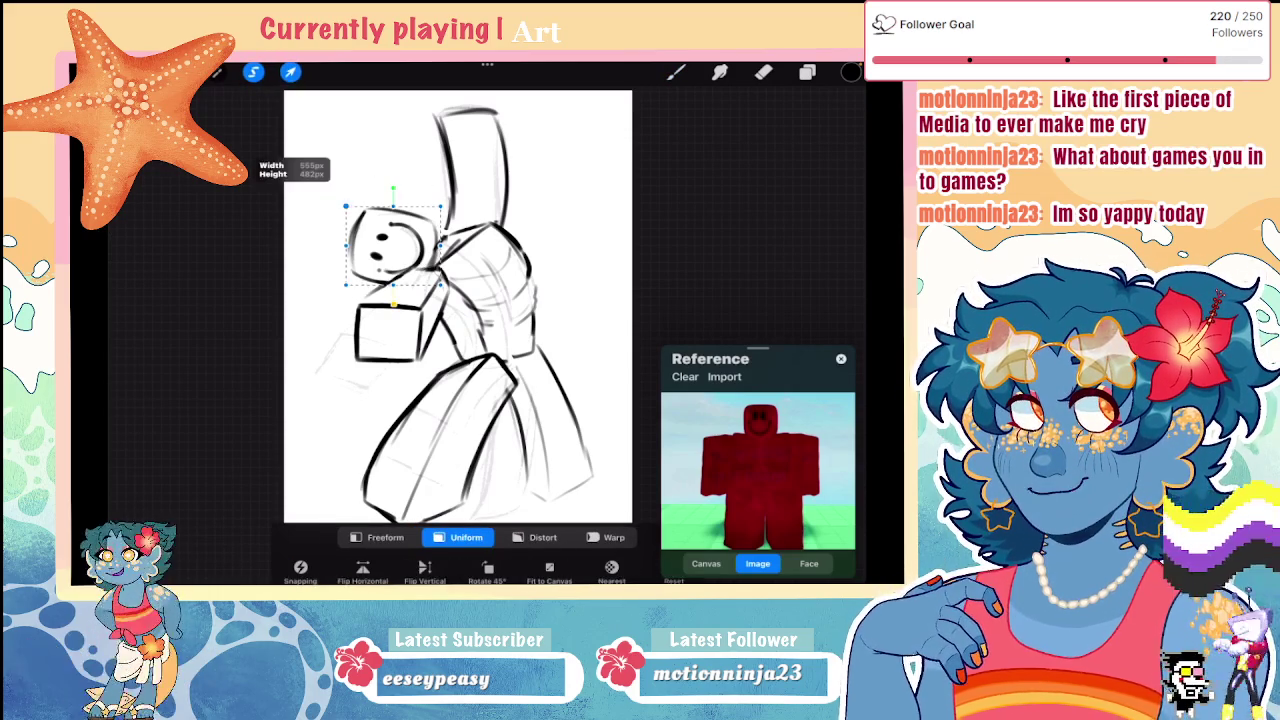
pyautogui.moveTo(393, 245); pyautogui.dragTo(404, 250)
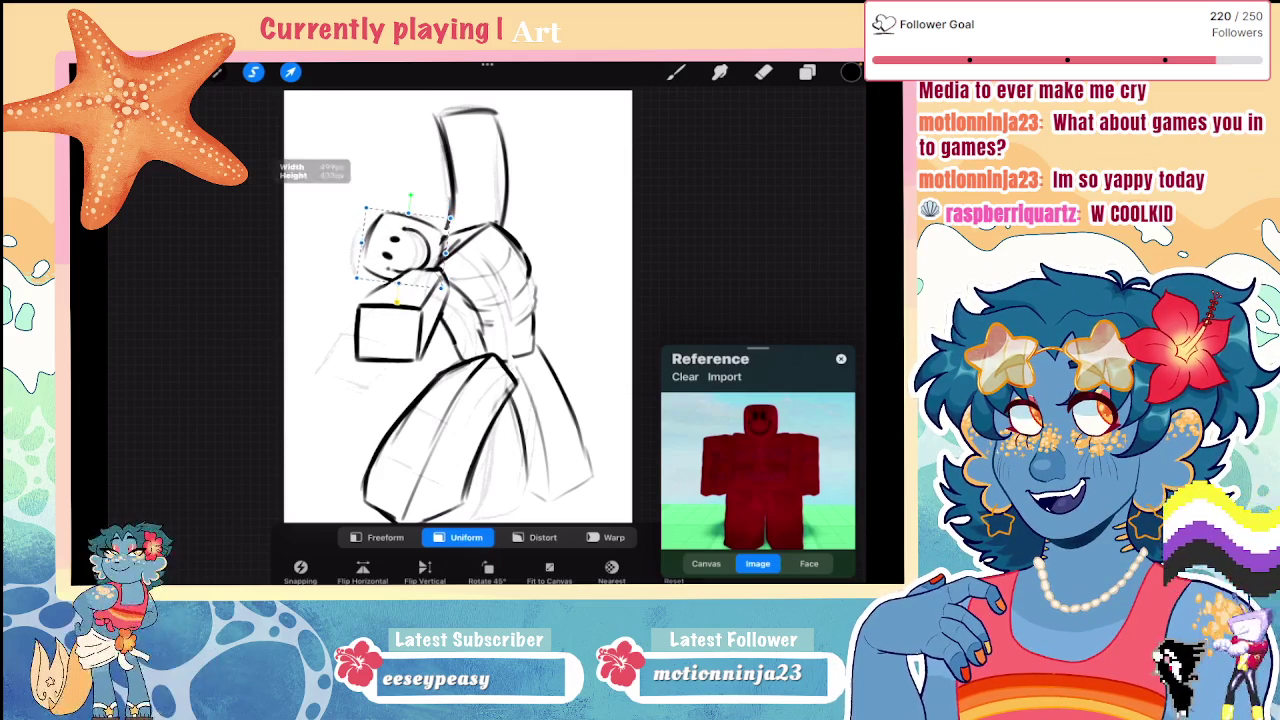
pyautogui.moveTo(403, 196); pyautogui.dragTo(411, 195)
pyautogui.click(676, 72)
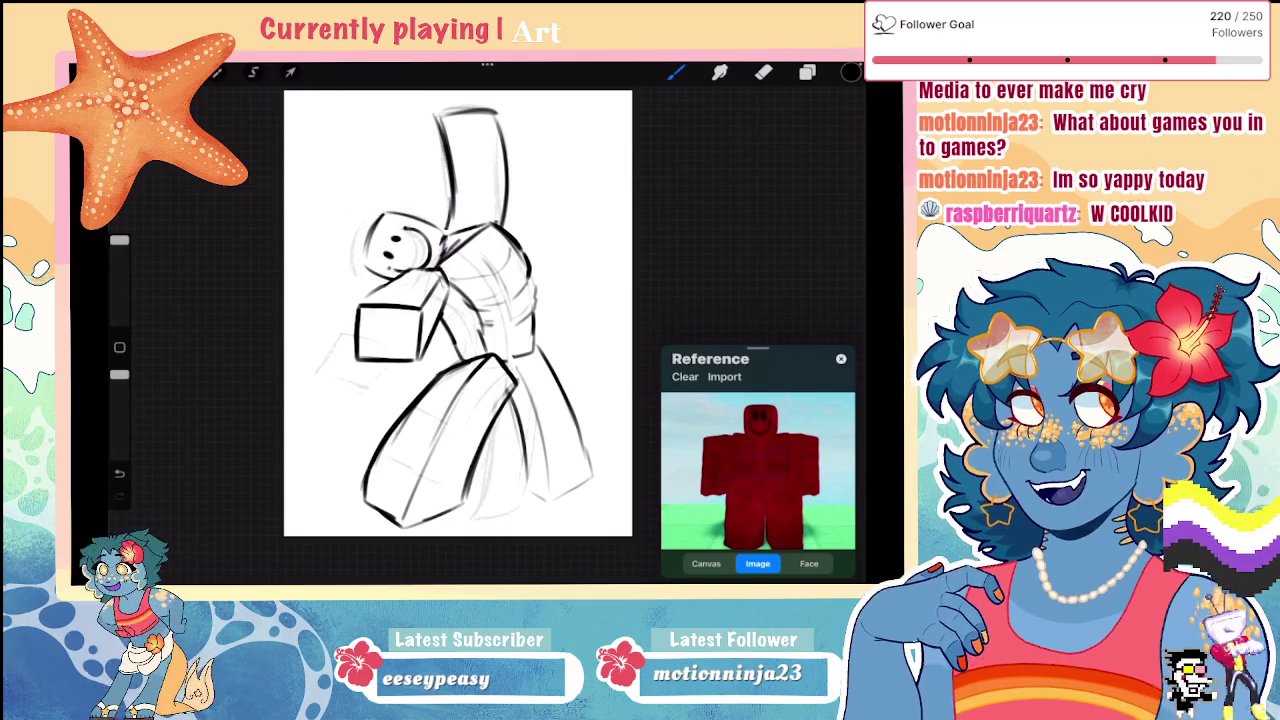
pyautogui.scroll(-3, 458, 313)
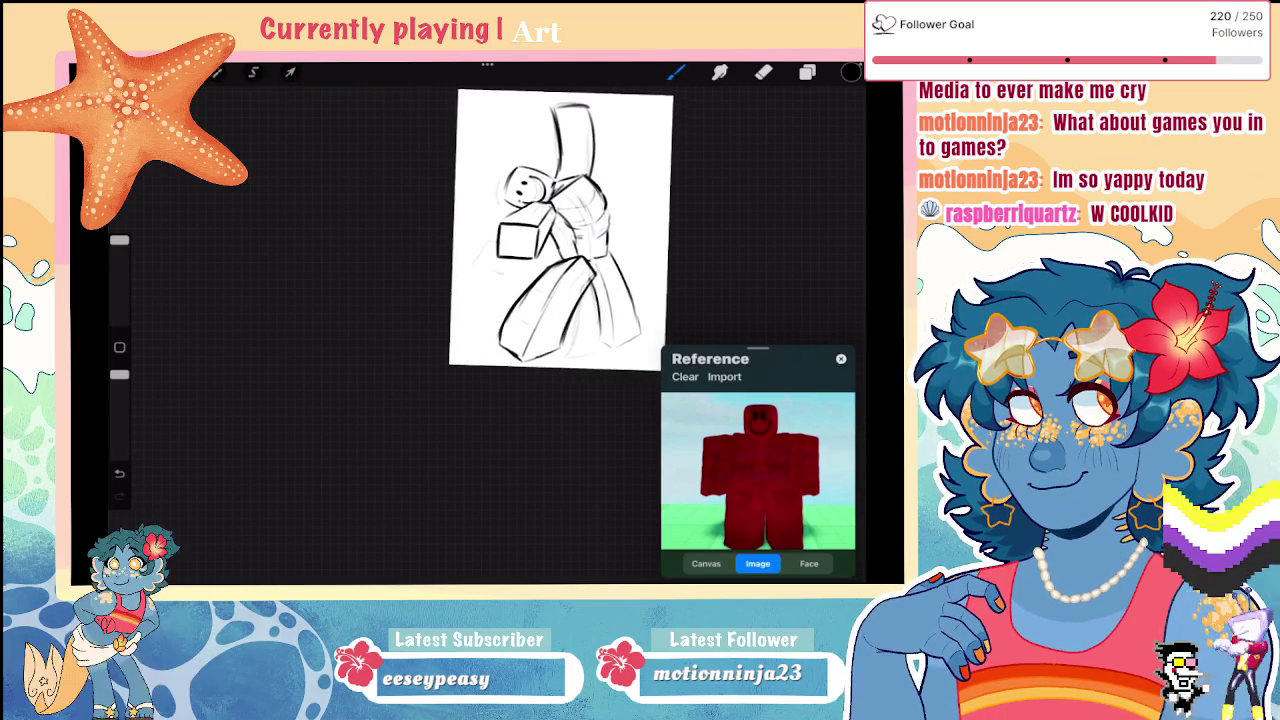
# Step: Ink a curved line along the raised arm's top and a line inside it
pyautogui.scroll(3, 484, 294)
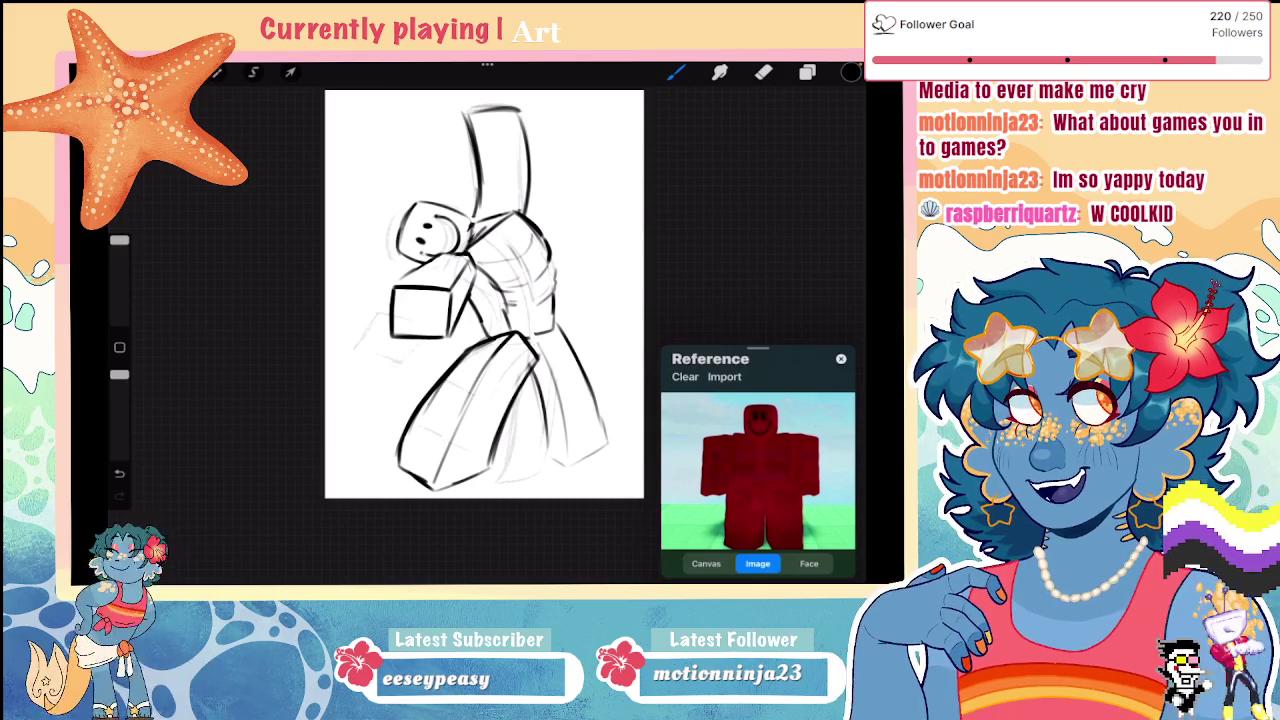
pyautogui.scroll(1, 470, 300)
pyautogui.scroll(2, 450, 330)
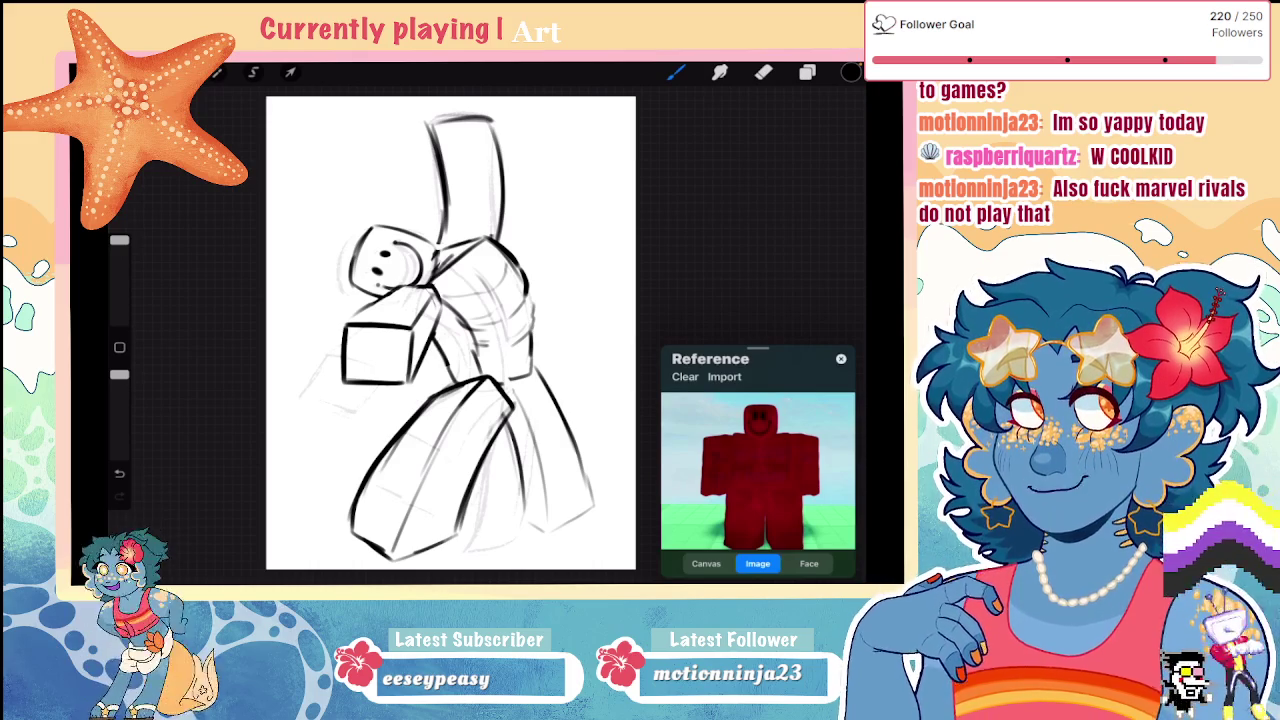
pyautogui.moveTo(428, 122); pyautogui.dragTo(492, 118)
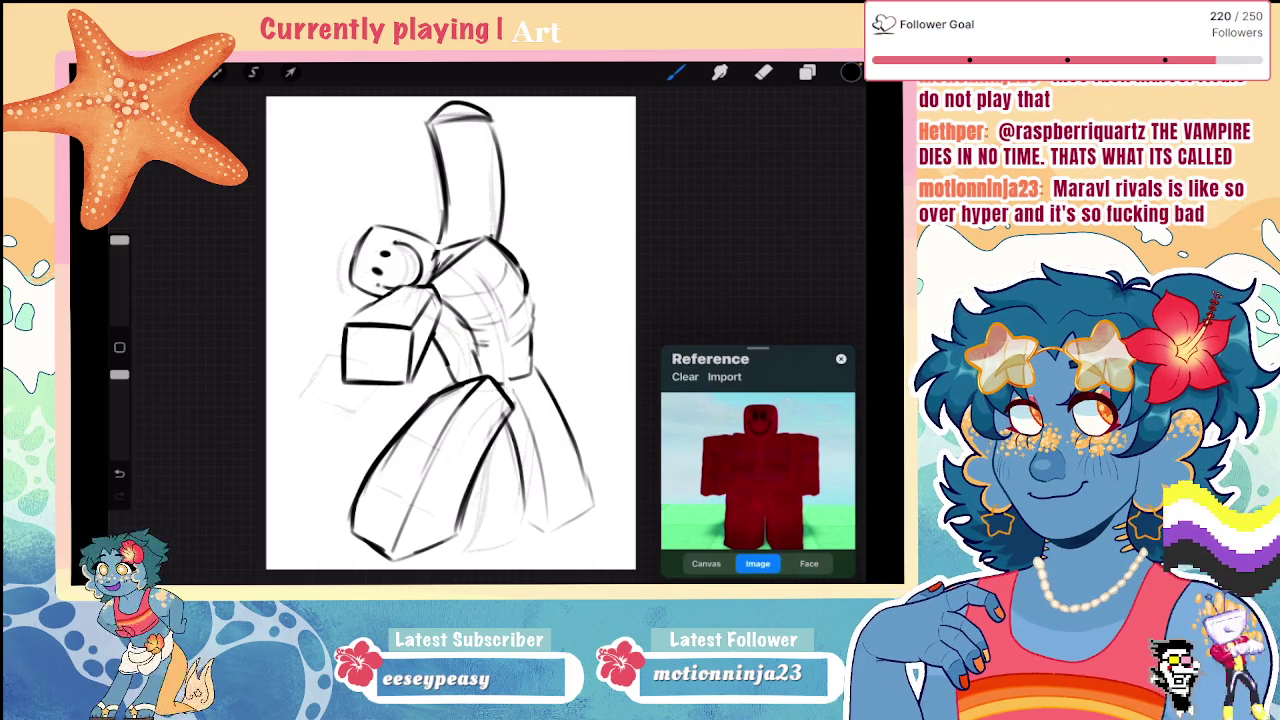
pyautogui.moveTo(455, 106); pyautogui.dragTo(468, 230)
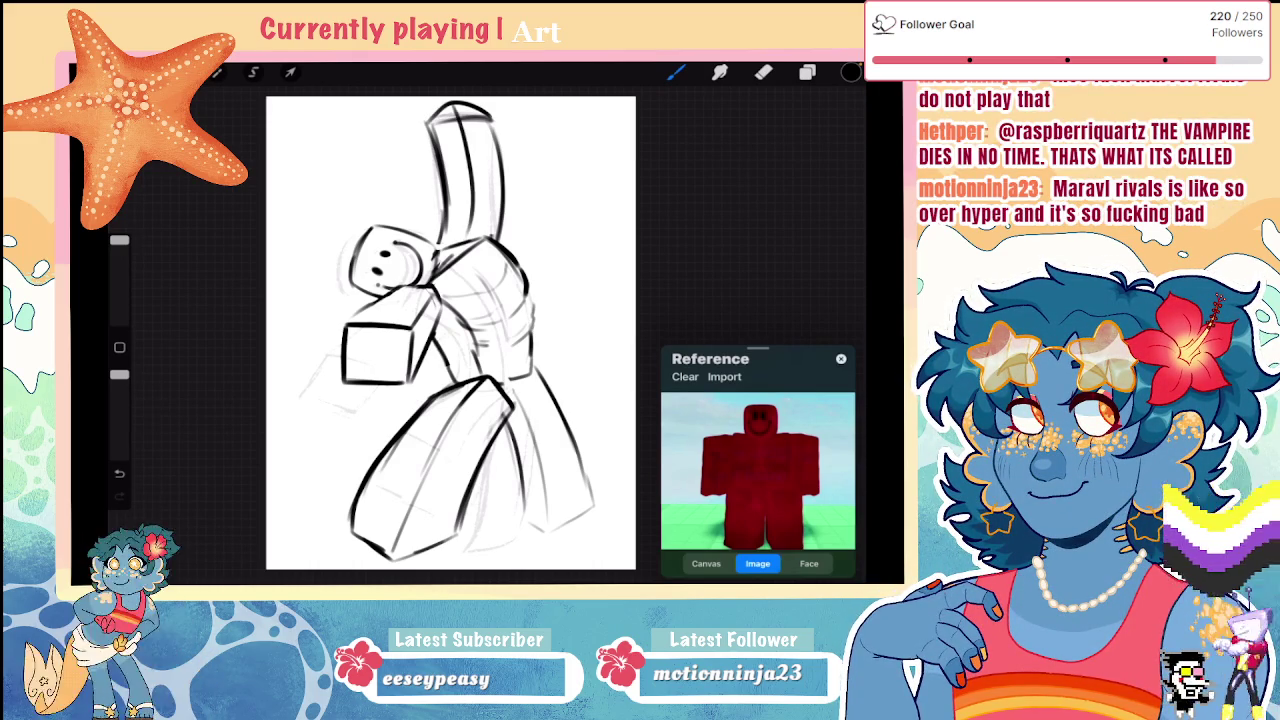
pyautogui.scroll(-3, 450, 333)
pyautogui.scroll(3, 450, 333)
# Step: Lasso the raised arm's top and nudge it slightly downward
pyautogui.click(253, 72)
pyautogui.moveTo(396, 226)
pyautogui.mouseDown()
pyautogui.moveTo(350, 185)
pyautogui.moveTo(396, 226)
pyautogui.mouseUp()
pyautogui.click(290, 72)
pyautogui.moveTo(430, 175); pyautogui.dragTo(436, 190)
pyautogui.click(675, 72)
pyautogui.scroll(-5, 415, 283)
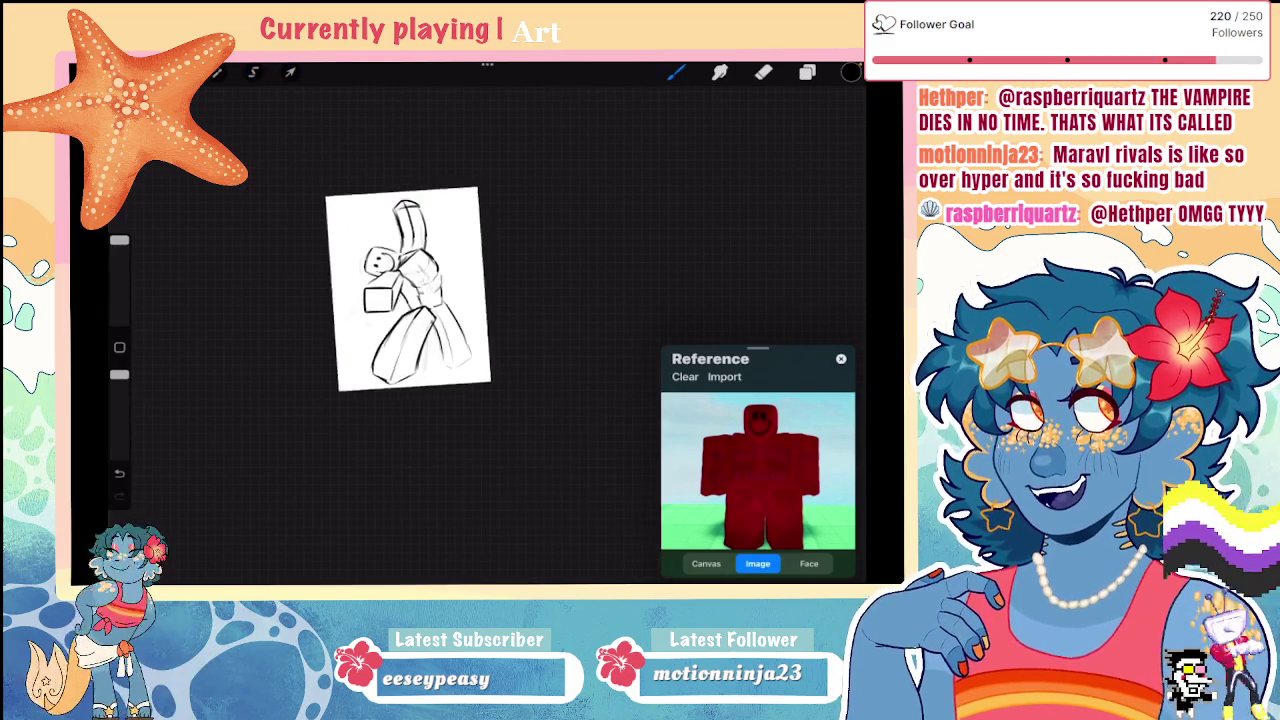
pyautogui.scroll(3, 415, 283)
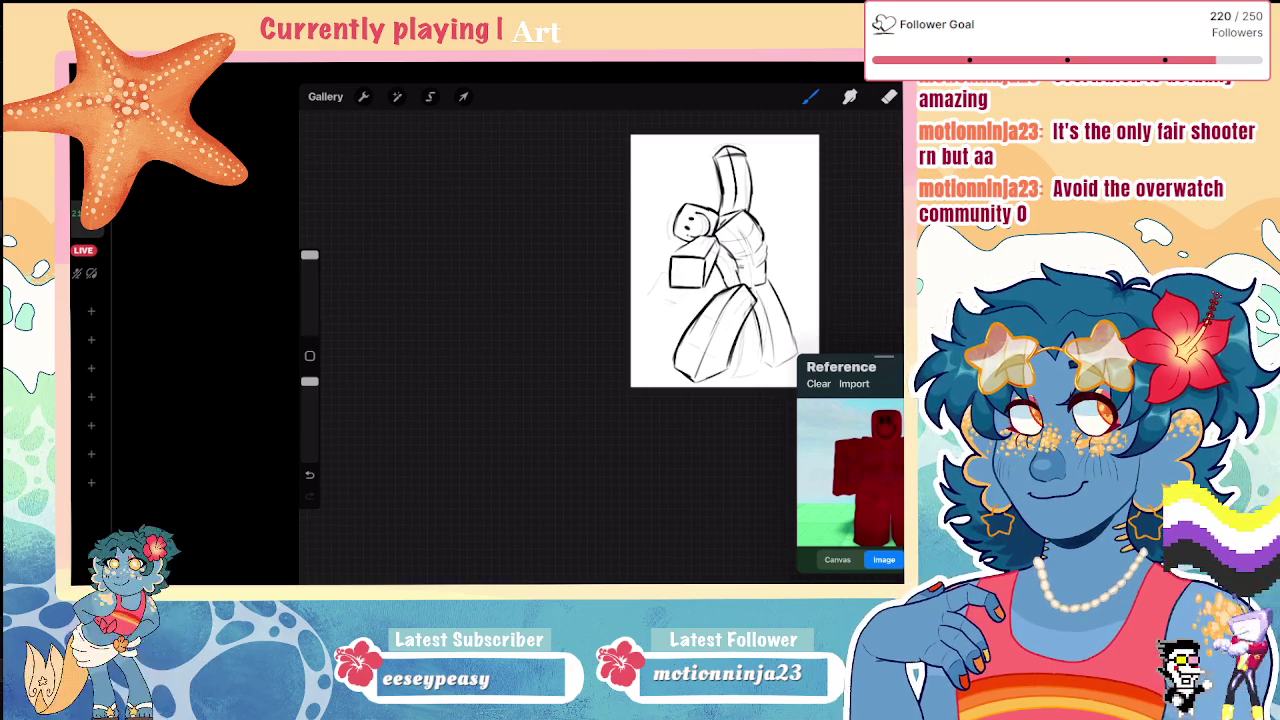
# Step: Lasso the smiley face and nudge and slightly tilt it with a uniform transform
pyautogui.scroll(2, 700, 300)
pyautogui.scroll(2, 700, 300)
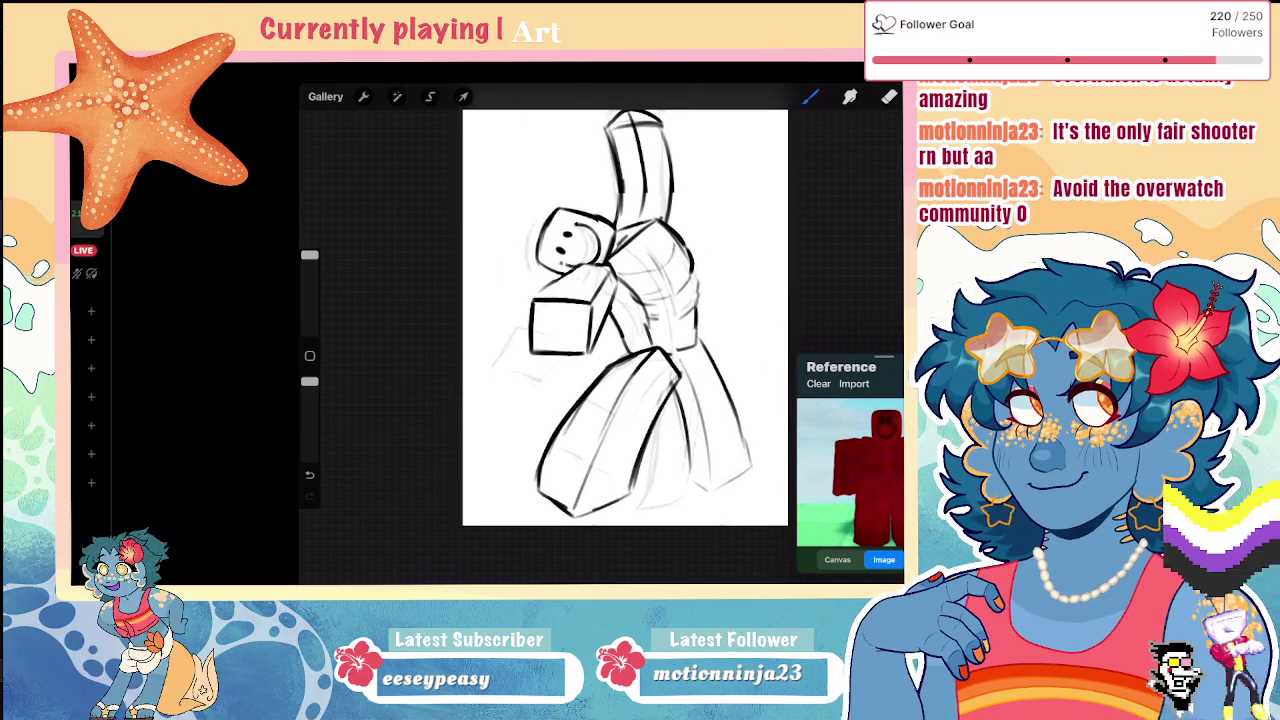
pyautogui.scroll(5, 600, 330)
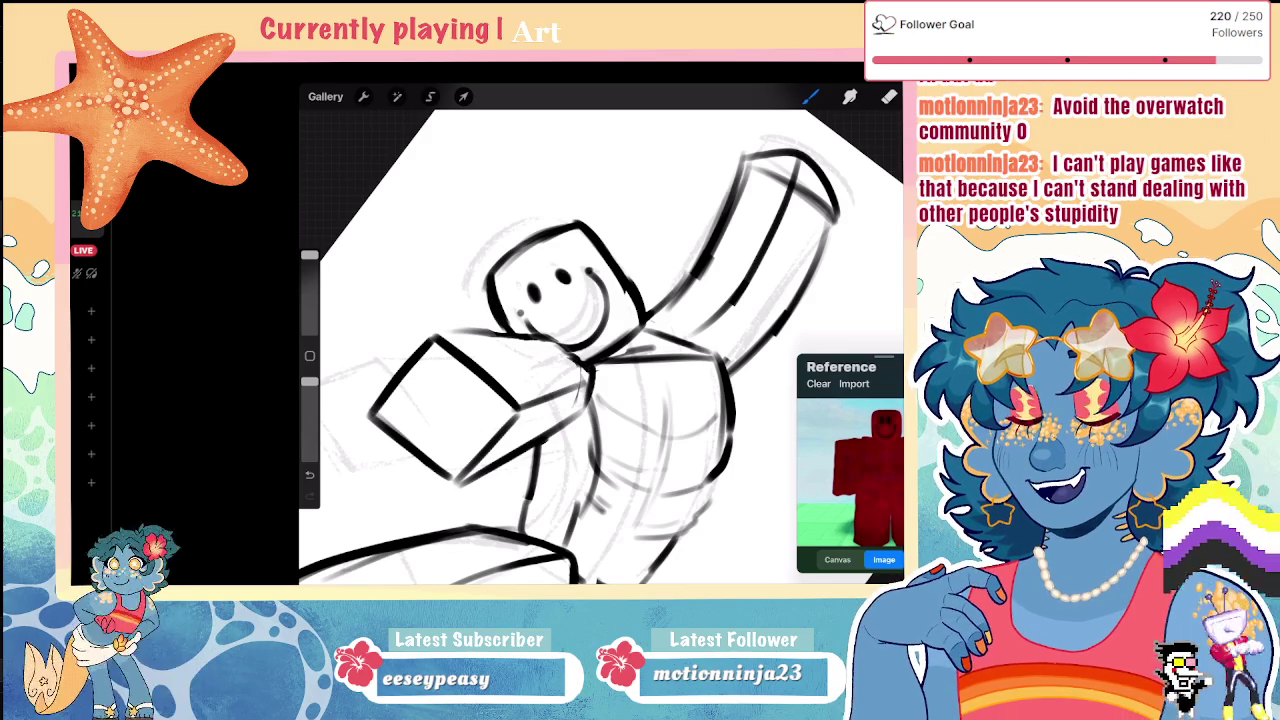
pyautogui.click(430, 96)
pyautogui.moveTo(520, 325); pyautogui.dragTo(605, 345)
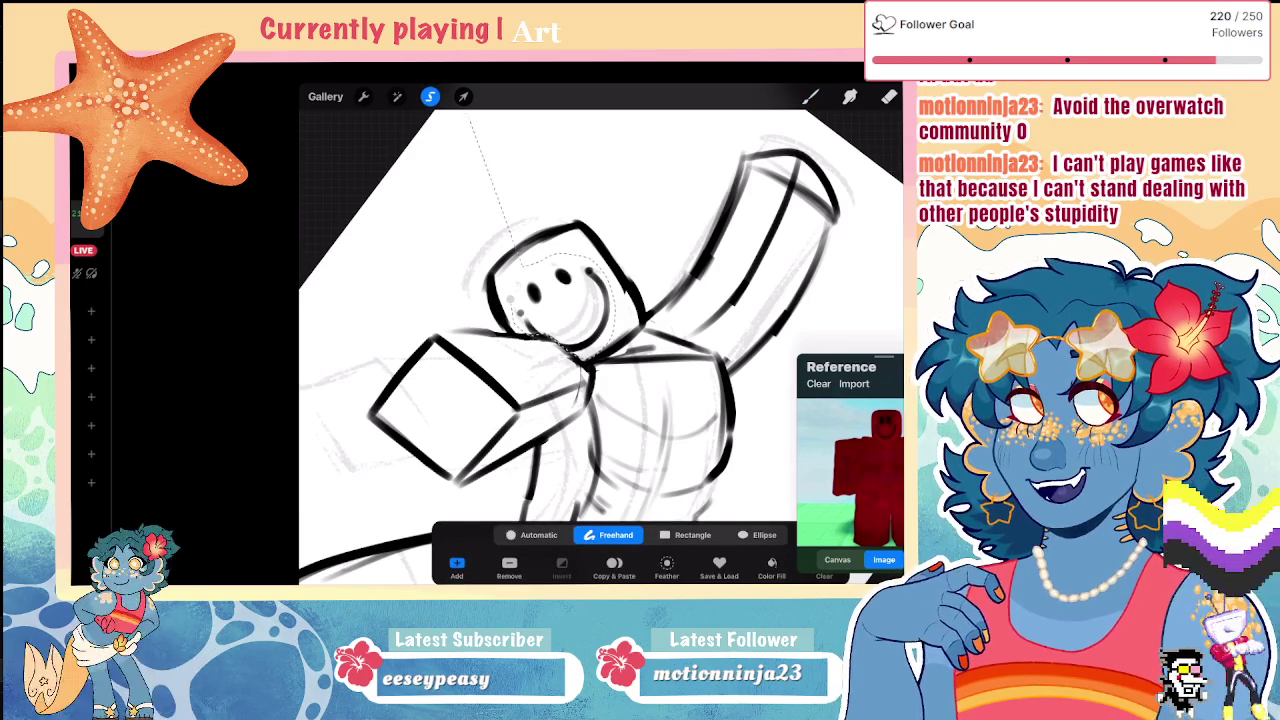
pyautogui.click(463, 96)
pyautogui.moveTo(560, 300); pyautogui.dragTo(556, 305)
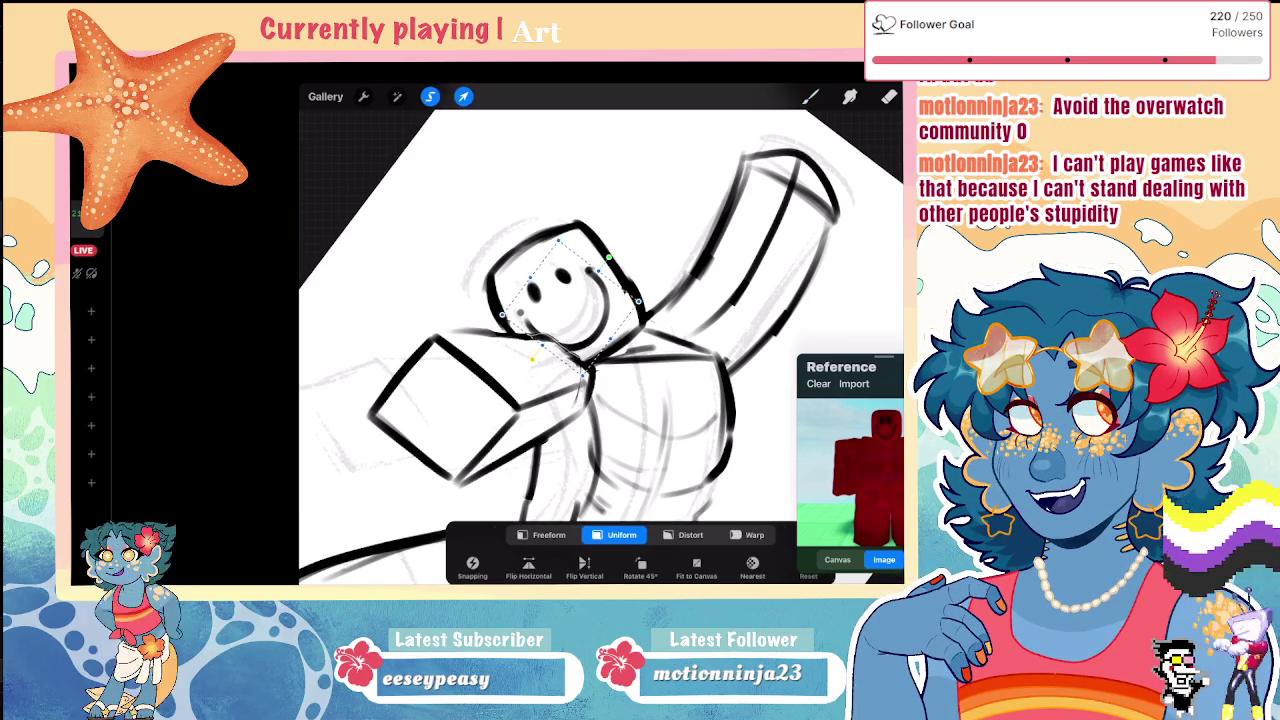
pyautogui.click(810, 96)
# Step: Erase part of the line just right of the face, and undo the stray stroke beside the head
pyautogui.scroll(-5, 600, 335)
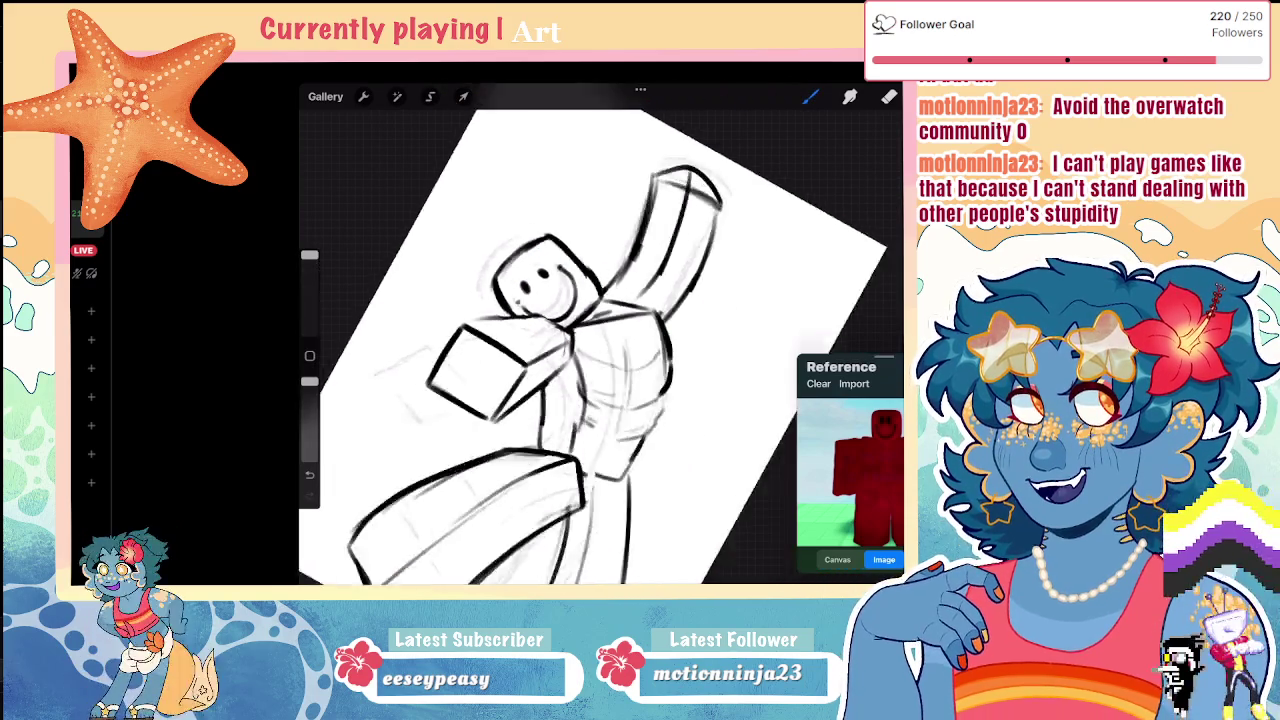
pyautogui.scroll(5, 600, 335)
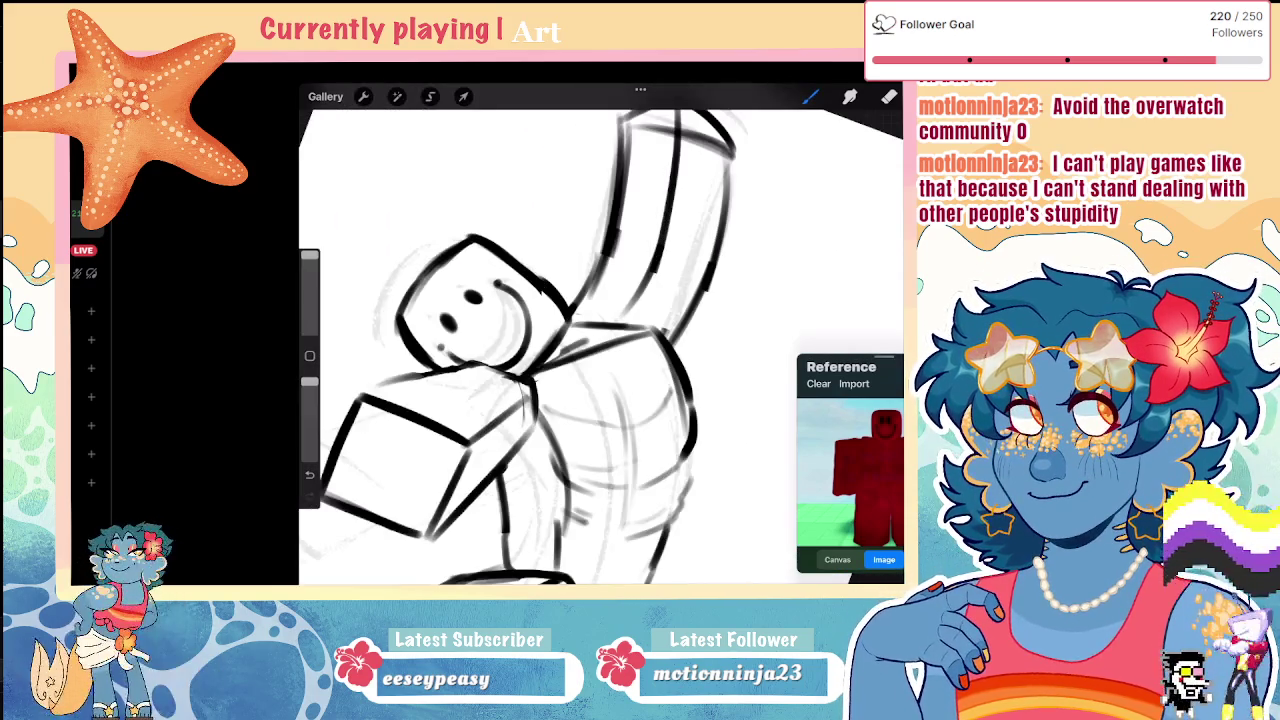
pyautogui.click(889, 96)
pyautogui.moveTo(536, 275)
pyautogui.mouseDown()
pyautogui.moveTo(568, 318)
pyautogui.moveTo(556, 342)
pyautogui.mouseUp()
pyautogui.click(810, 96)
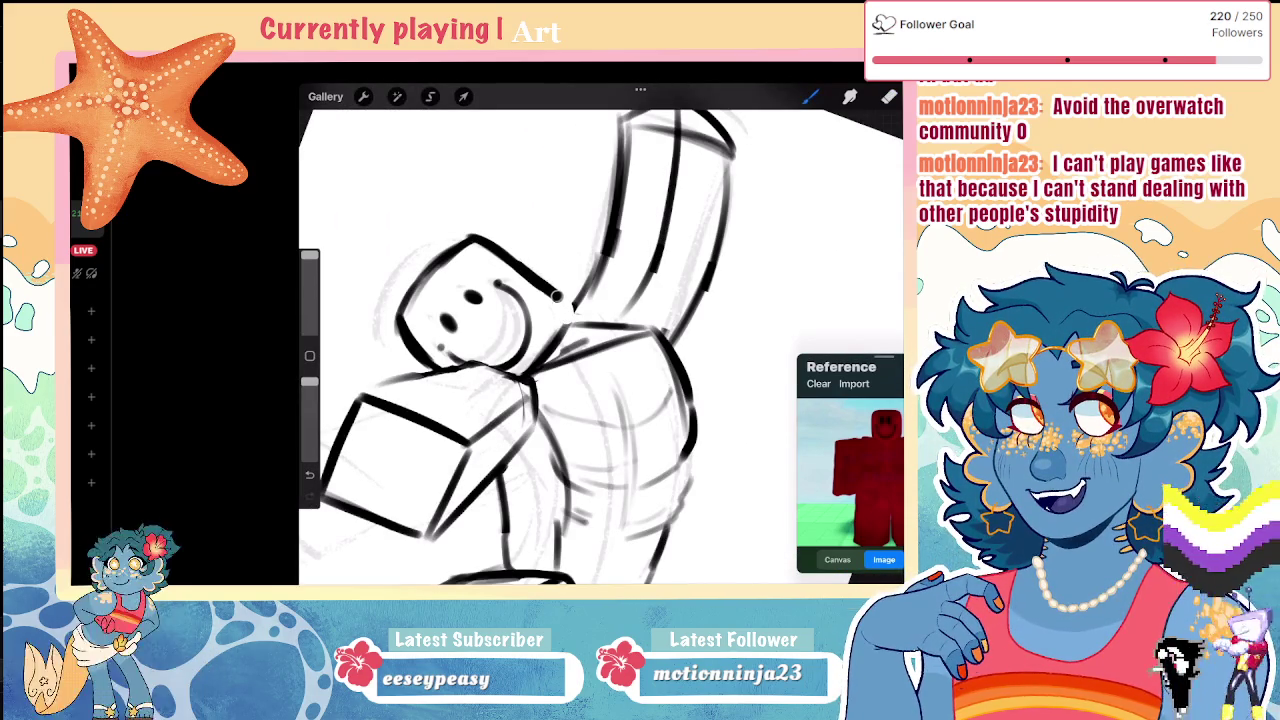
pyautogui.moveTo(548, 280); pyautogui.dragTo(556, 345)
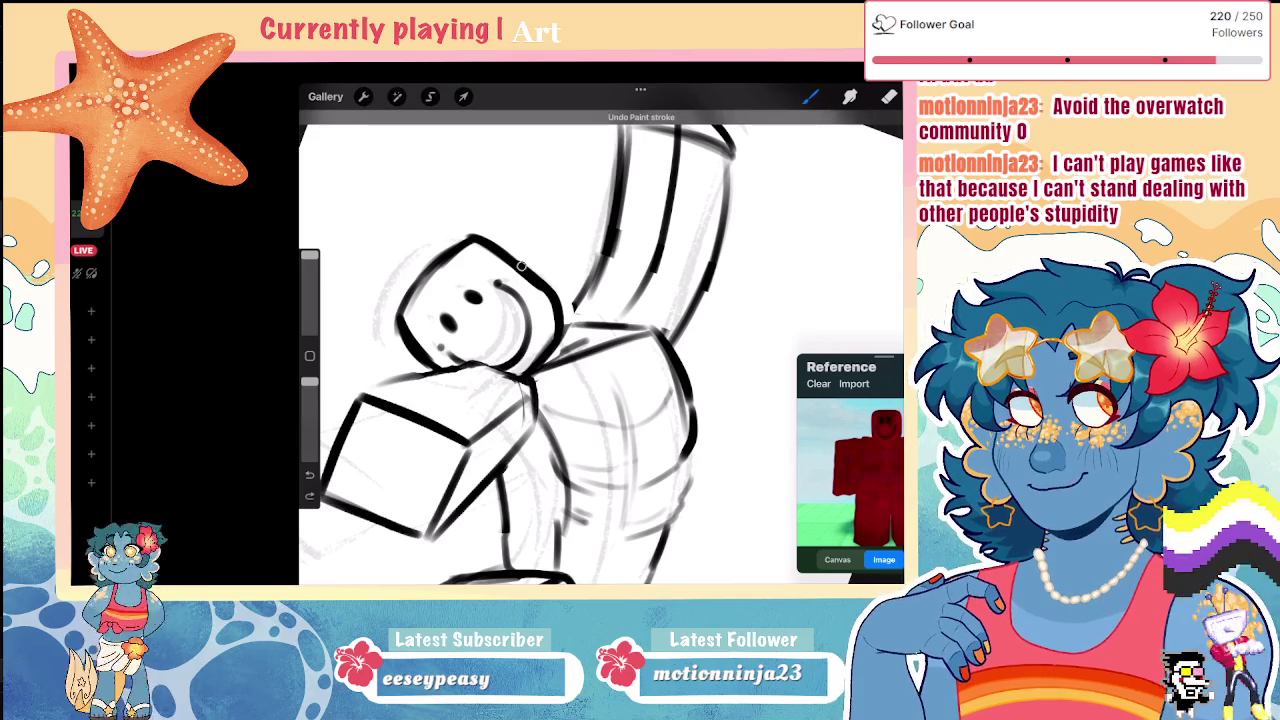
pyautogui.scroll(-5, 600, 335)
pyautogui.scroll(-3, 530, 360)
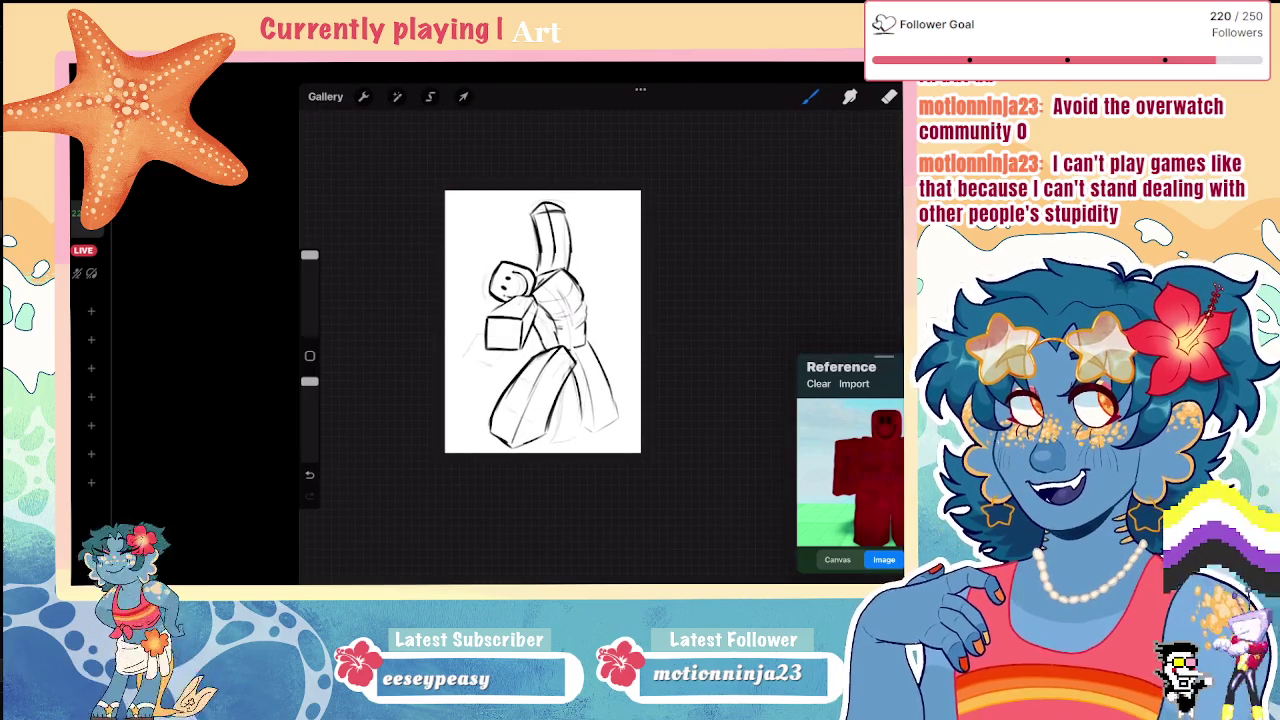
# Step: Erase faint sketch lines near the neck and chest with a Hard Brush eraser
pyautogui.scroll(5, 540, 320)
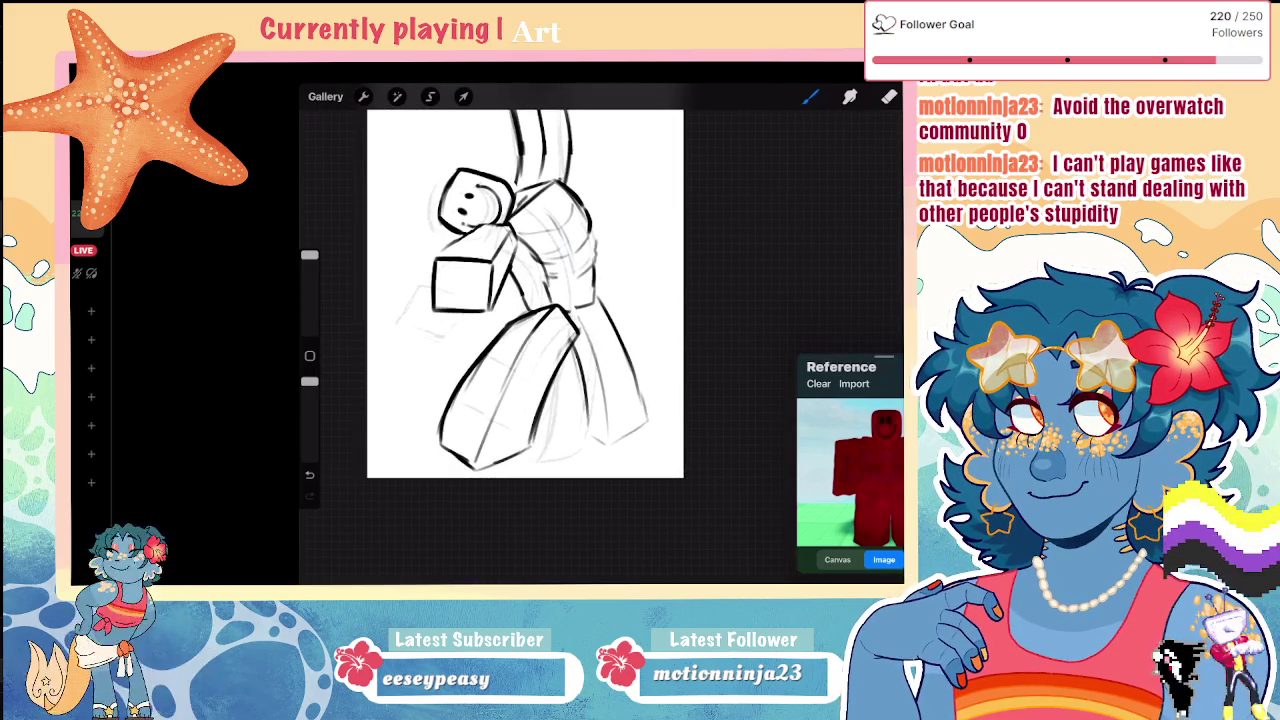
pyautogui.press('e')
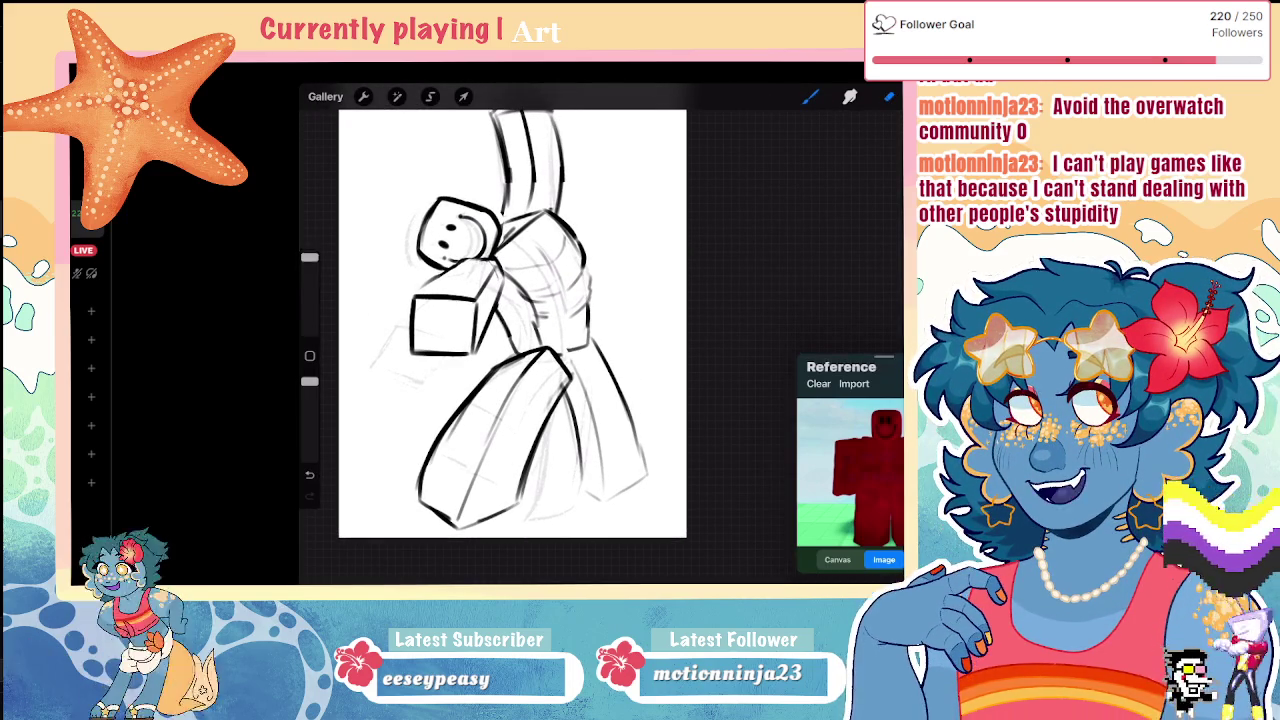
pyautogui.moveTo(309, 256); pyautogui.dragTo(309, 261)
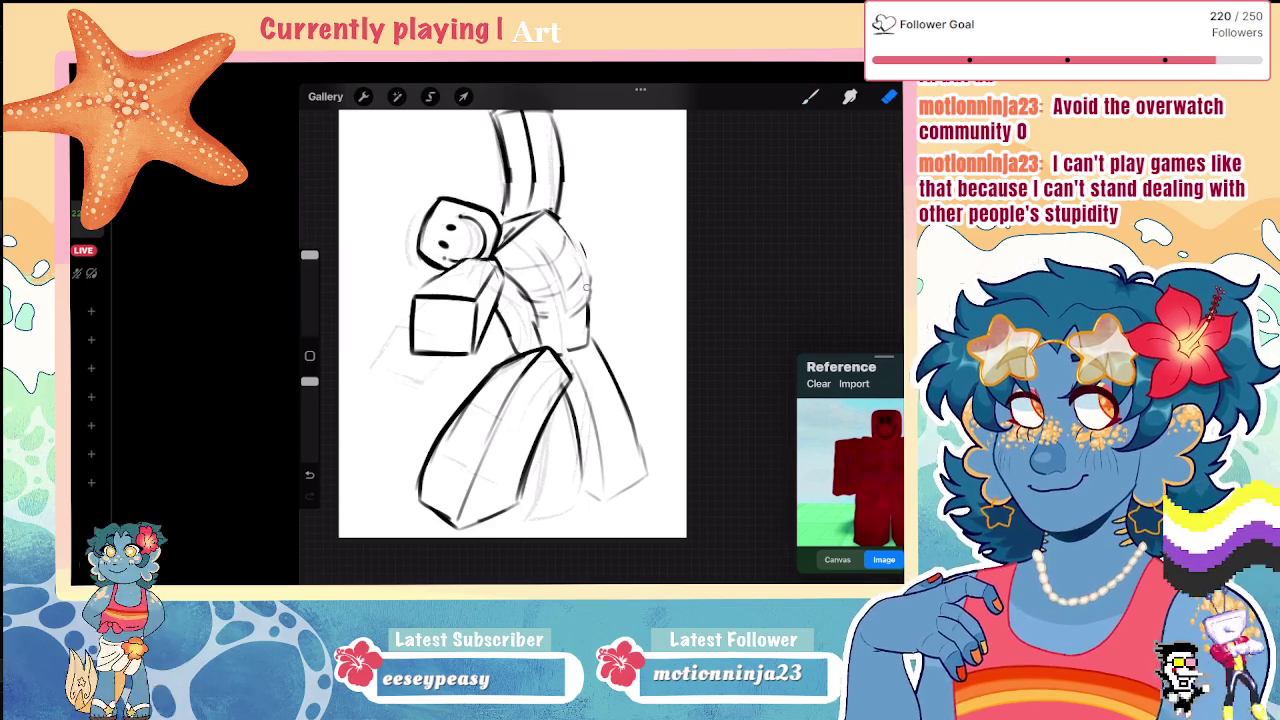
pyautogui.click(889, 96)
pyautogui.click(858, 520)
pyautogui.click(577, 259)
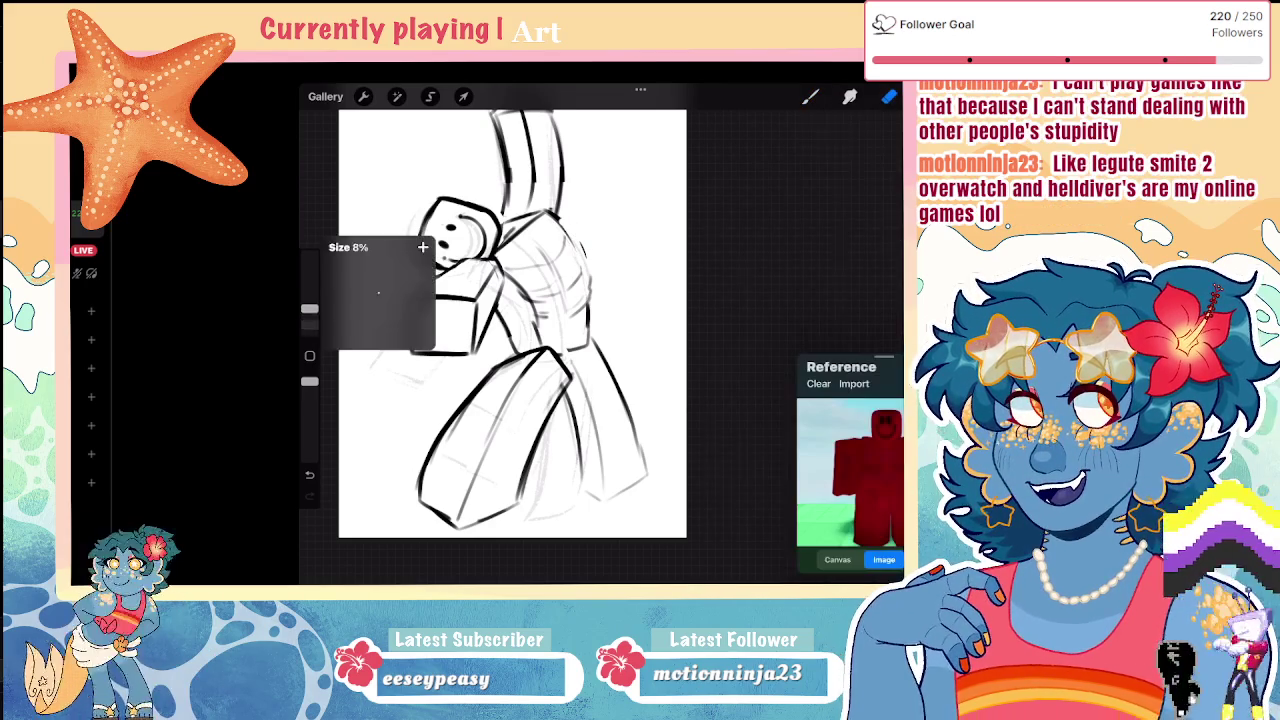
pyautogui.moveTo(577, 259)
pyautogui.mouseDown()
pyautogui.moveTo(580, 240)
pyautogui.moveTo(543, 271)
pyautogui.mouseUp()
# Step: Ink the curved back line down from the neck with a short bend at its end
pyautogui.click(810, 96)
pyautogui.moveTo(540, 210)
pyautogui.mouseDown()
pyautogui.moveTo(590, 258)
pyautogui.moveTo(598, 306)
pyautogui.mouseUp()
pyautogui.moveTo(562, 228)
pyautogui.mouseDown()
pyautogui.moveTo(597, 342)
pyautogui.moveTo(560, 352)
pyautogui.mouseUp()
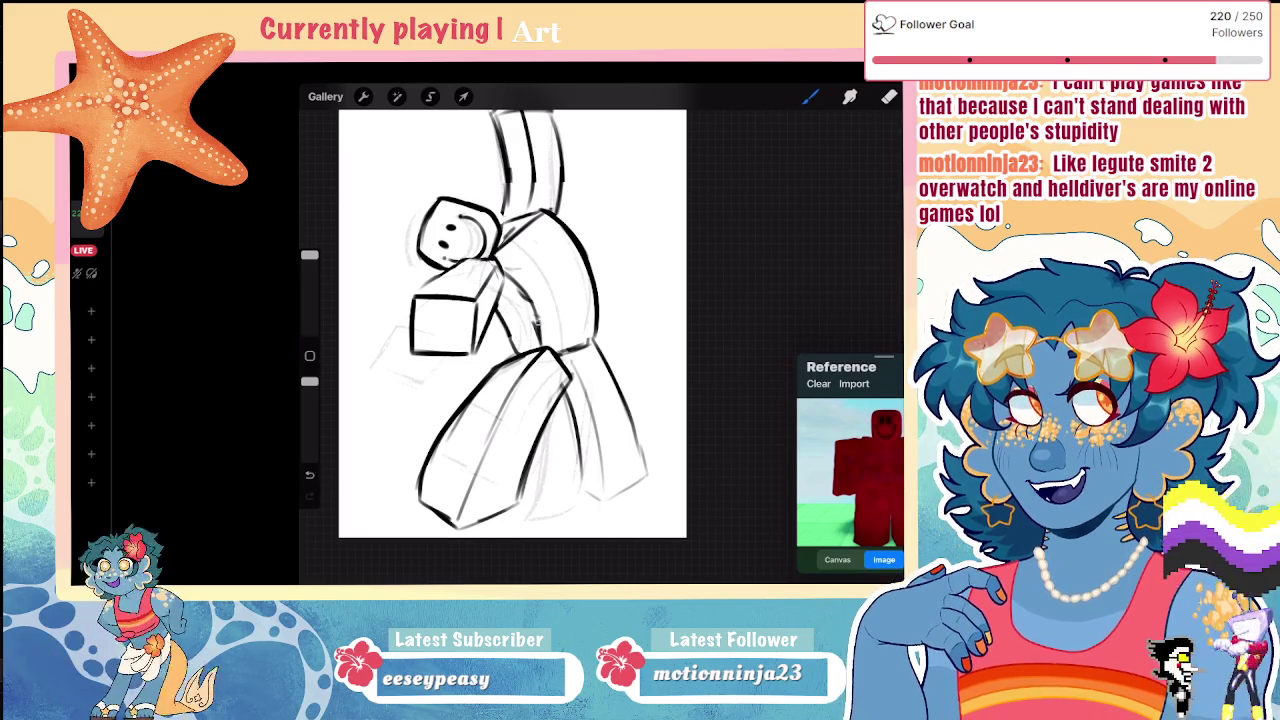
# Step: Erase over the shoulder, ink a darker shoulder-top line, and undo the last change
pyautogui.press('e')
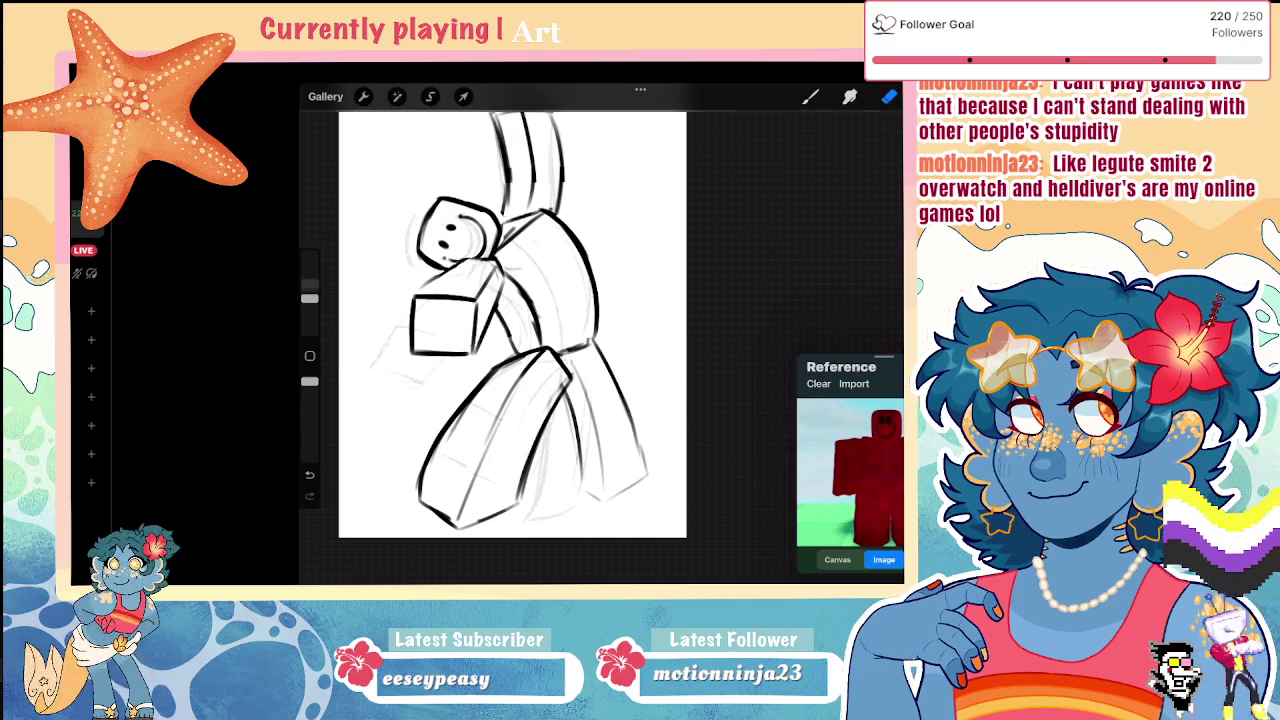
pyautogui.moveTo(309, 298); pyautogui.dragTo(309, 313)
pyautogui.moveTo(522, 268); pyautogui.dragTo(542, 264)
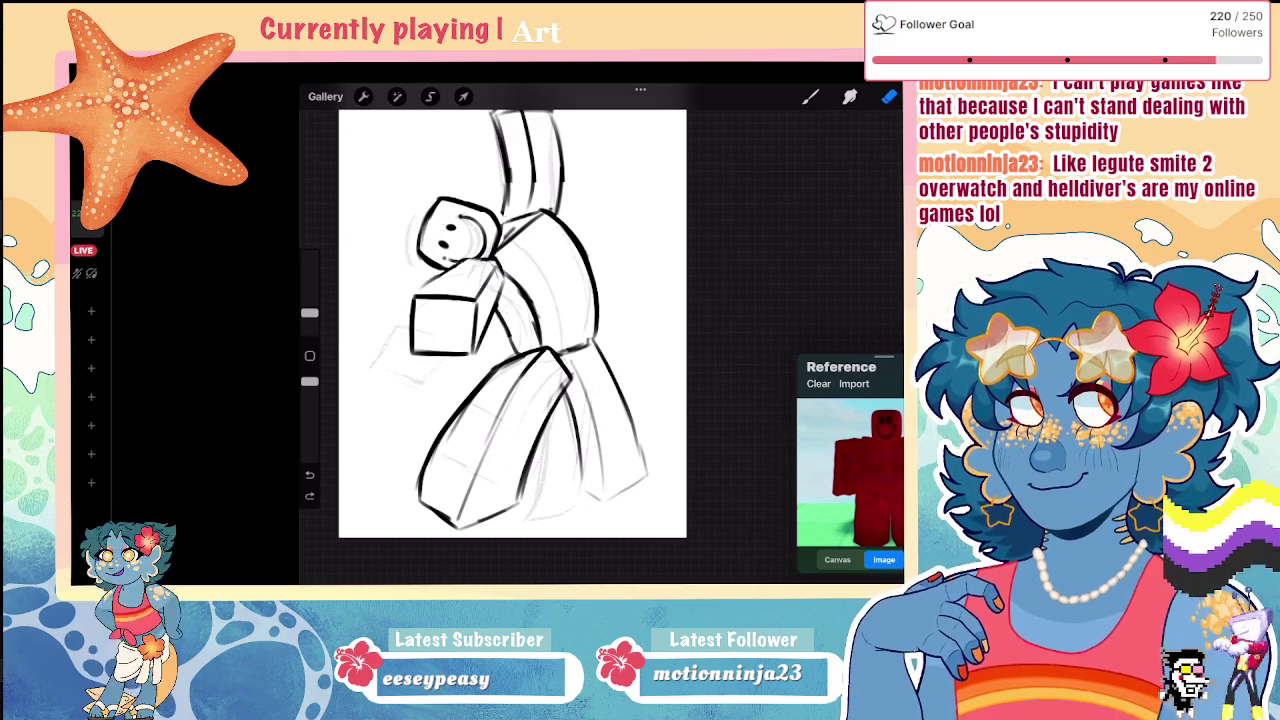
pyautogui.press('b')
pyautogui.moveTo(502, 224); pyautogui.dragTo(544, 210)
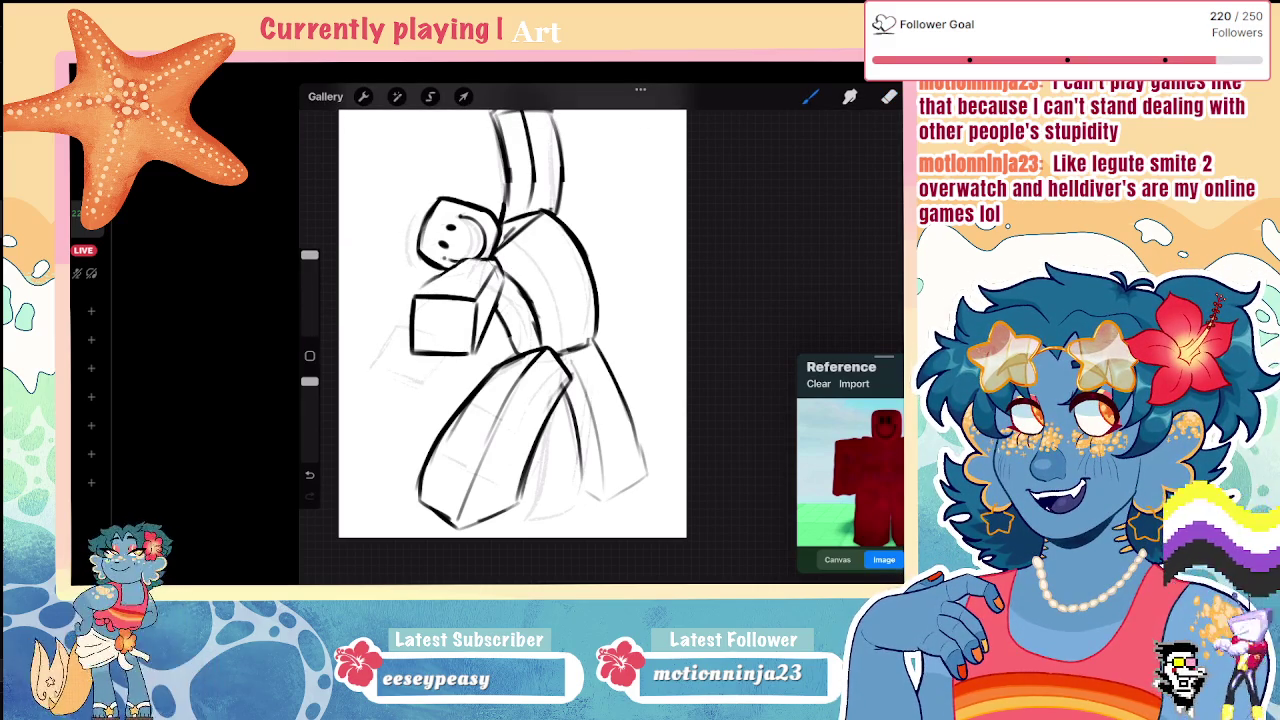
pyautogui.scroll(3, 512, 320)
pyautogui.press('e')
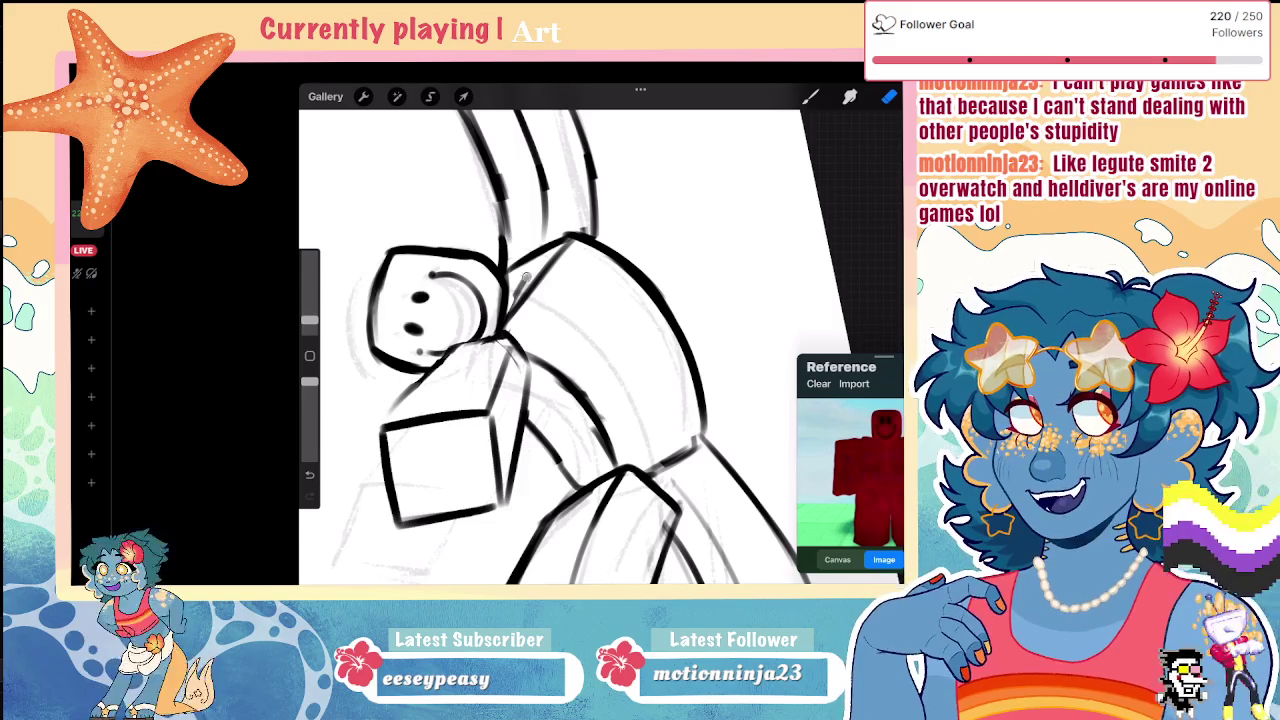
pyautogui.hotkey('ctrl', 'z')
pyautogui.press('b')
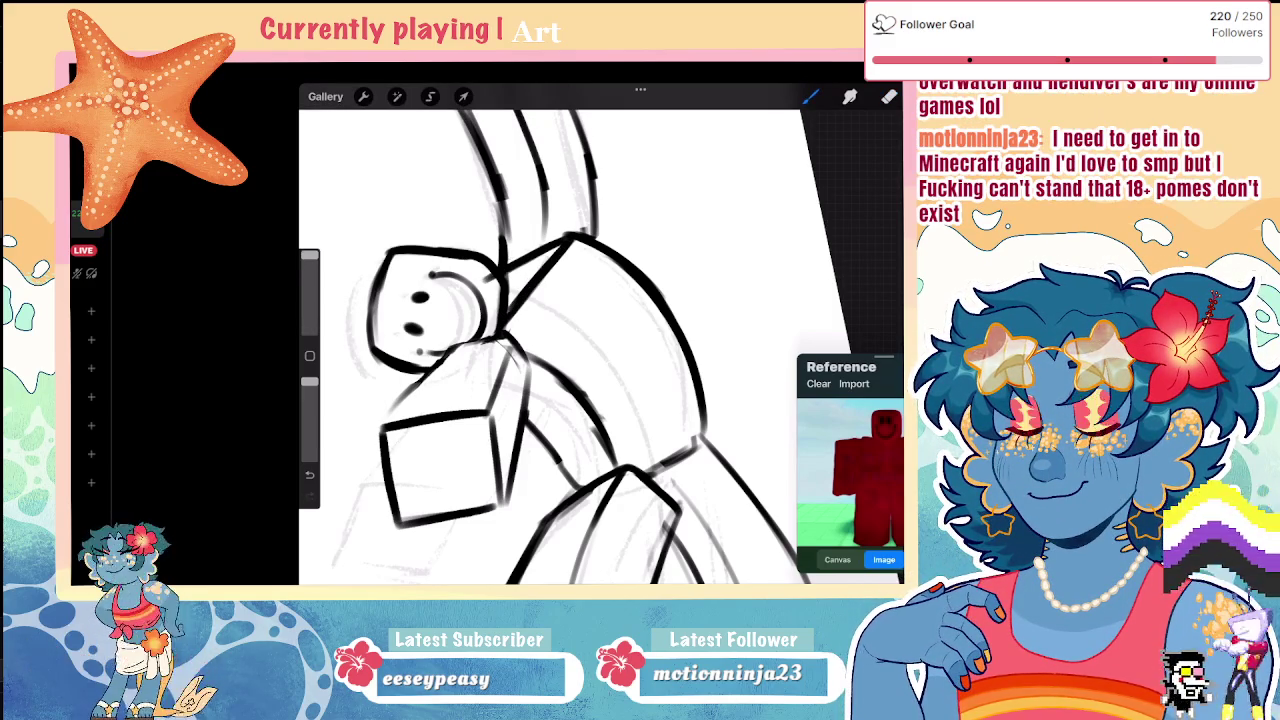
pyautogui.scroll(-5, 600, 340)
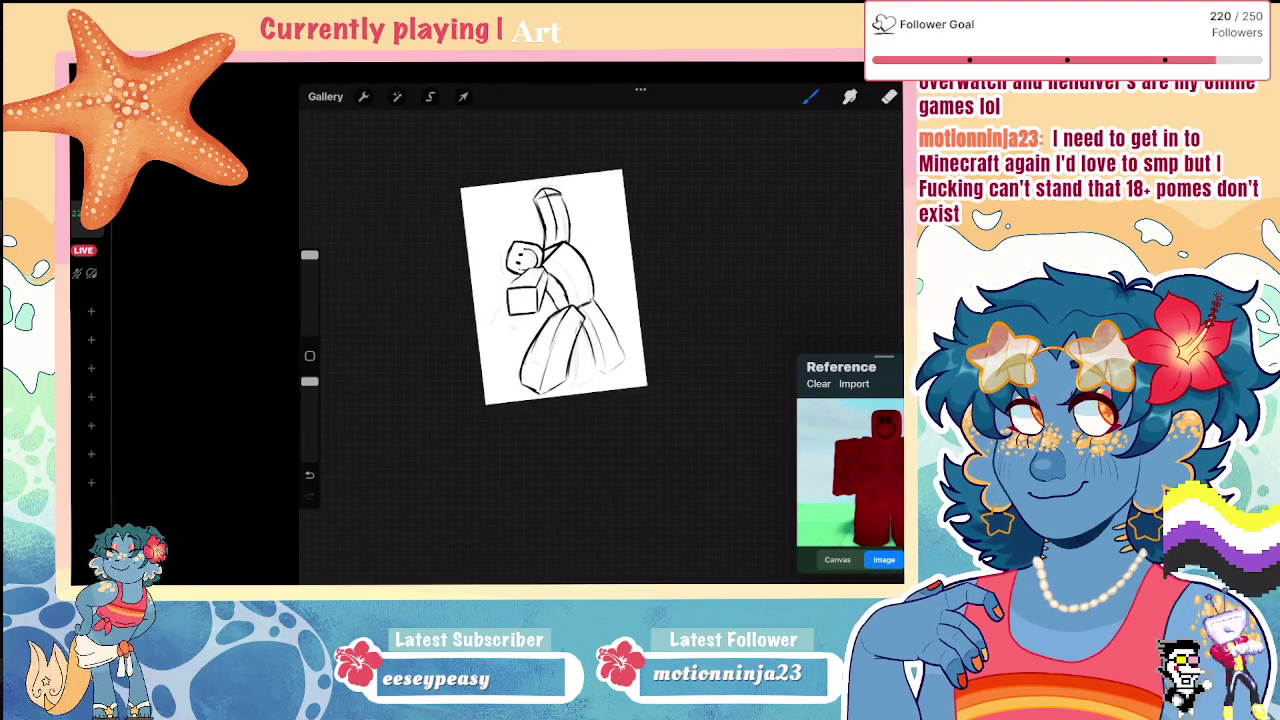
# Step: Rotate the canvas back upright and undo then redo the last stroke near the face
pyautogui.scroll(5, 550, 300)
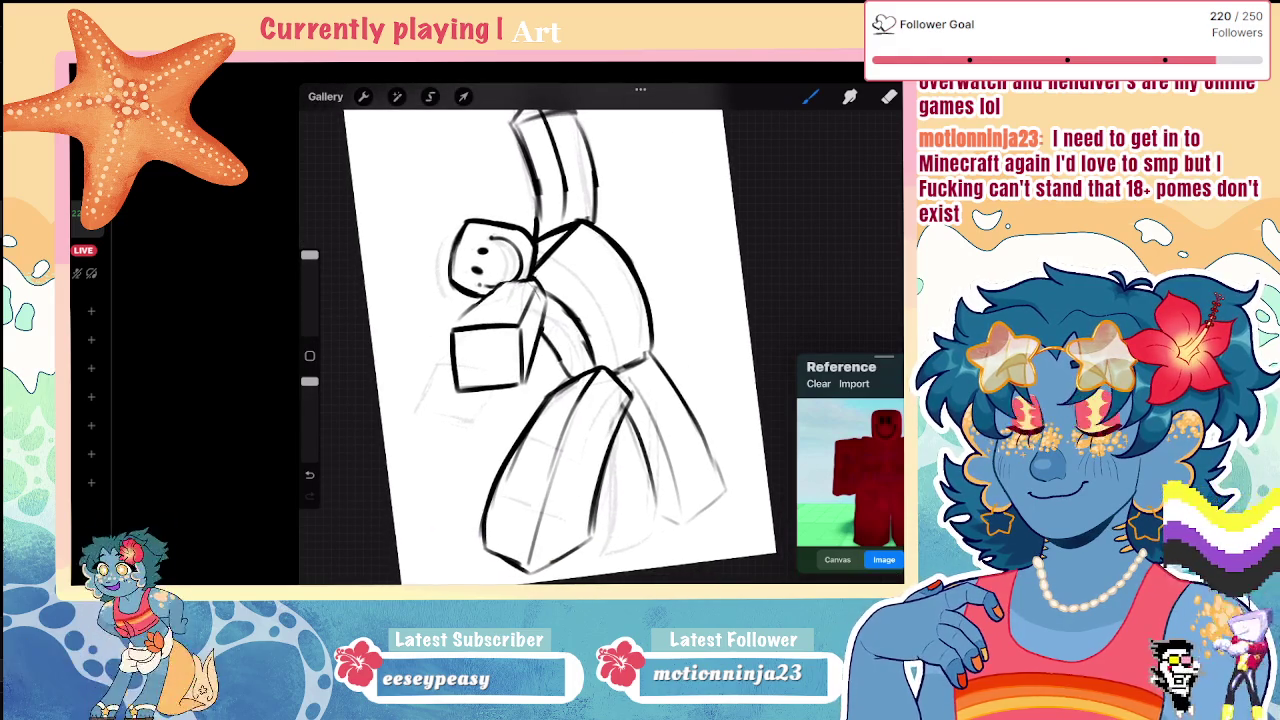
pyautogui.moveTo(560, 340); pyautogui.dragTo(535, 340)
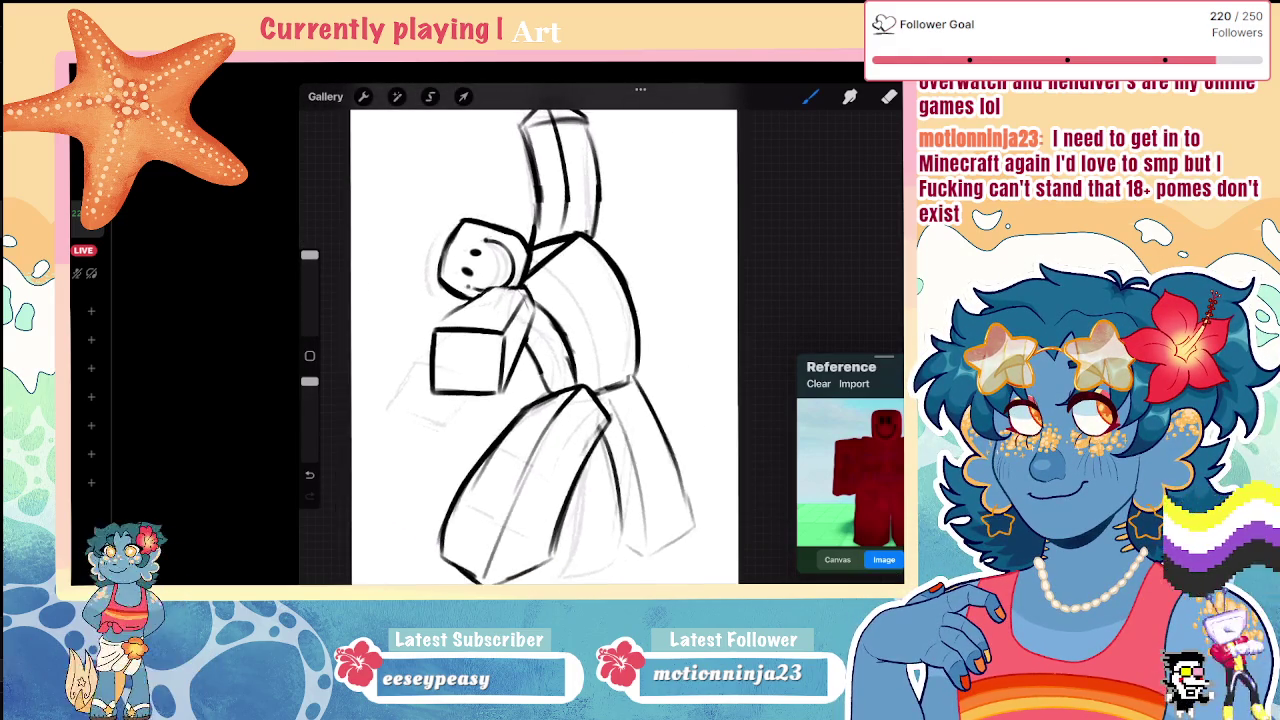
pyautogui.scroll(-2, 540, 340)
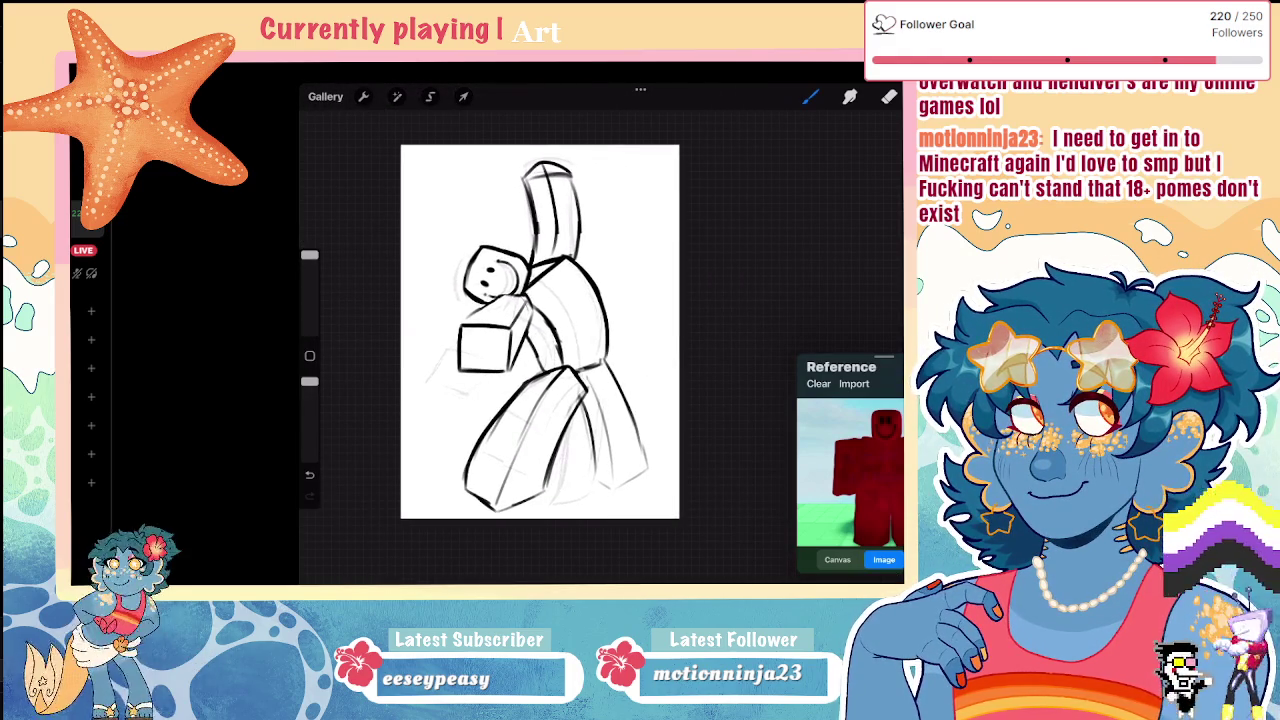
pyautogui.scroll(2, 540, 330)
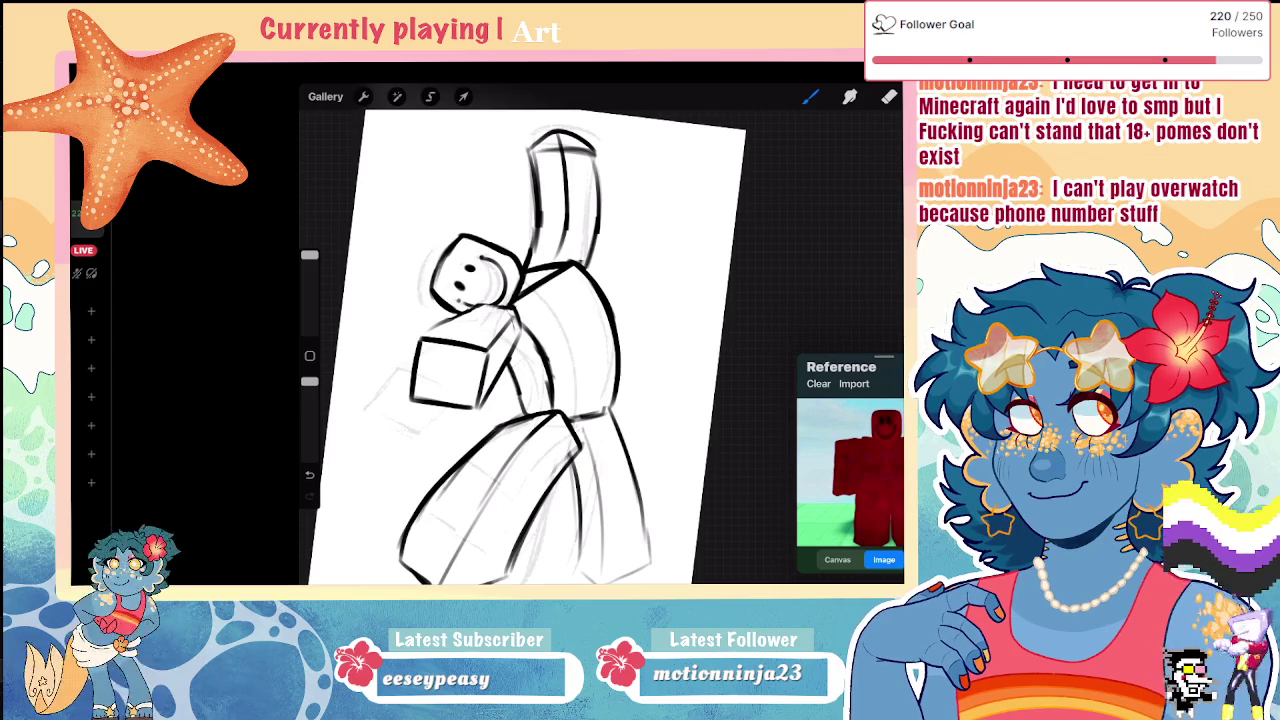
pyautogui.scroll(3, 600, 340)
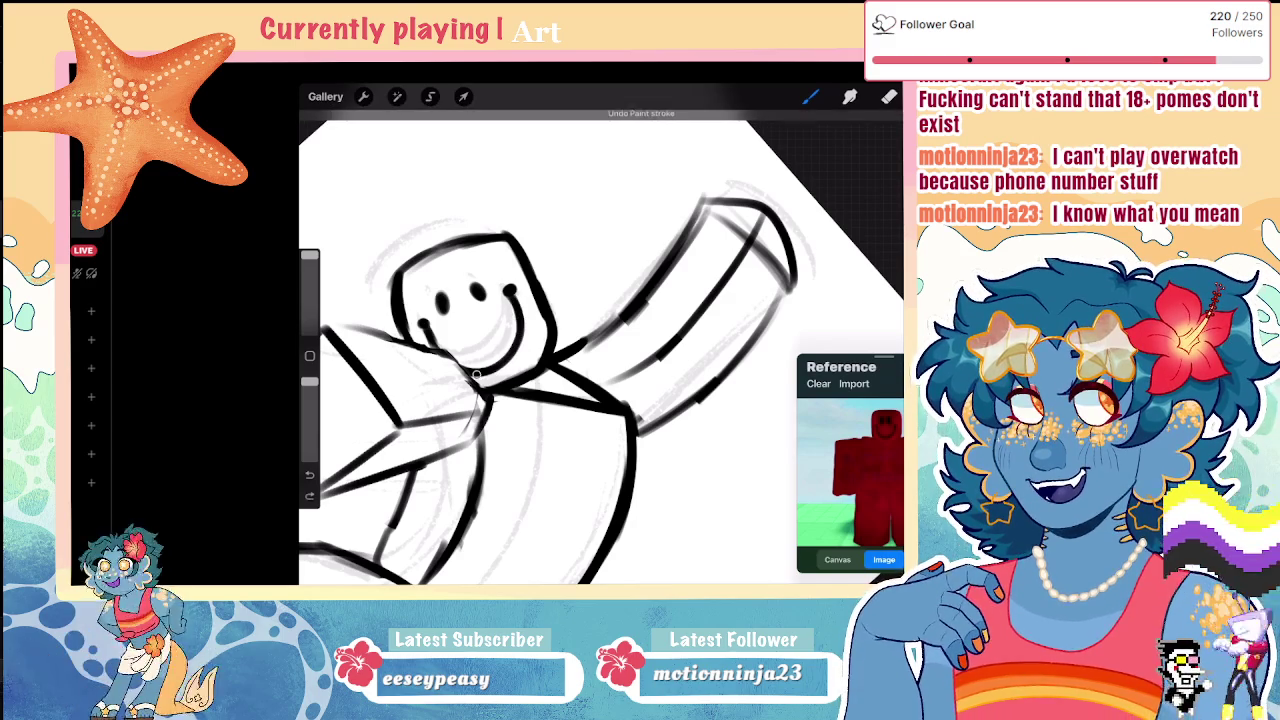
pyautogui.scroll(-1, 600, 340)
pyautogui.hotkey('ctrl', 'z')
pyautogui.hotkey('ctrl', 'shift', 'z')
# Step: Darken the sketch lines along the box, neck and body with bolder strokes
pyautogui.scroll(-5, 600, 340)
pyautogui.scroll(5, 555, 340)
pyautogui.scroll(2, 555, 340)
pyautogui.moveTo(518, 278)
pyautogui.mouseDown()
pyautogui.moveTo(523, 340)
pyautogui.moveTo(483, 290)
pyautogui.mouseUp()
pyautogui.moveTo(495, 284); pyautogui.dragTo(442, 362)
pyautogui.moveTo(530, 276); pyautogui.dragTo(550, 396)
pyautogui.moveTo(524, 316); pyautogui.dragTo(522, 346)
pyautogui.scroll(-5, 550, 340)
pyautogui.scroll(-2, 512, 316)
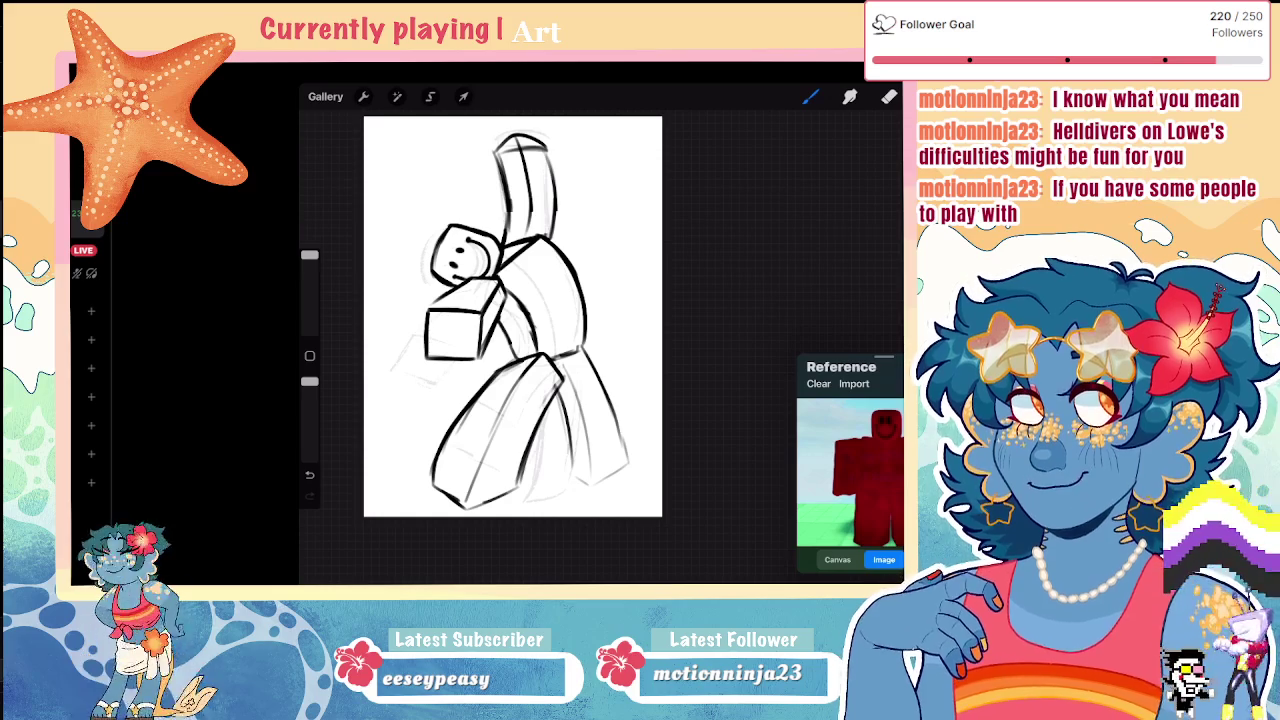
# Step: Erase stray strokes on the head's upper-left outline
pyautogui.scroll(5, 425, 260)
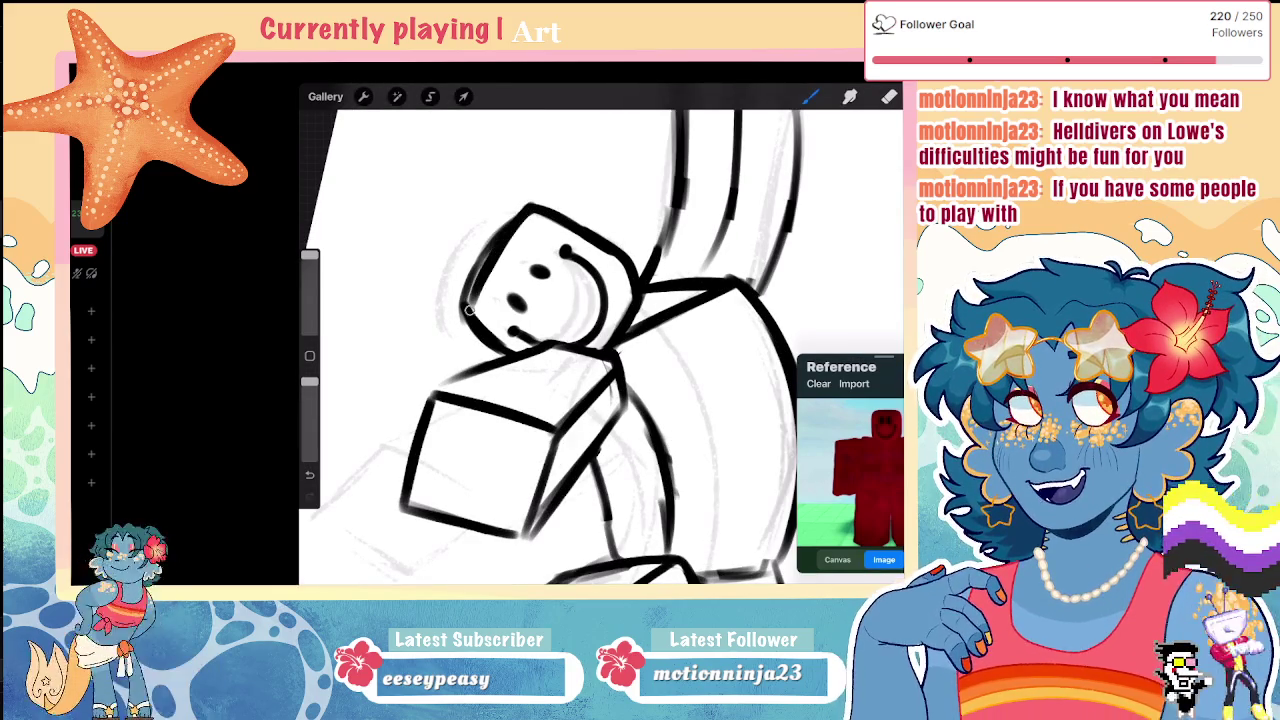
pyautogui.click(889, 96)
pyautogui.moveTo(500, 250)
pyautogui.mouseDown()
pyautogui.moveTo(475, 300)
pyautogui.moveTo(527, 216)
pyautogui.mouseUp()
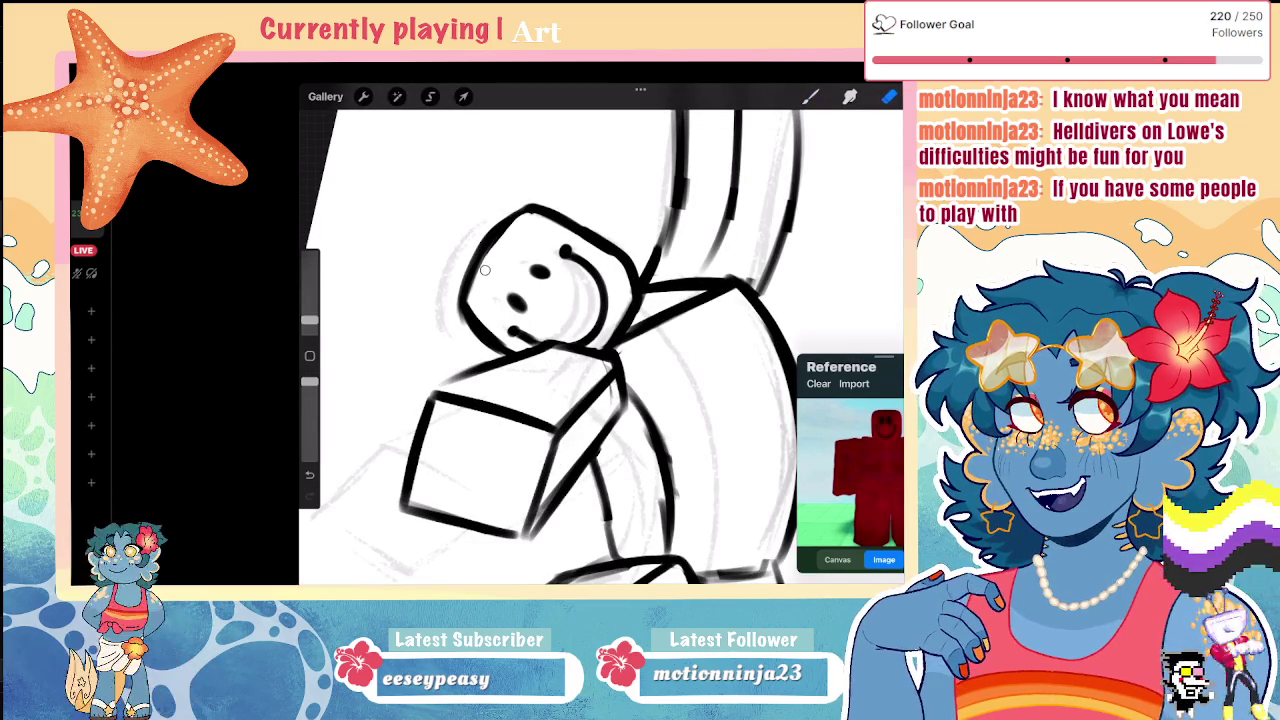
pyautogui.scroll(-5, 600, 335)
pyautogui.scroll(-2, 600, 335)
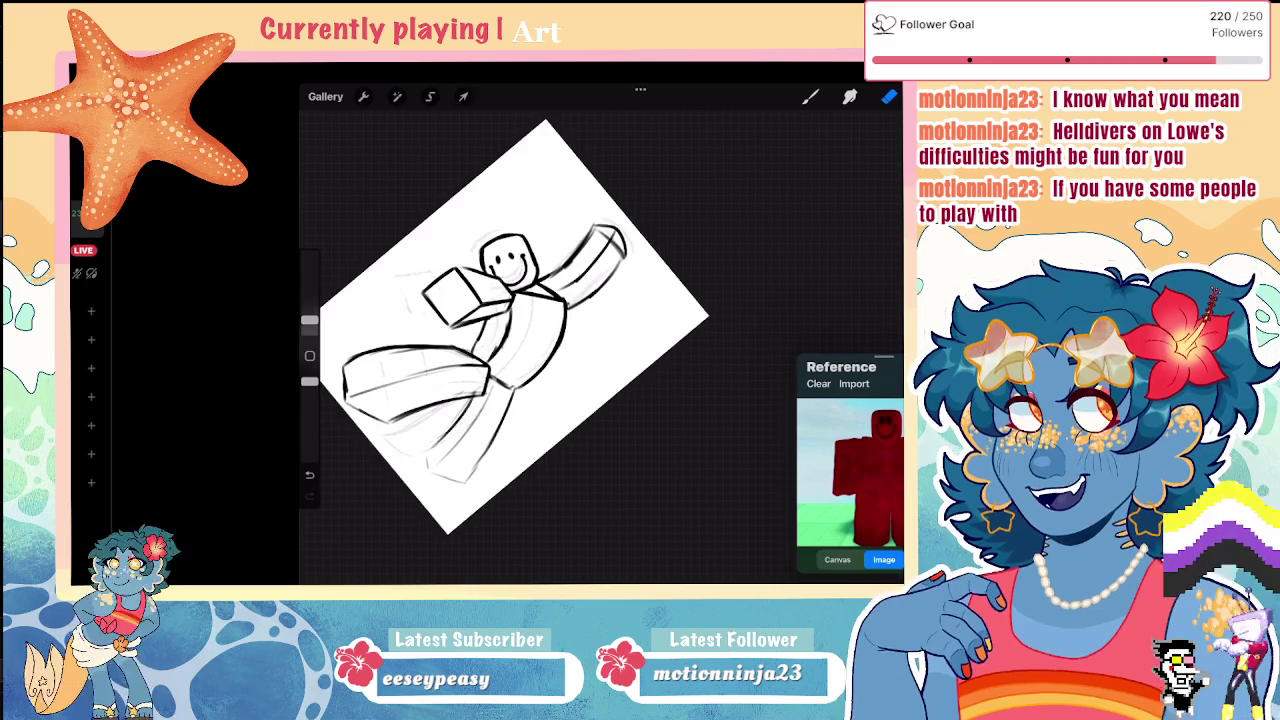
pyautogui.scroll(-3, 585, 300)
pyautogui.click(810, 96)
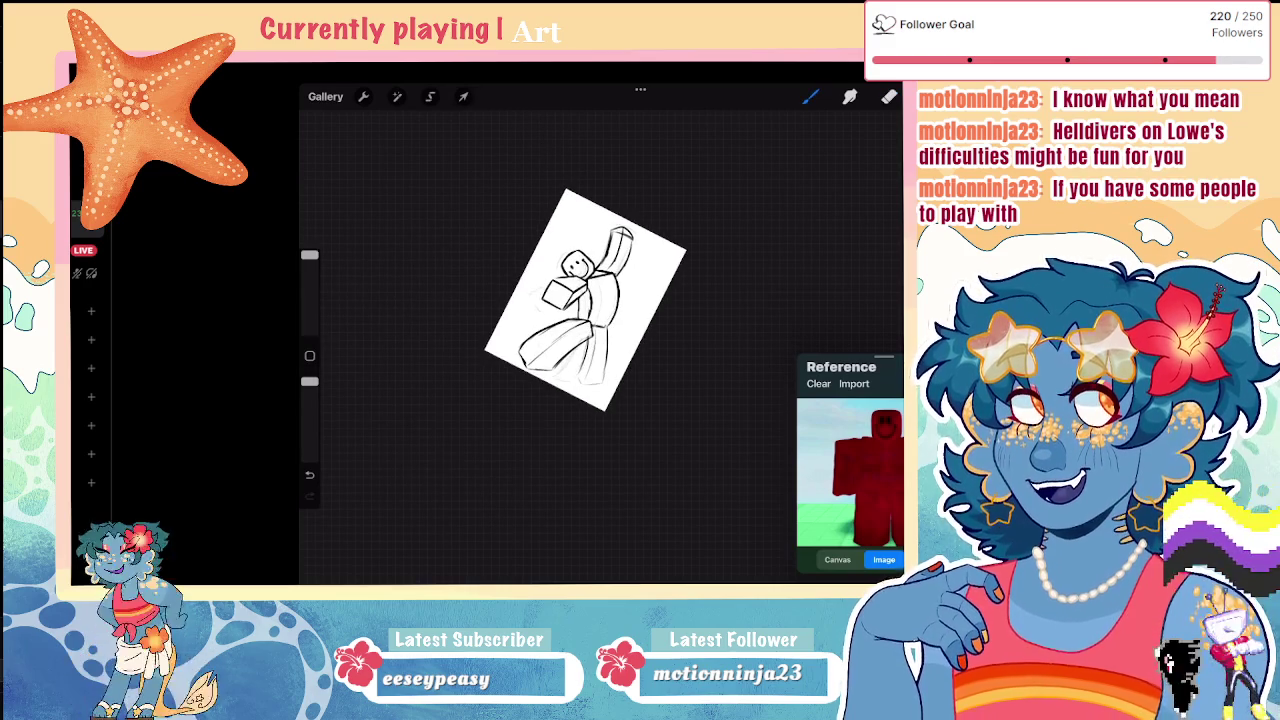
# Step: Draw a short stroke near the arm, then undo it
pyautogui.scroll(5, 585, 300)
pyautogui.scroll(1, 560, 340)
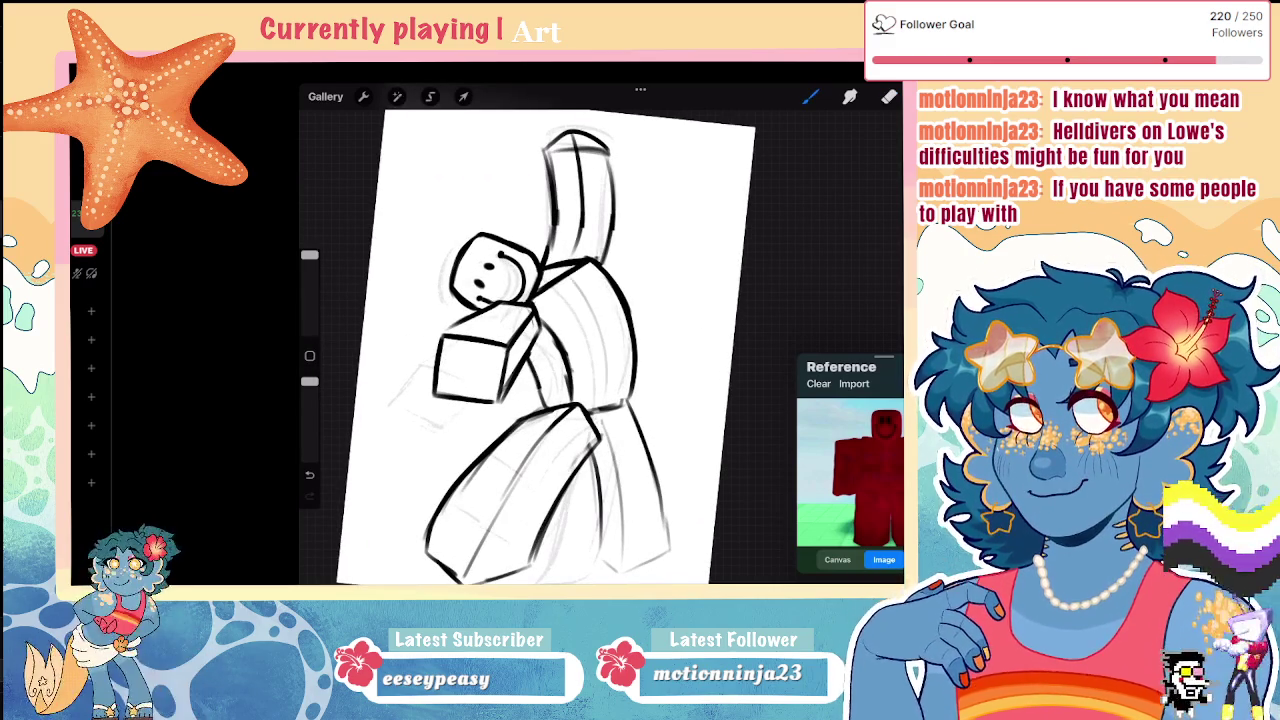
pyautogui.moveTo(572, 384); pyautogui.dragTo(544, 330)
pyautogui.click(889, 96)
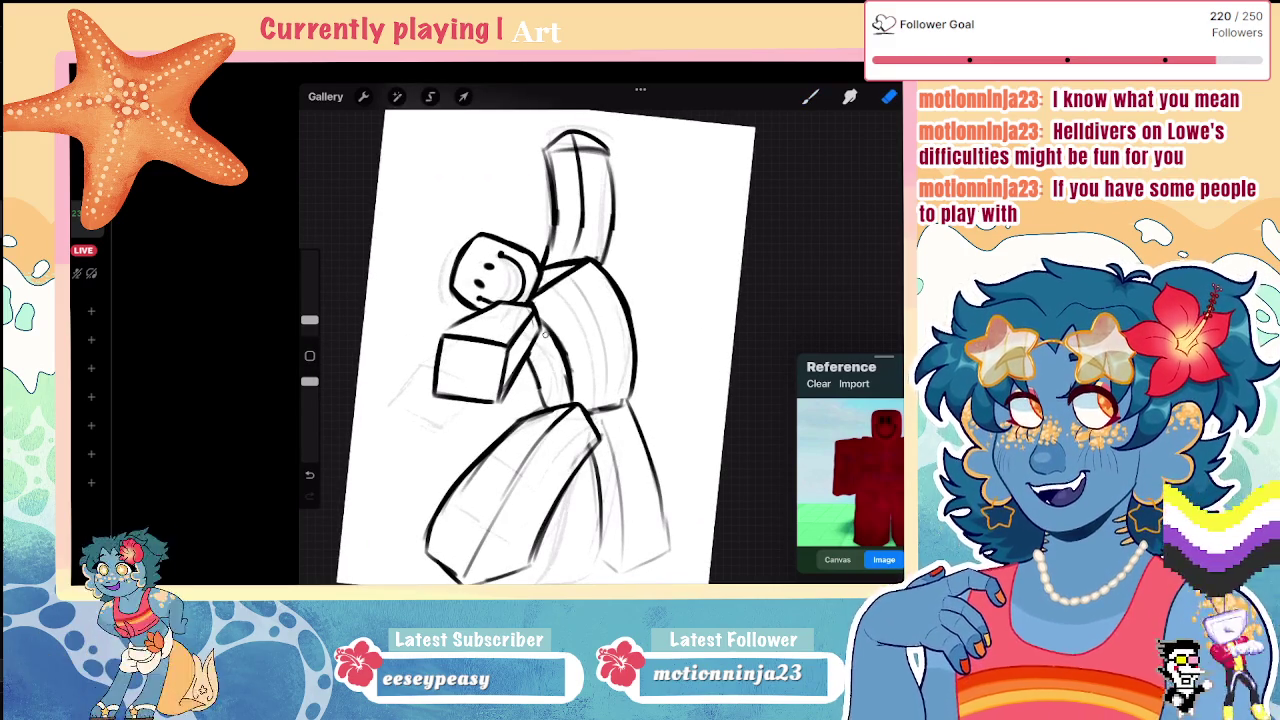
pyautogui.hotkey('ctrl', 'z')
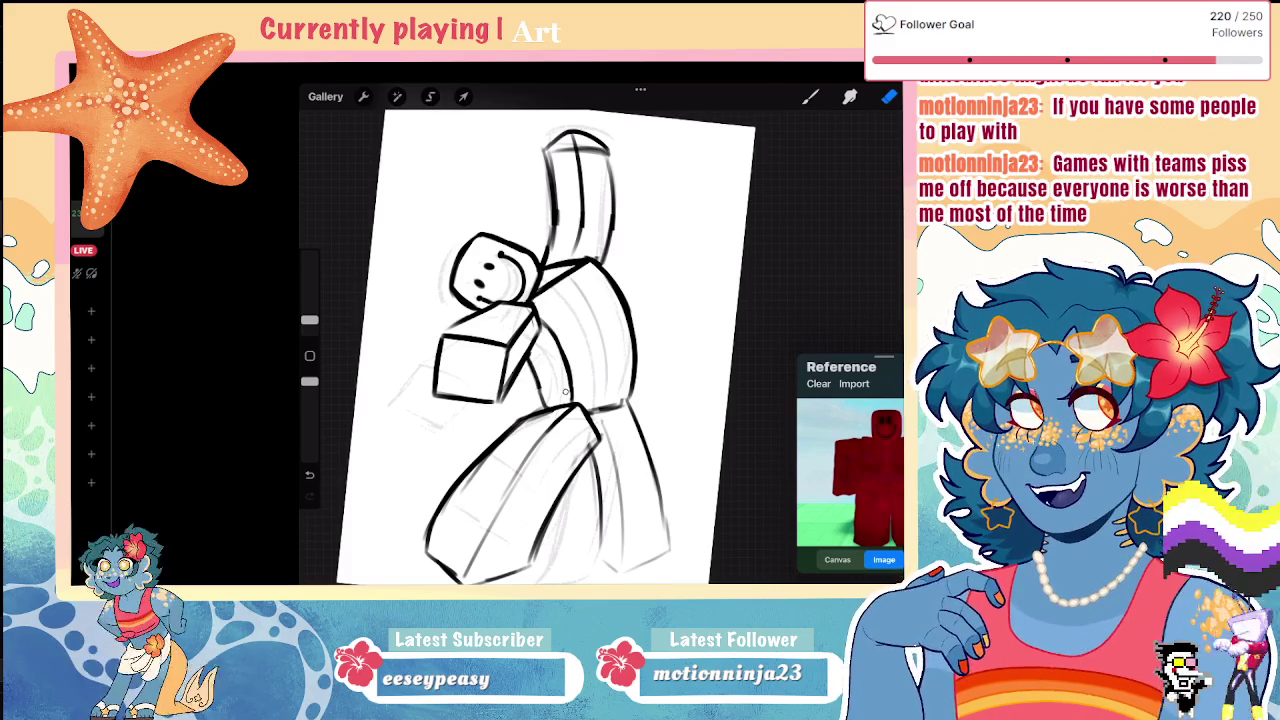
pyautogui.press('b')
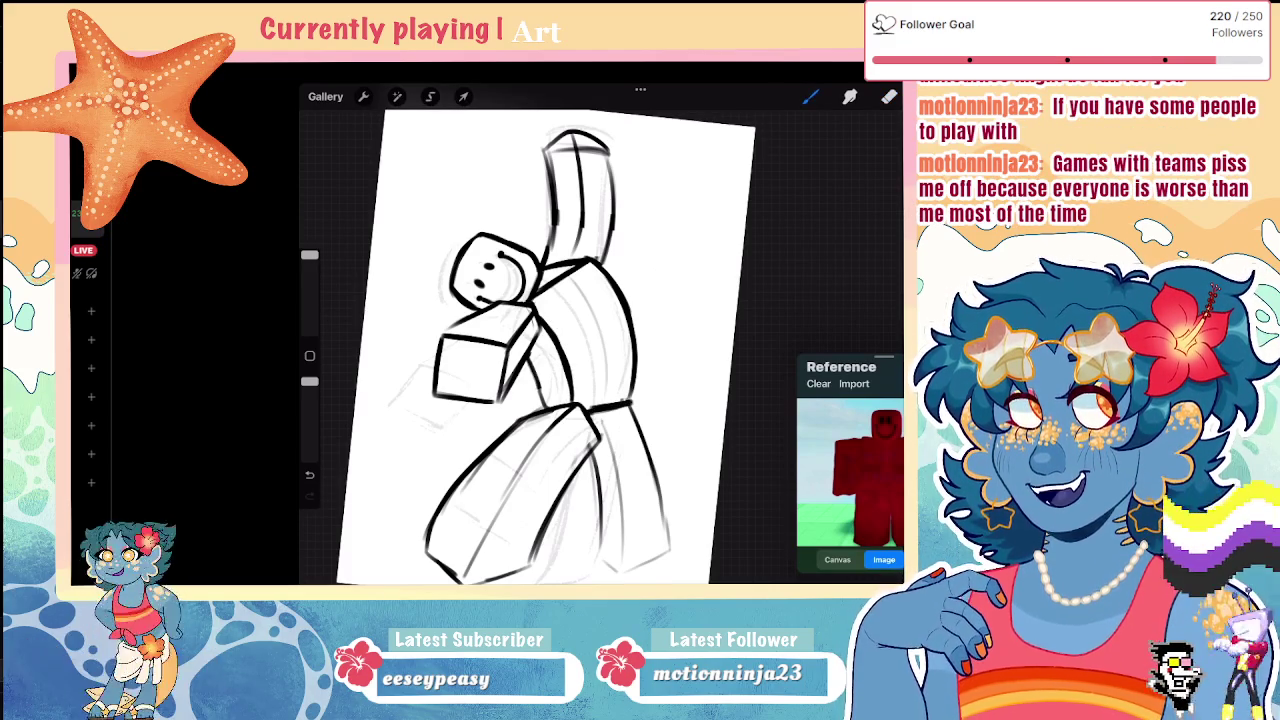
# Step: Enter and leave Transform without changes, glance at the brush library, and choose the Selection tool
pyautogui.scroll(-3, 620, 330)
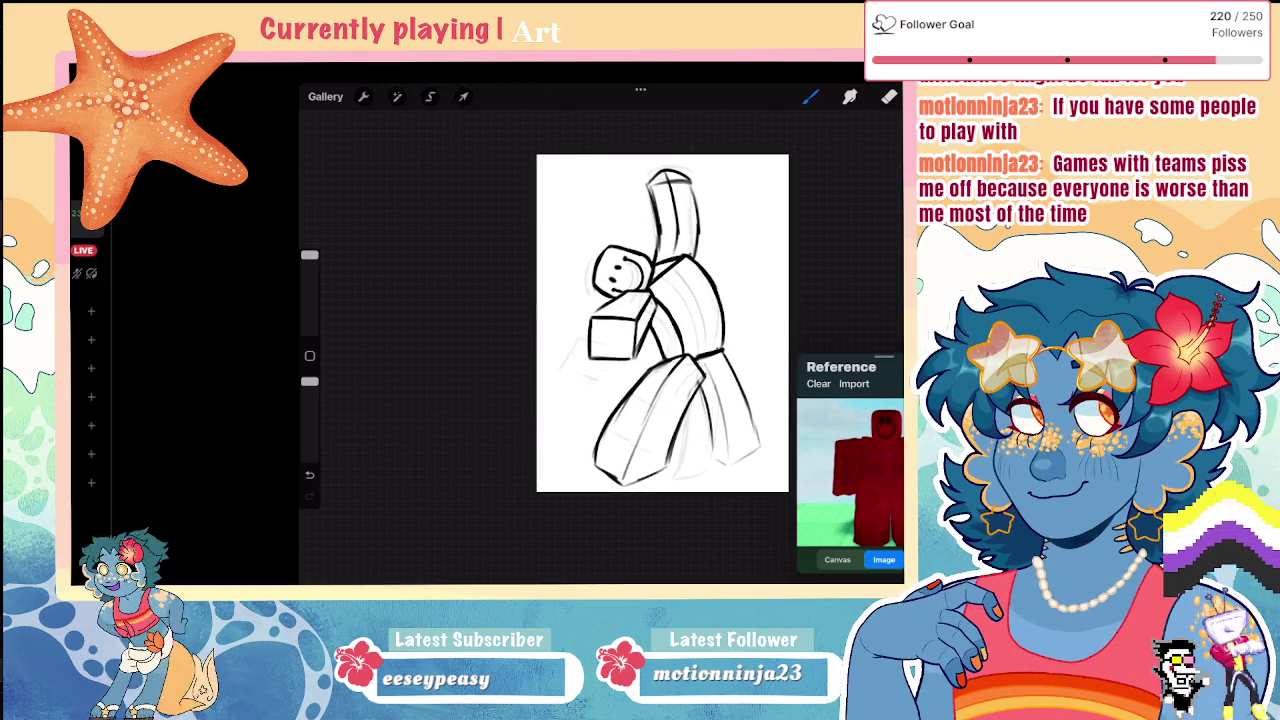
pyautogui.scroll(-2, 620, 325)
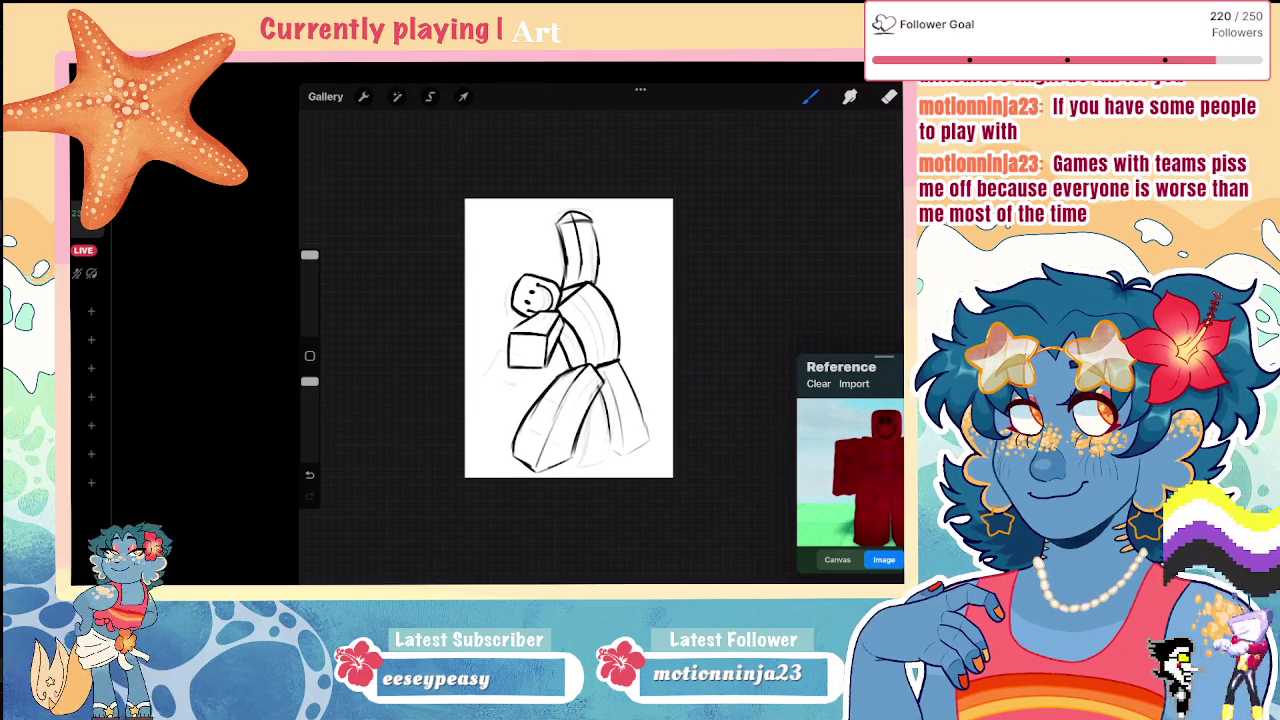
pyautogui.scroll(2, 568, 338)
pyautogui.scroll(2, 568, 338)
pyautogui.press('e')
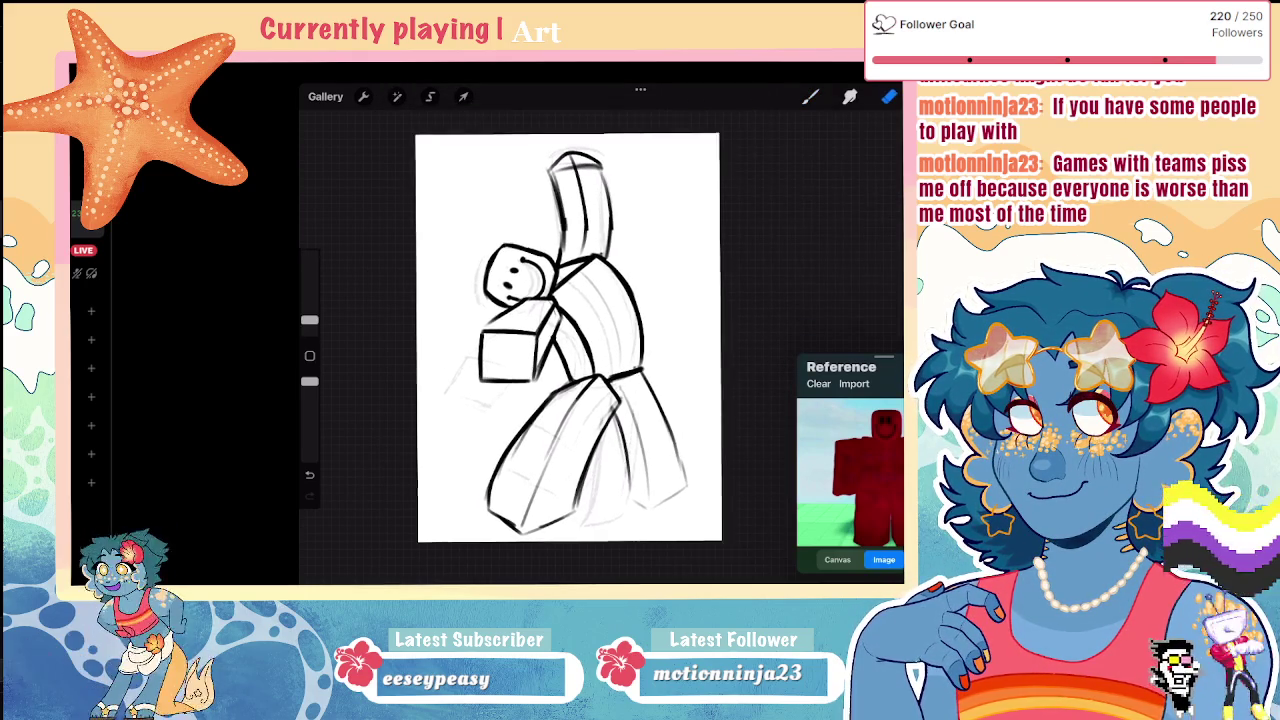
pyautogui.click(463, 96)
pyautogui.scroll(-2, 566, 330)
pyautogui.click(463, 96)
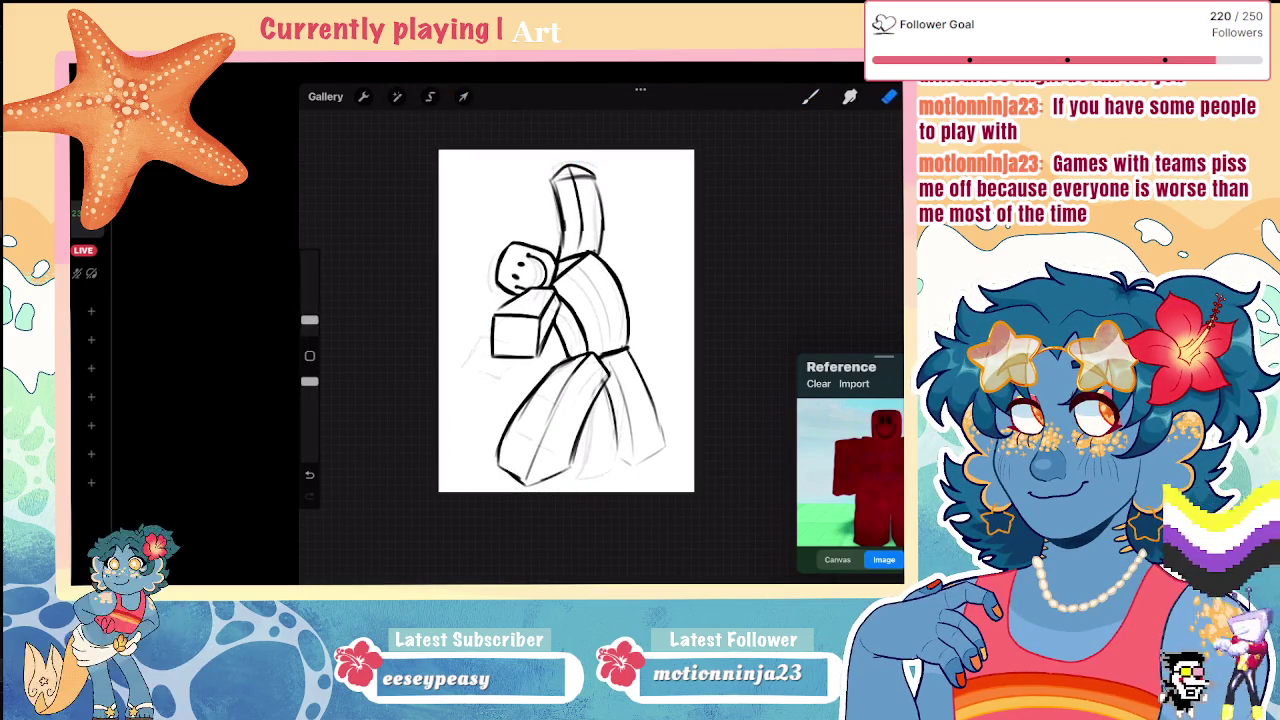
pyautogui.click(889, 96)
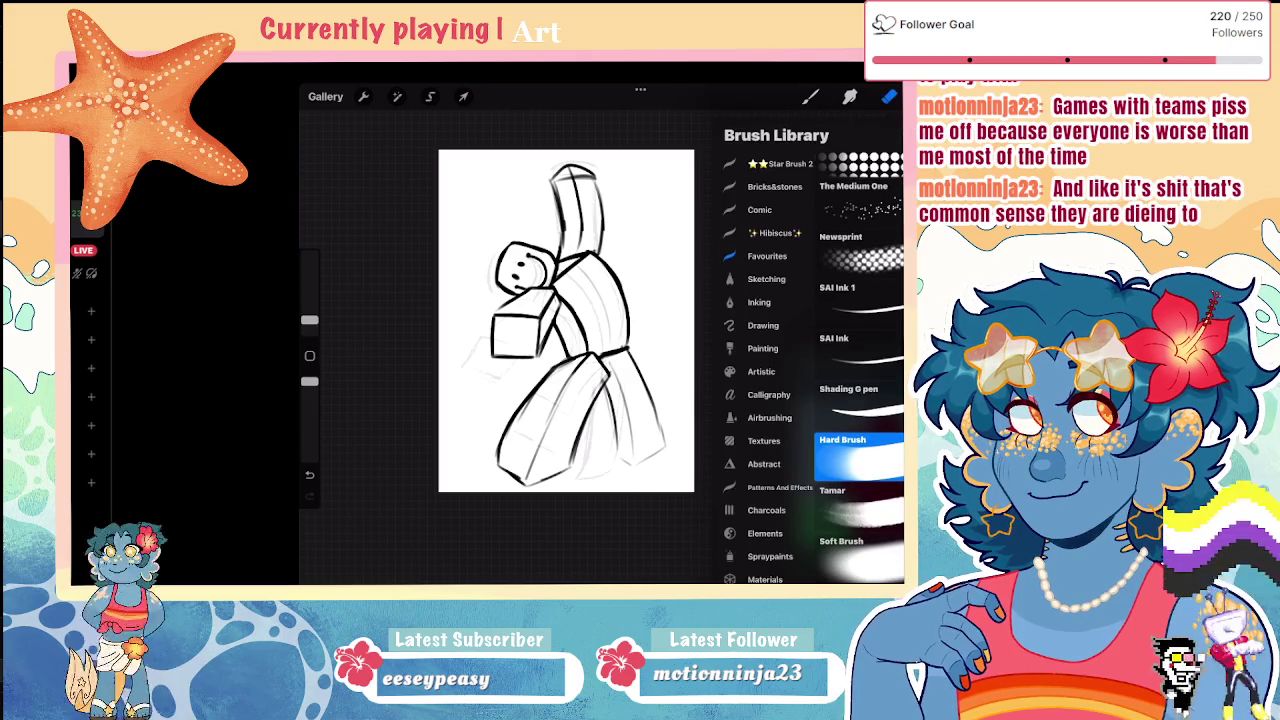
pyautogui.scroll(2, 566, 320)
pyautogui.click(889, 96)
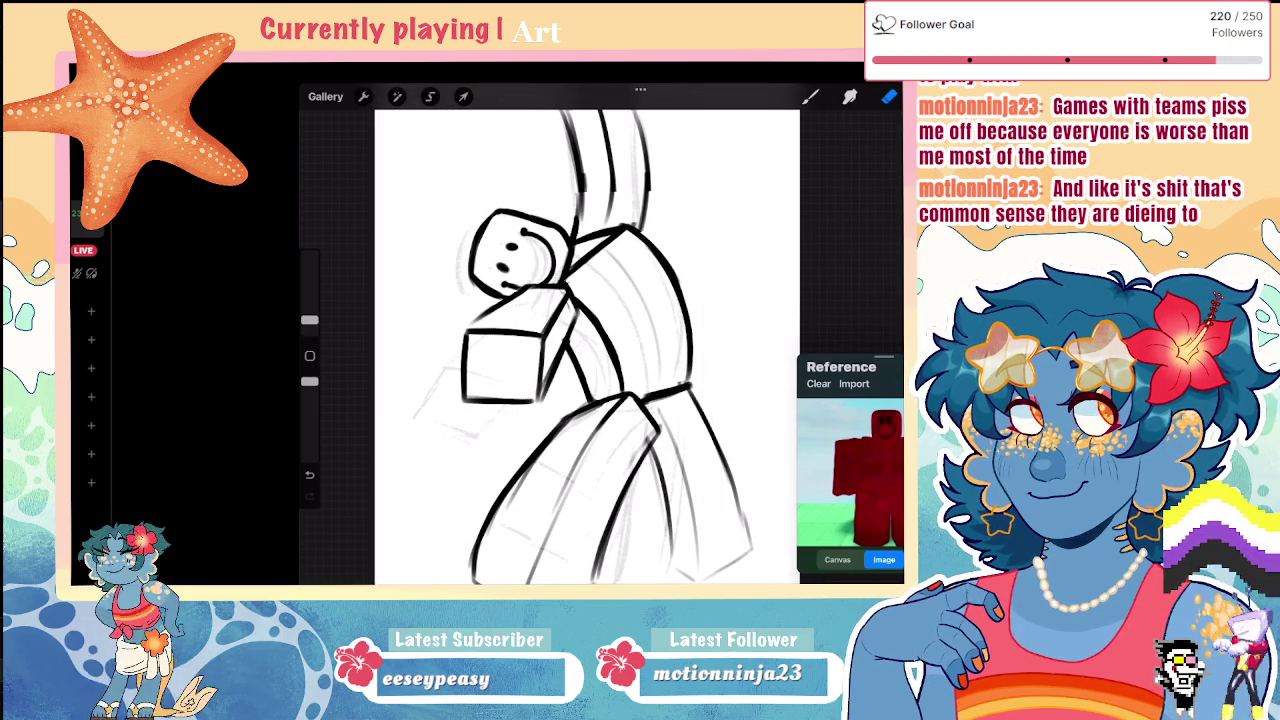
pyautogui.click(430, 96)
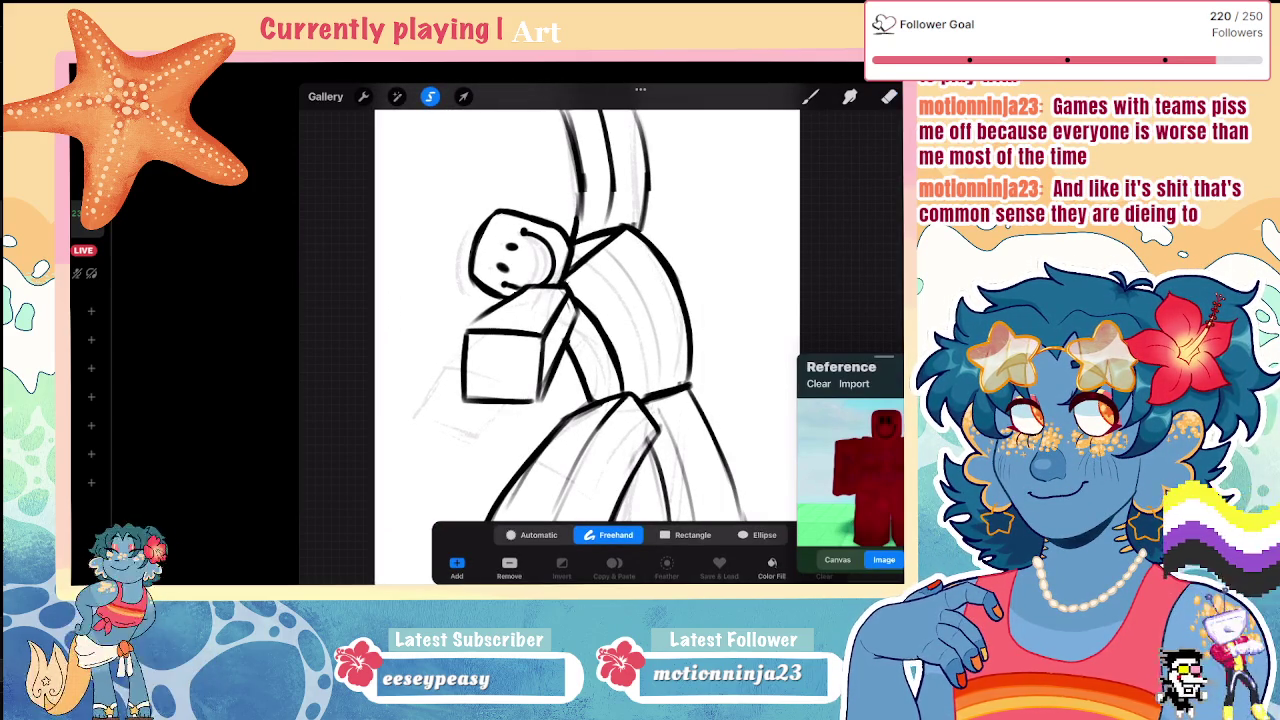
# Step: Freehand-select around the cube in front of the chest, redoing a misplaced selection path
pyautogui.click(889, 96)
pyautogui.click(430, 96)
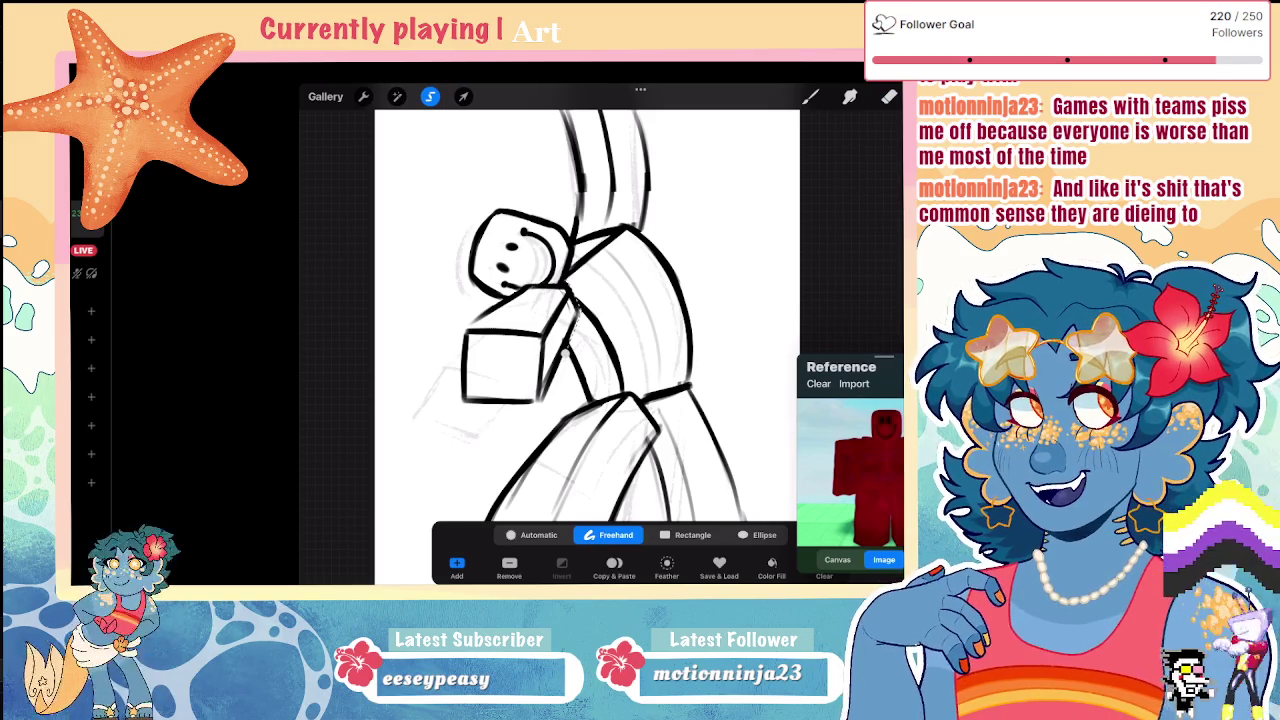
pyautogui.scroll(5, 528, 284)
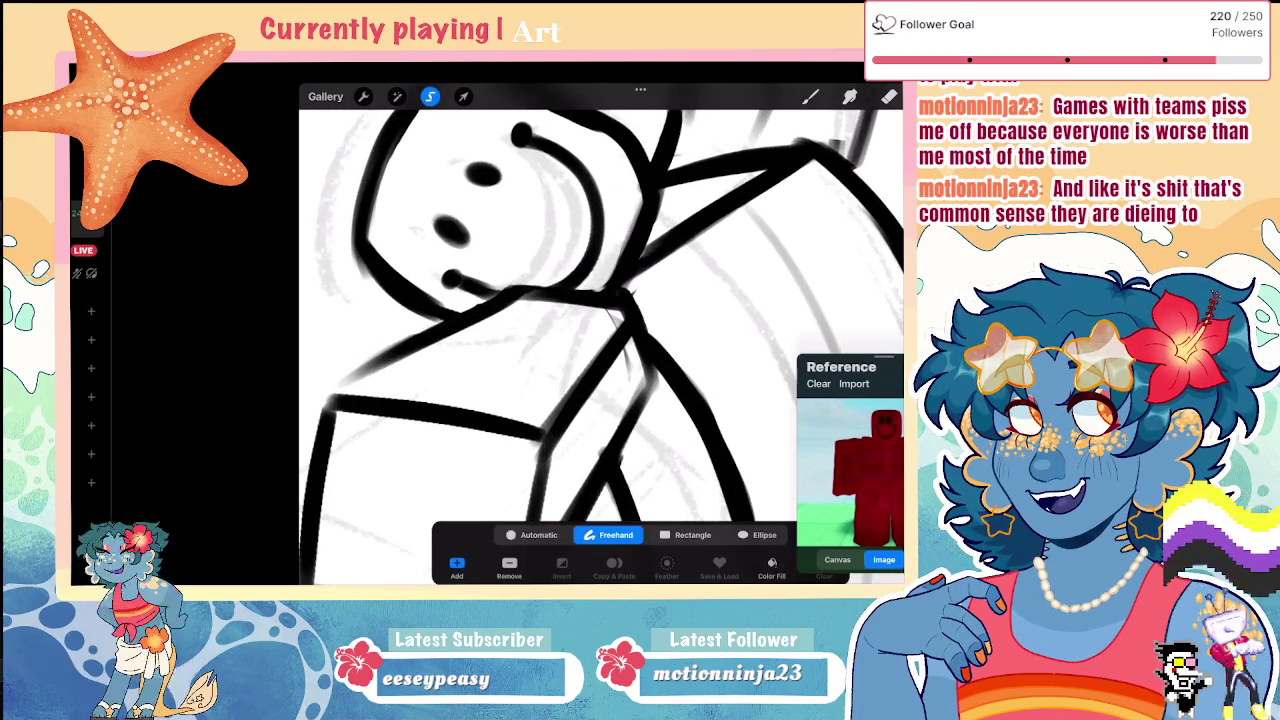
pyautogui.moveTo(515, 284); pyautogui.dragTo(430, 322)
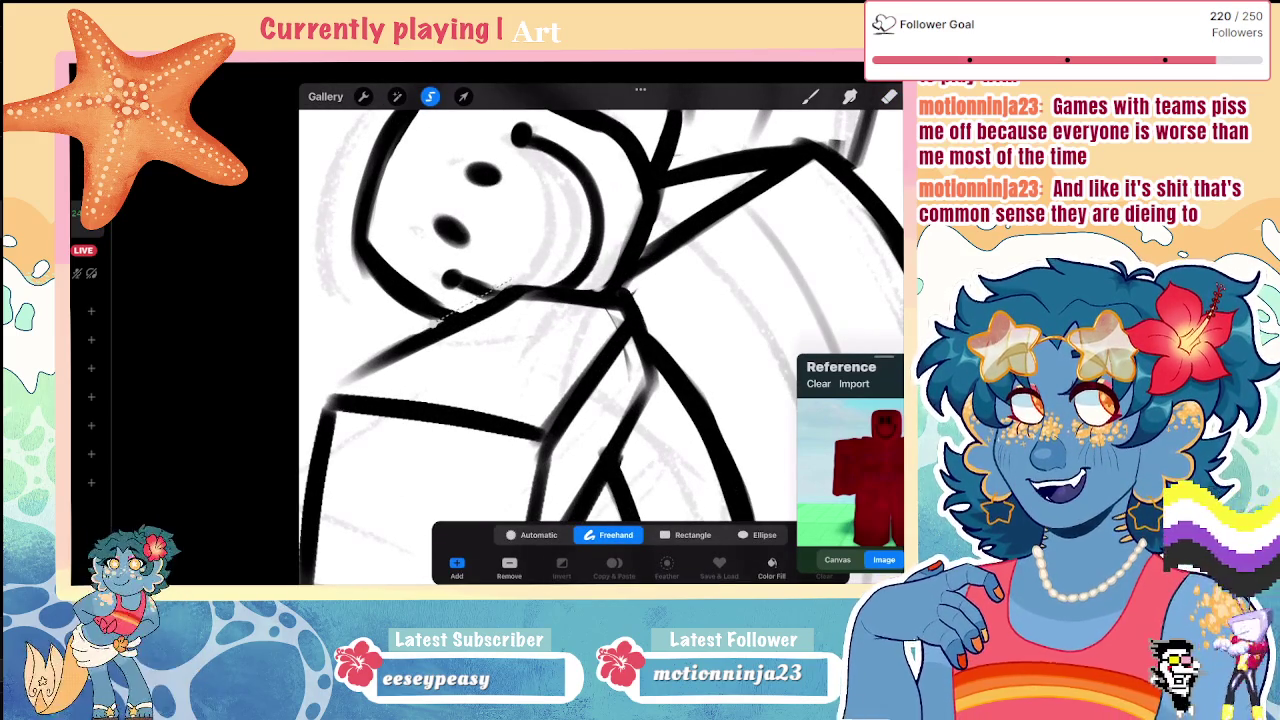
pyautogui.hotkey('ctrl', 'z')
pyautogui.scroll(3, 600, 330)
pyautogui.scroll(3, 600, 320)
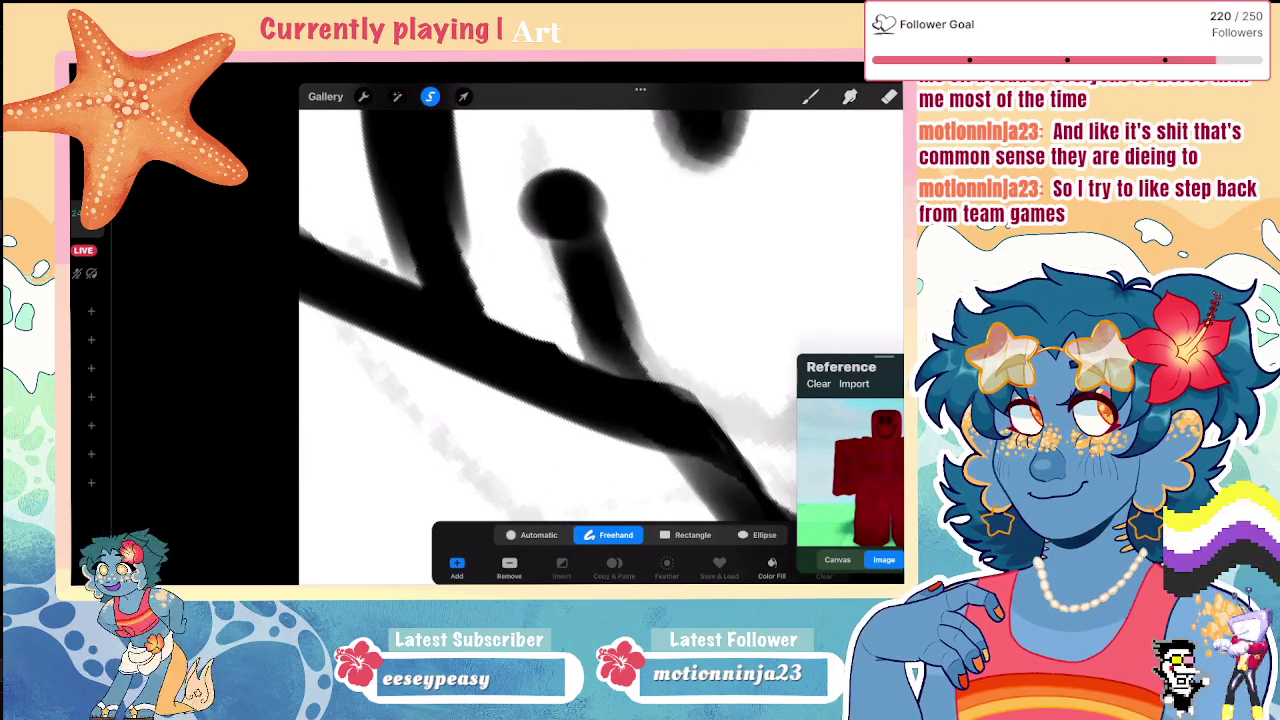
pyautogui.moveTo(385, 264); pyautogui.dragTo(480, 312)
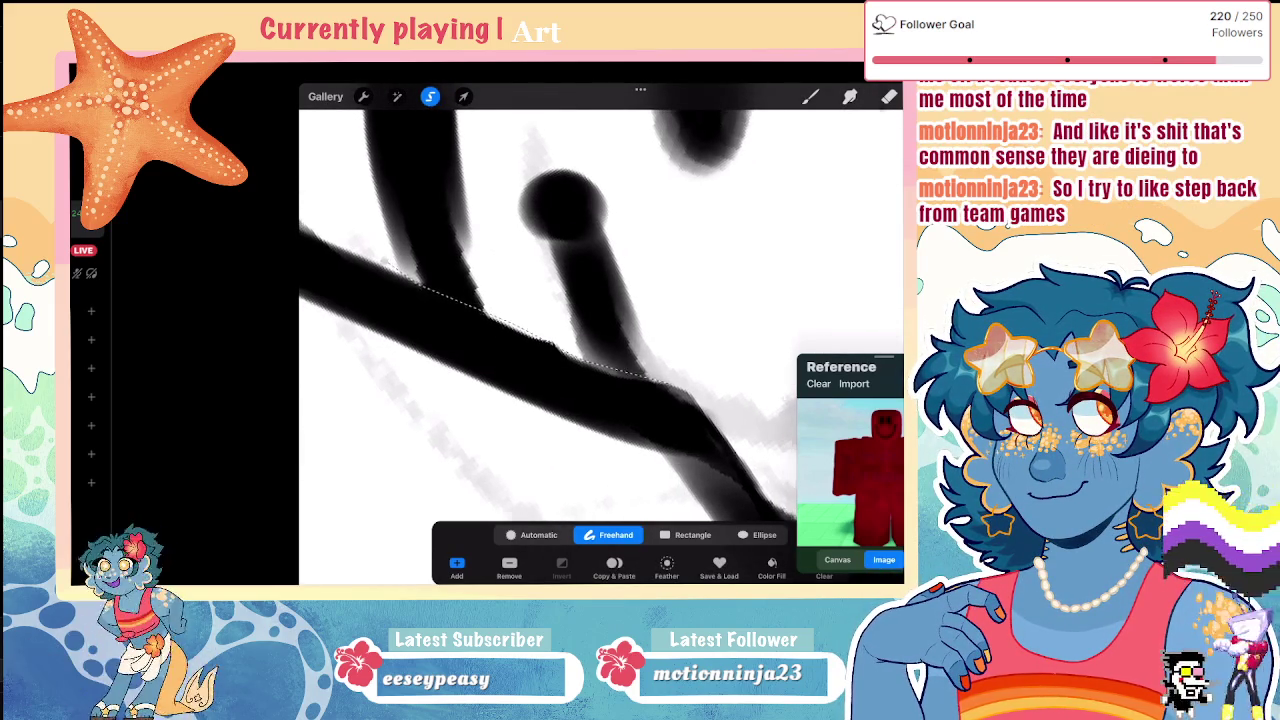
pyautogui.scroll(-3, 600, 330)
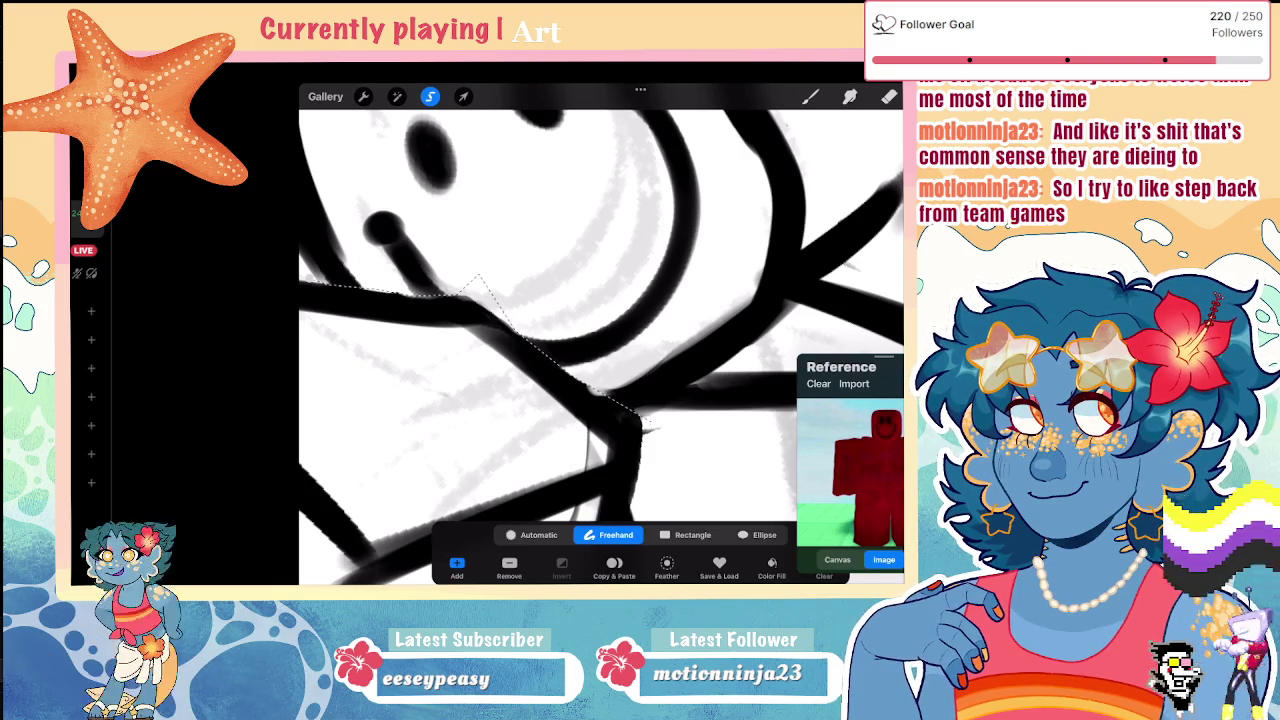
pyautogui.scroll(-3, 600, 330)
pyautogui.scroll(3, 600, 330)
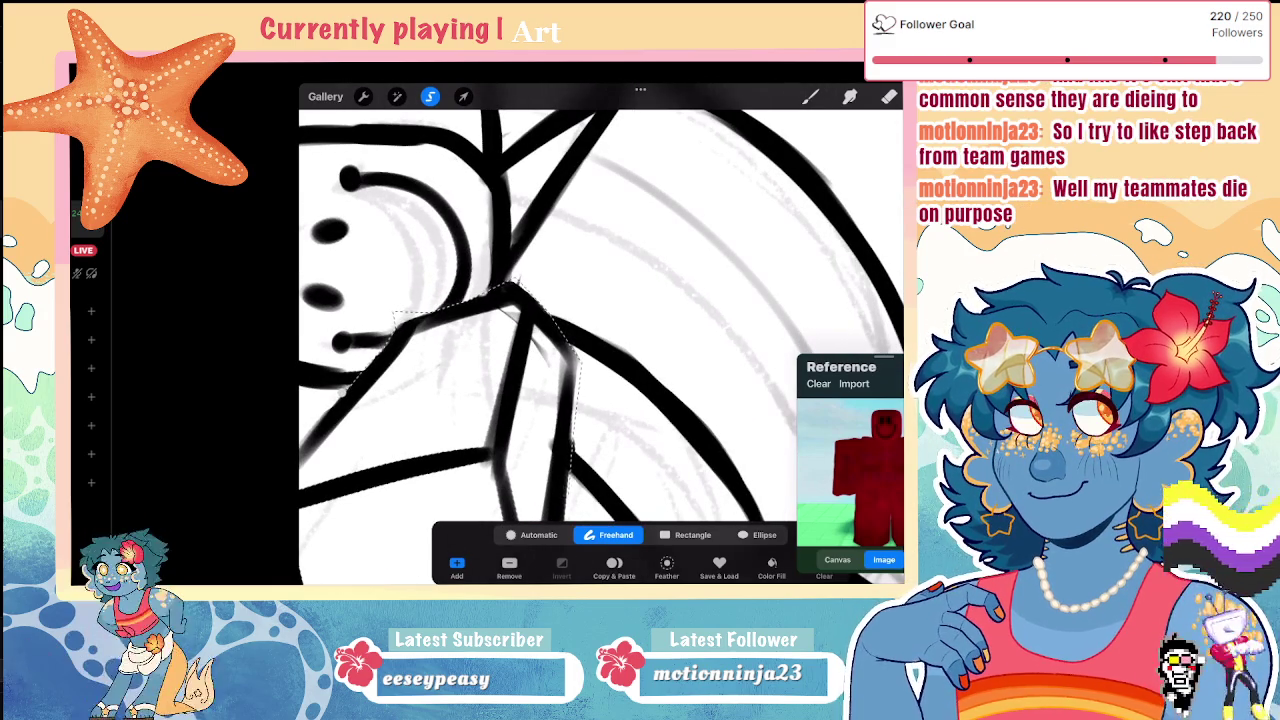
pyautogui.scroll(-3, 600, 330)
pyautogui.scroll(3, 600, 330)
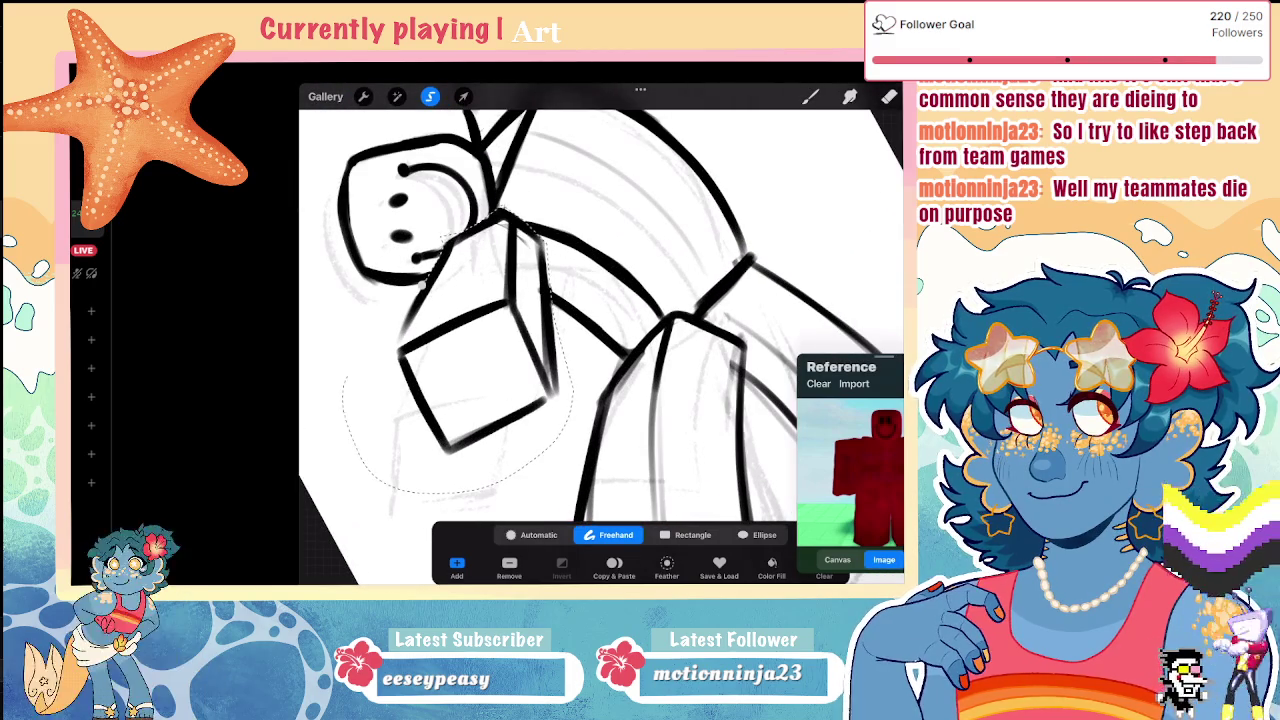
pyautogui.scroll(-3, 600, 330)
pyautogui.scroll(2, 600, 330)
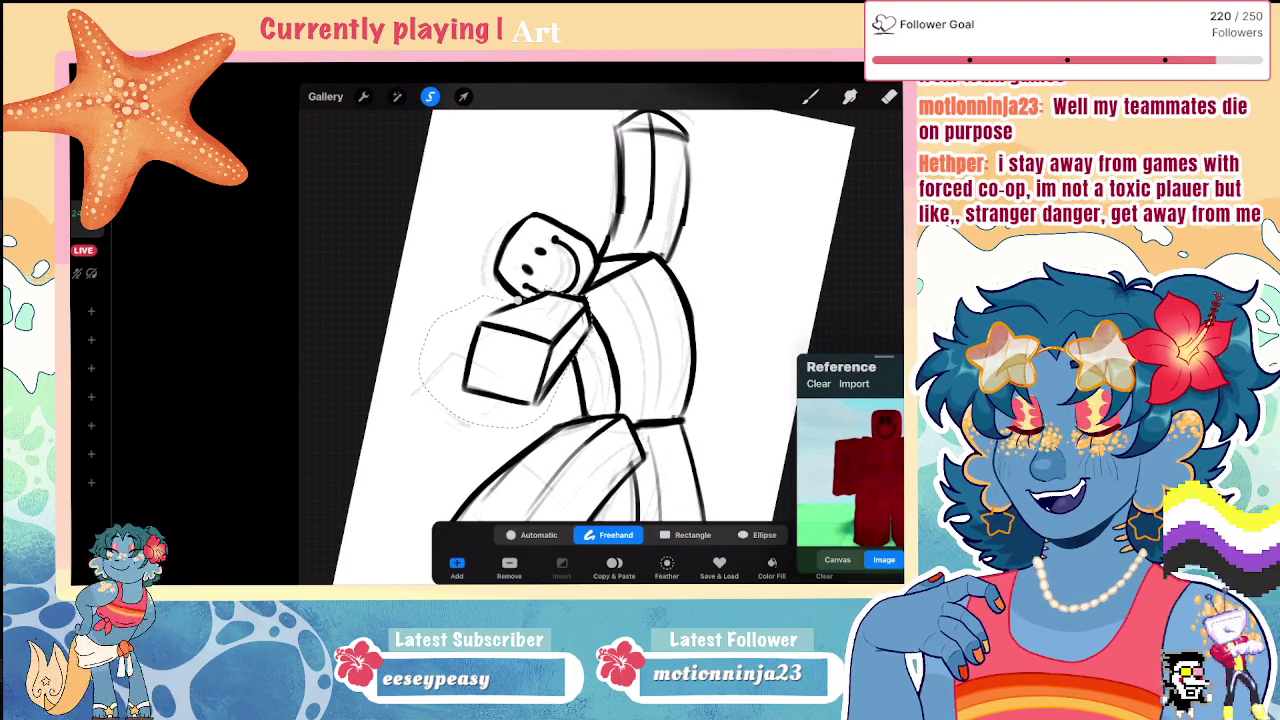
# Step: Distort the cube by pulling its lower-right corner outward and lower-left corner down-left
pyautogui.click(463, 96)
pyautogui.click(690, 534)
pyautogui.moveTo(572, 421); pyautogui.dragTo(587, 423)
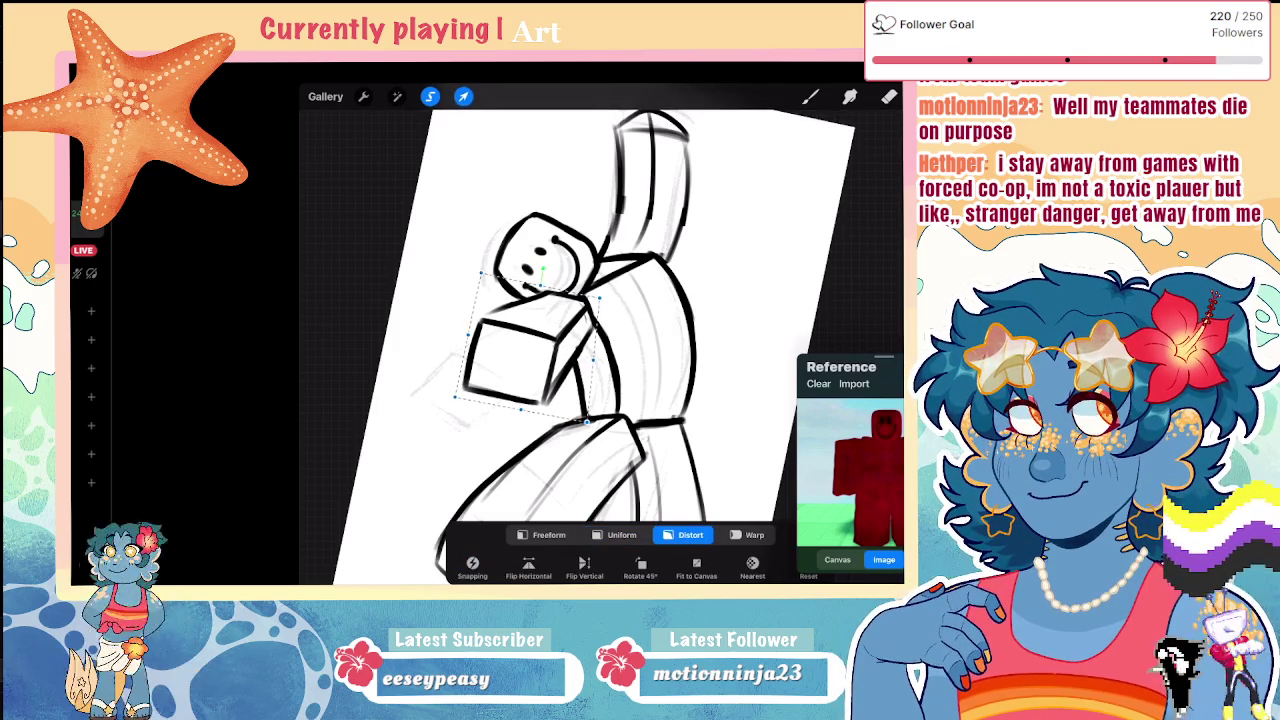
pyautogui.moveTo(455, 397); pyautogui.dragTo(457, 404)
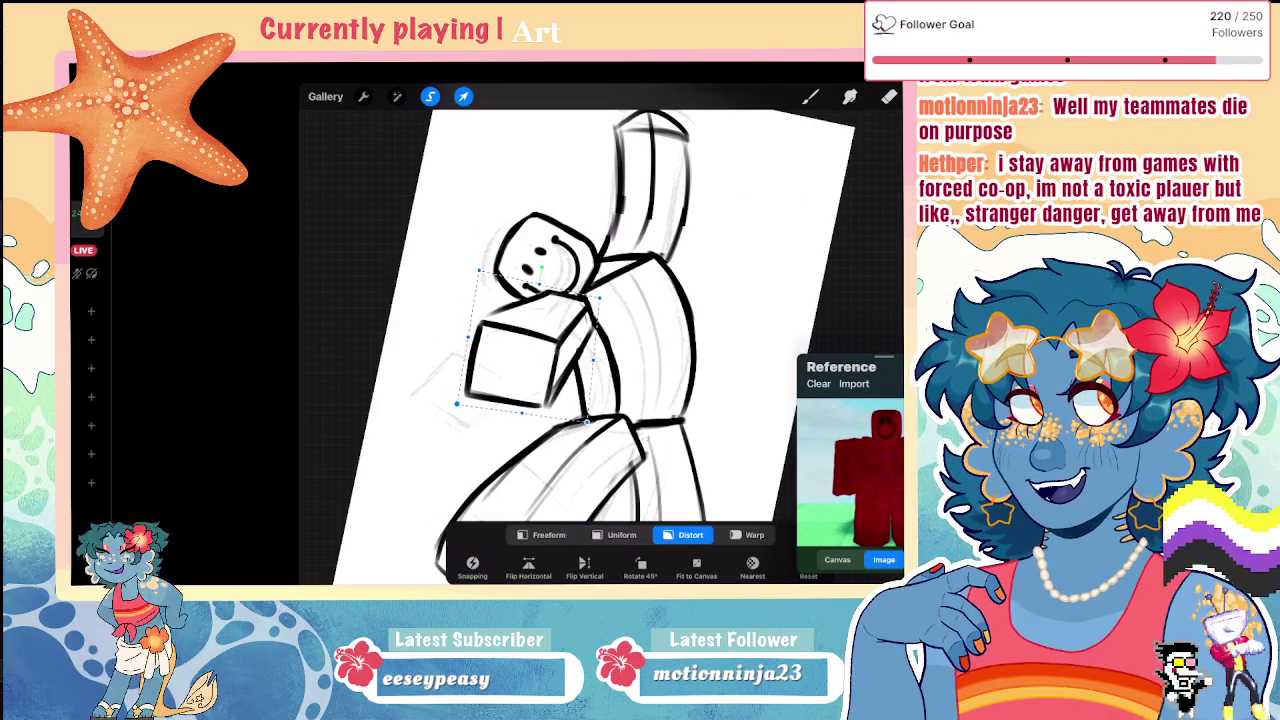
pyautogui.click(889, 96)
pyautogui.scroll(-5, 535, 310)
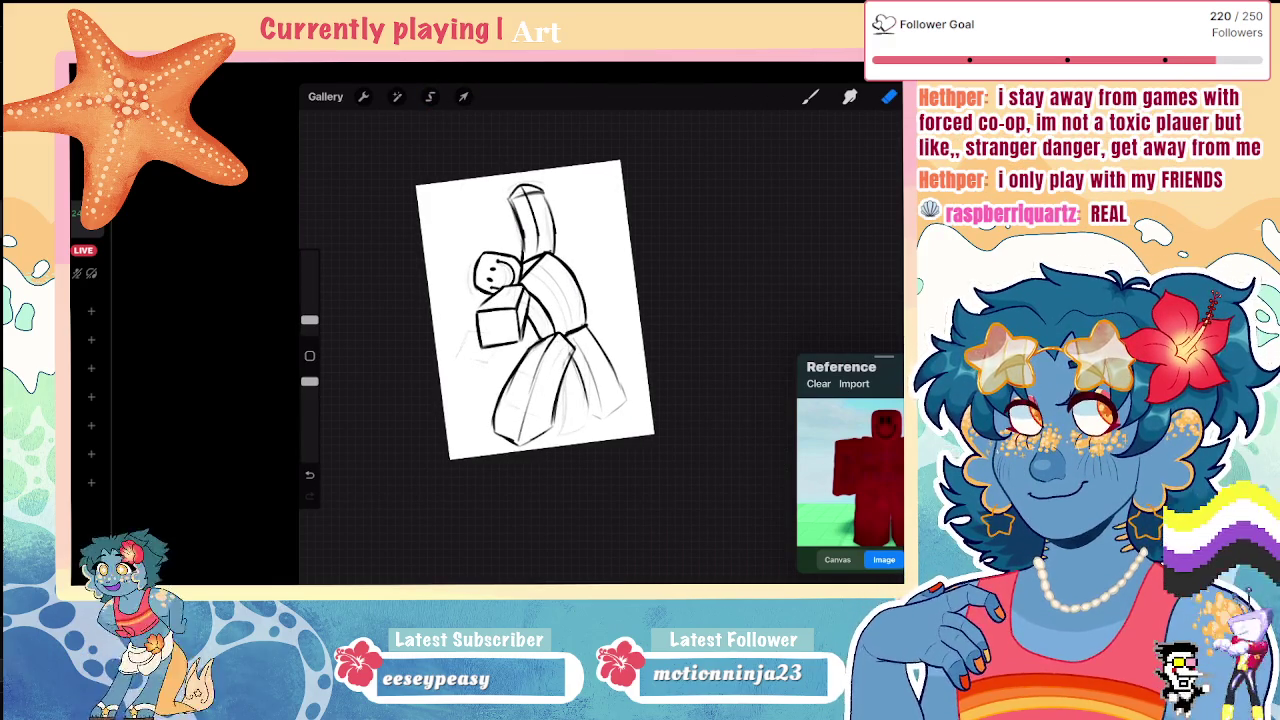
# Step: Fit the whole page upright in view, check the Layers list, and pick the Selection tool
pyautogui.scroll(2, 558, 310)
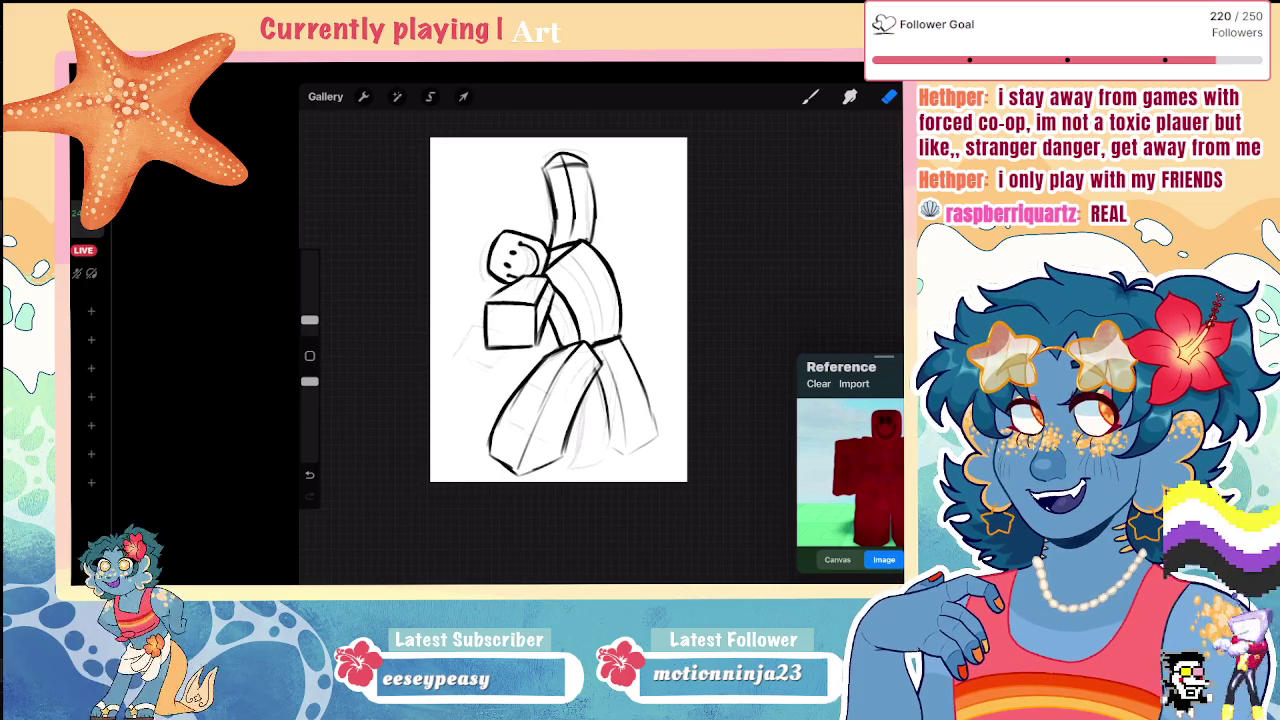
pyautogui.scroll(3, 558, 310)
pyautogui.scroll(2, 558, 310)
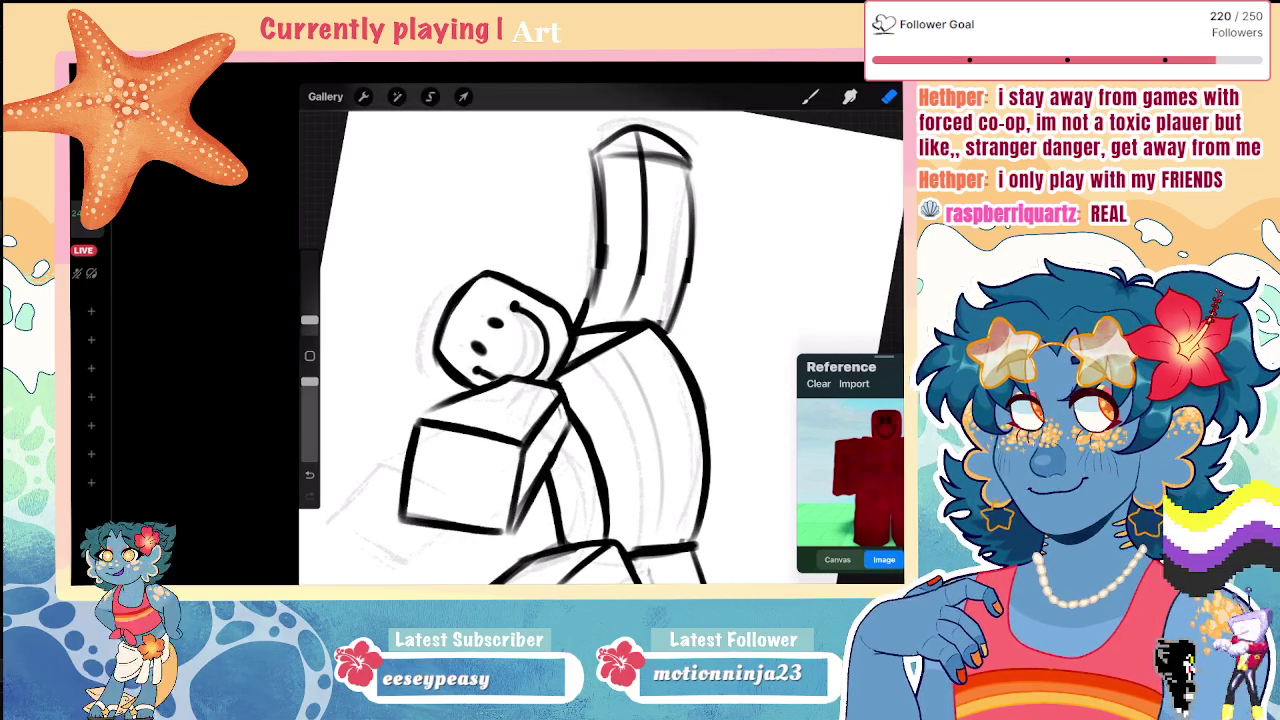
pyautogui.scroll(-3, 530, 330)
pyautogui.scroll(-2, 530, 330)
pyautogui.click(898, 96)
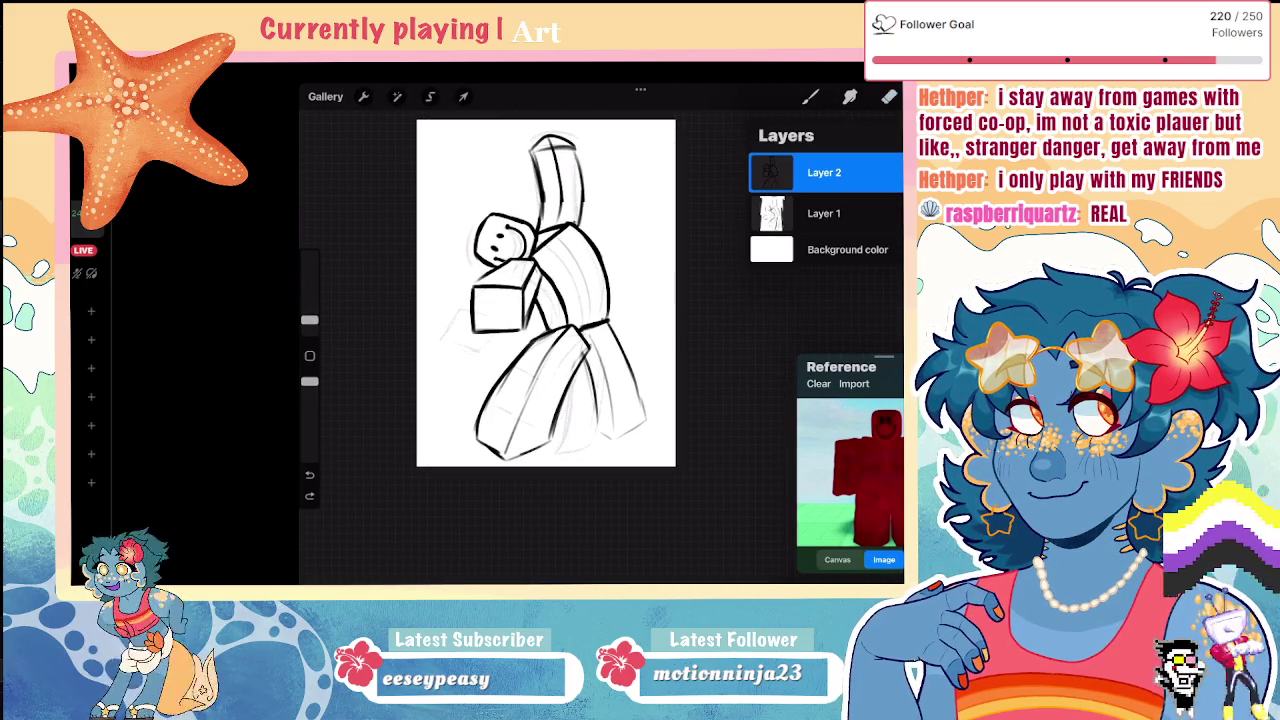
pyautogui.click(430, 96)
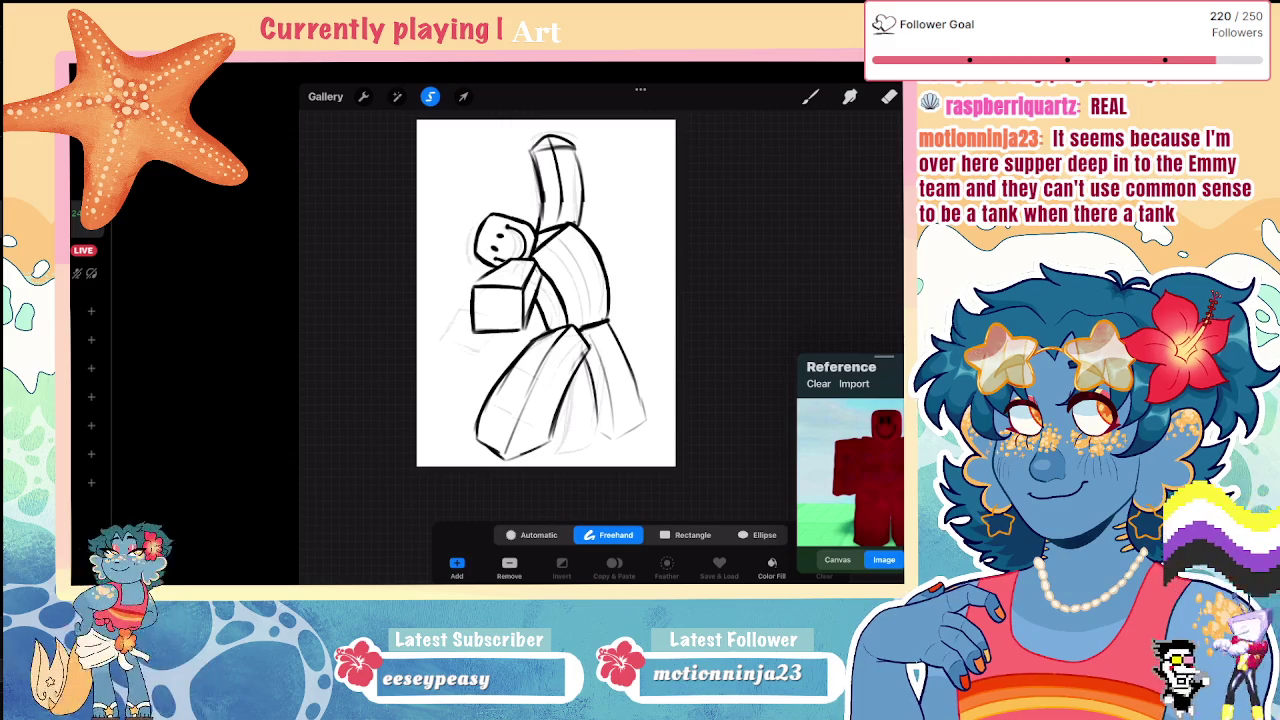
# Step: Select the legs and slightly squash them with Distort
pyautogui.hotkey('ctrl', 'z')
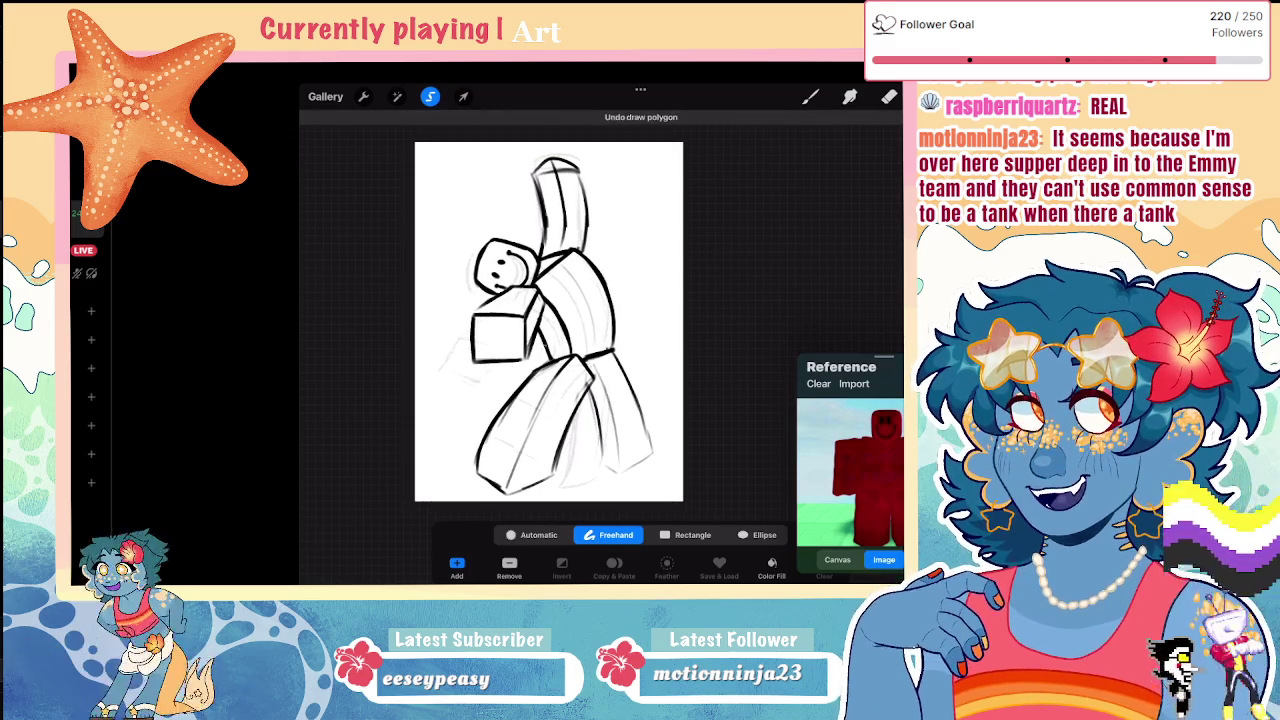
pyautogui.moveTo(620, 322)
pyautogui.mouseDown()
pyautogui.moveTo(415, 520)
pyautogui.moveTo(620, 322)
pyautogui.mouseUp()
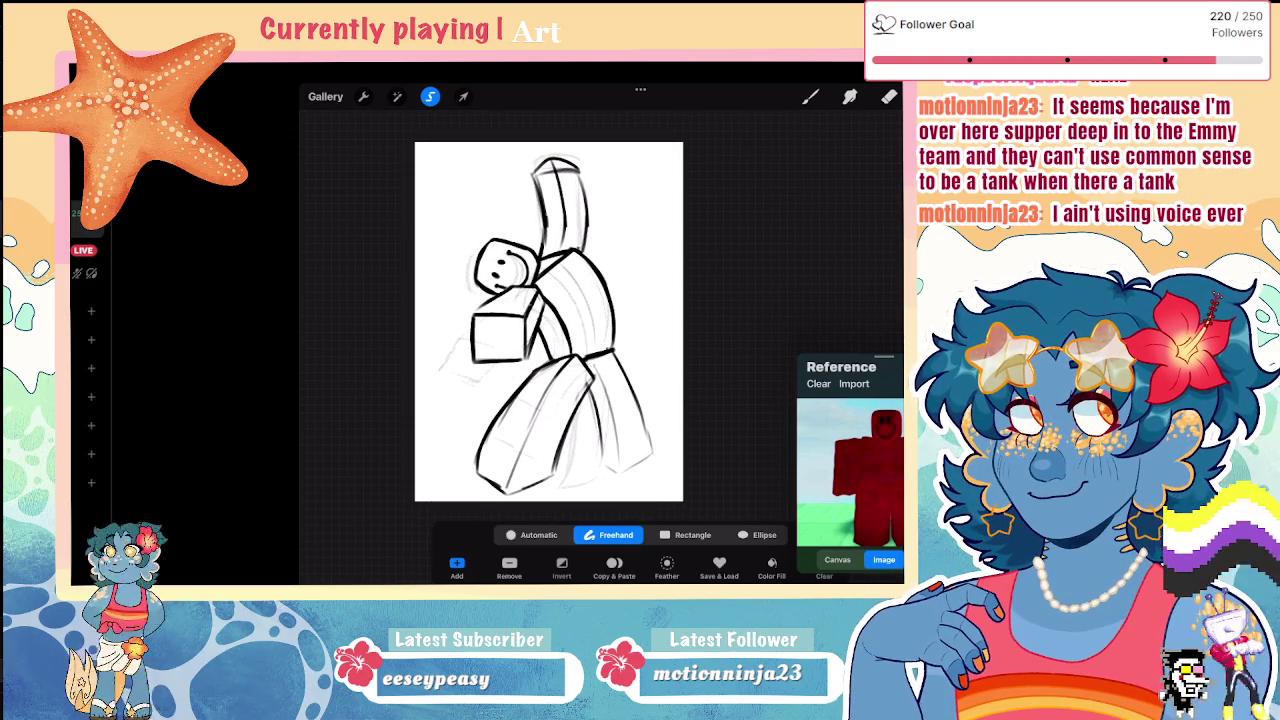
pyautogui.press('v')
pyautogui.moveTo(564, 497); pyautogui.dragTo(562, 490)
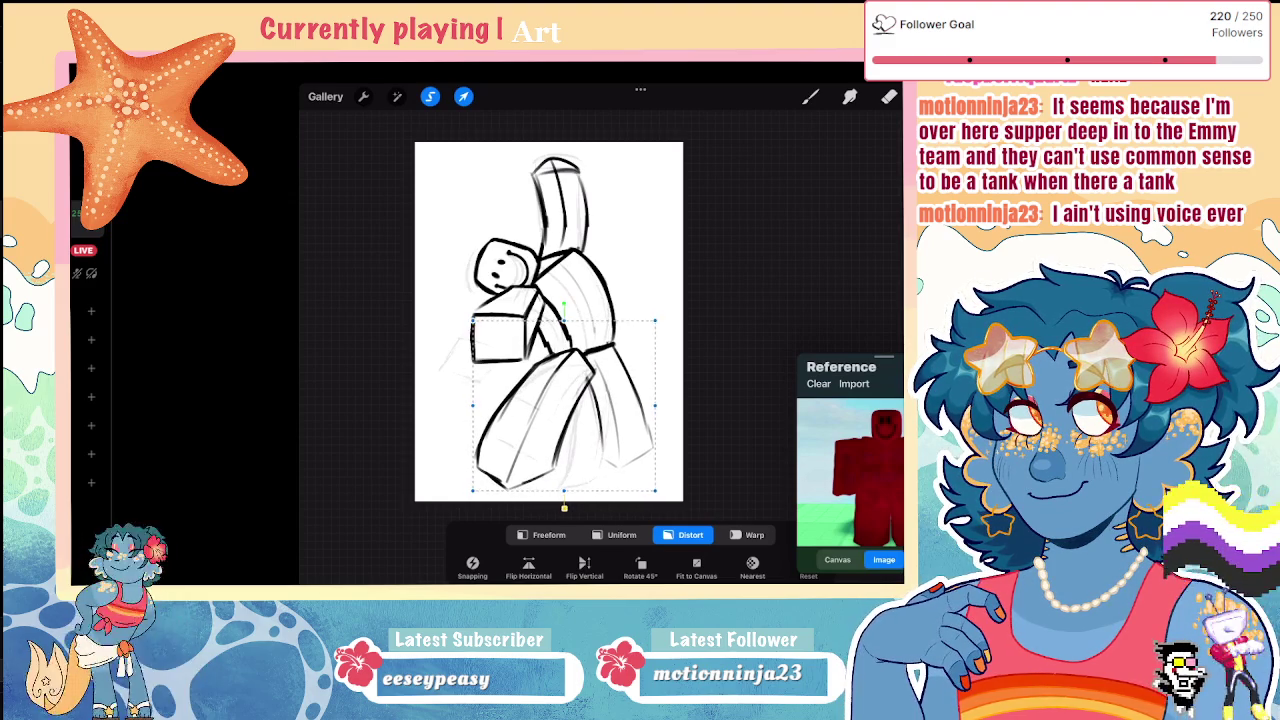
pyautogui.press('b')
pyautogui.press('e')
pyautogui.scroll(5, 590, 340)
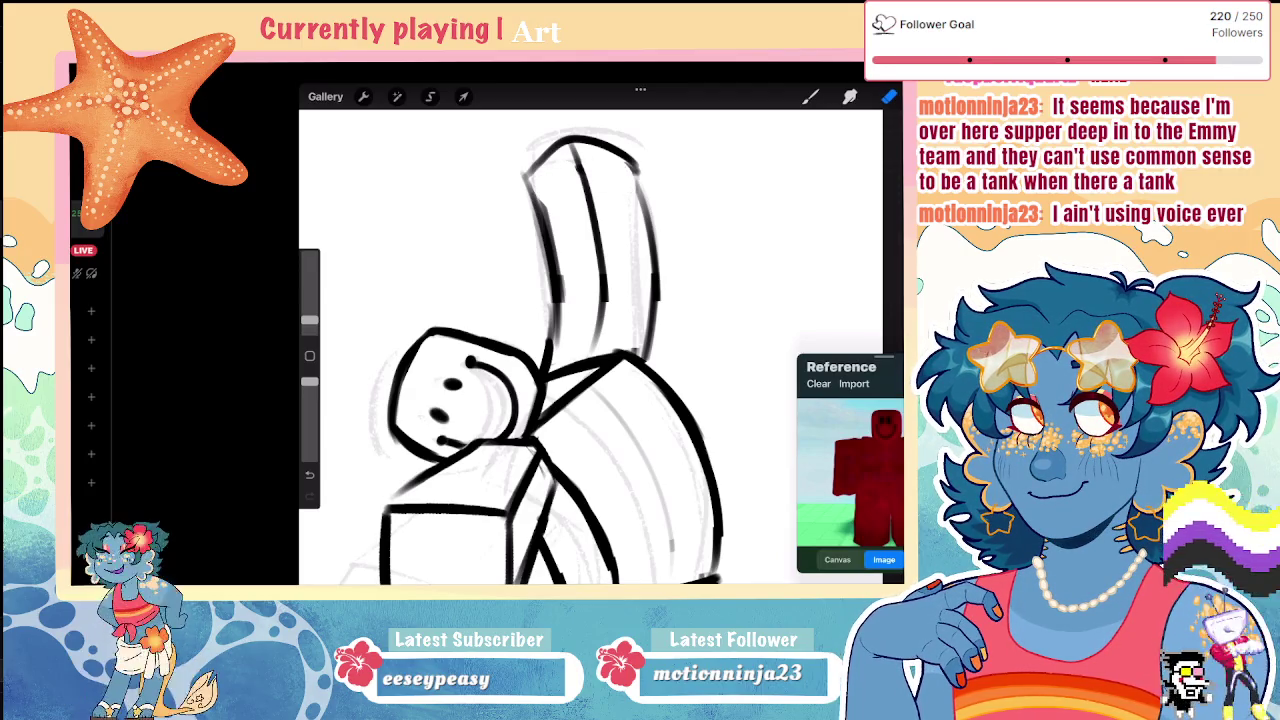
pyautogui.scroll(-5, 590, 340)
pyautogui.press('b')
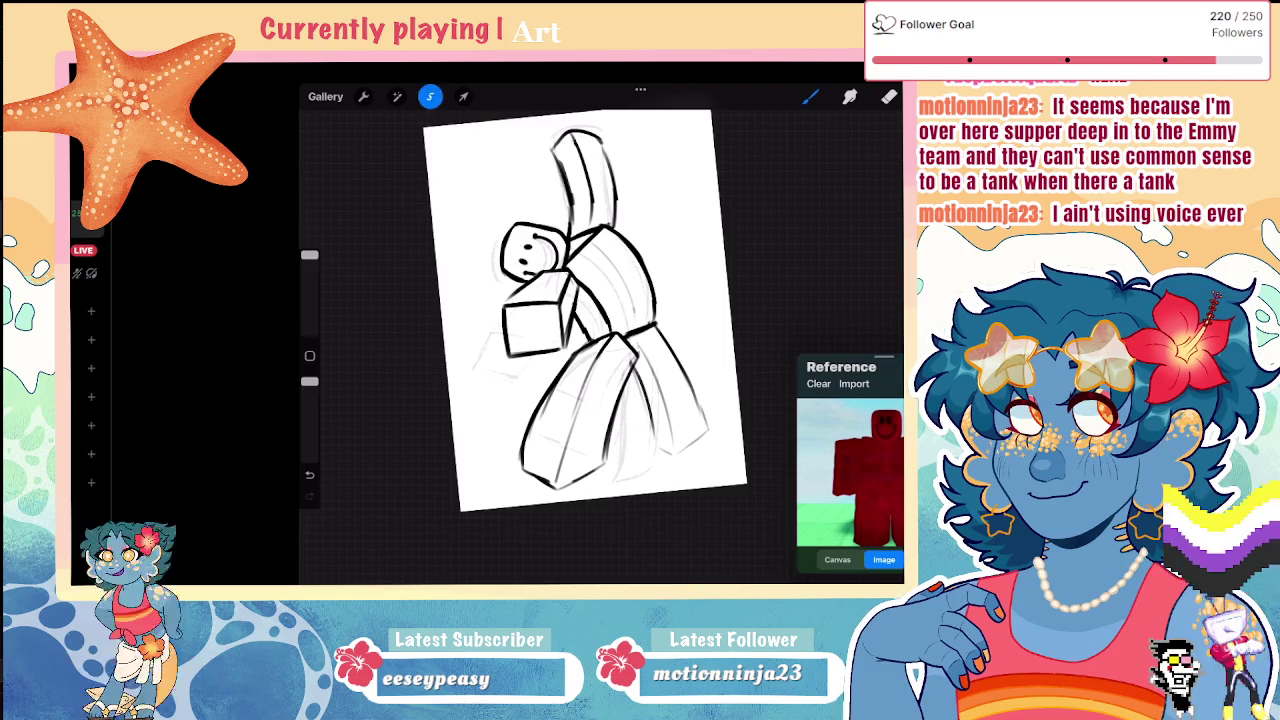
pyautogui.click(430, 96)
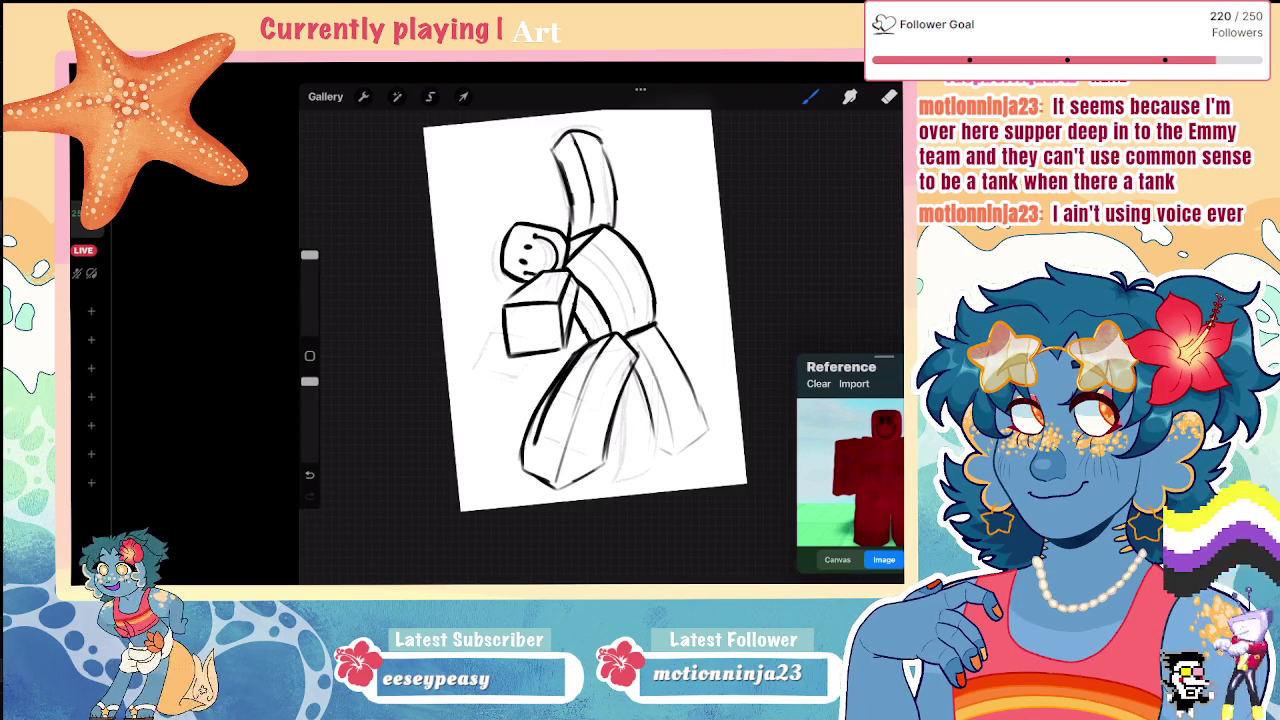
# Step: Redraw the leg line as a thicker diagonal and erase part of the left leg line, eraser at 4%
pyautogui.hotkey('ctrl', 'z')
pyautogui.moveTo(585, 345); pyautogui.dragTo(530, 472)
pyautogui.press('e')
pyautogui.moveTo(309, 320); pyautogui.dragTo(309, 305)
pyautogui.moveTo(512, 470); pyautogui.dragTo(566, 355)
pyautogui.moveTo(309, 305); pyautogui.dragTo(309, 312)
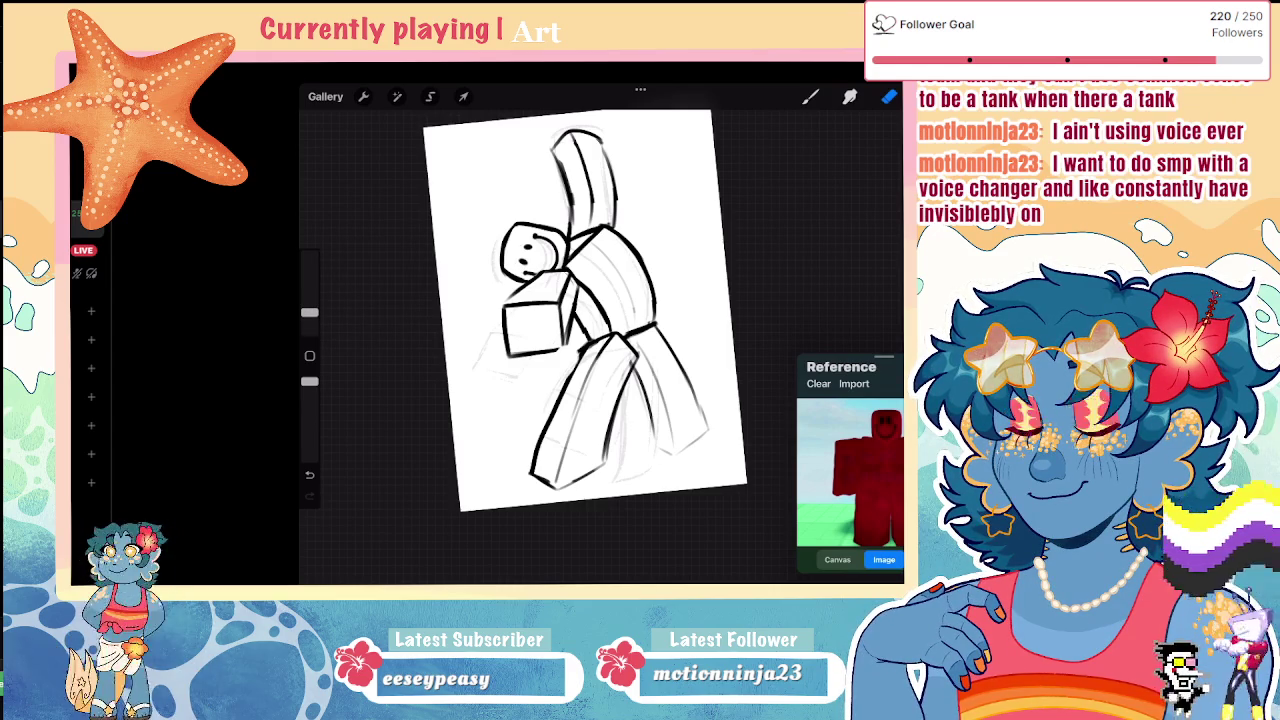
pyautogui.click(810, 96)
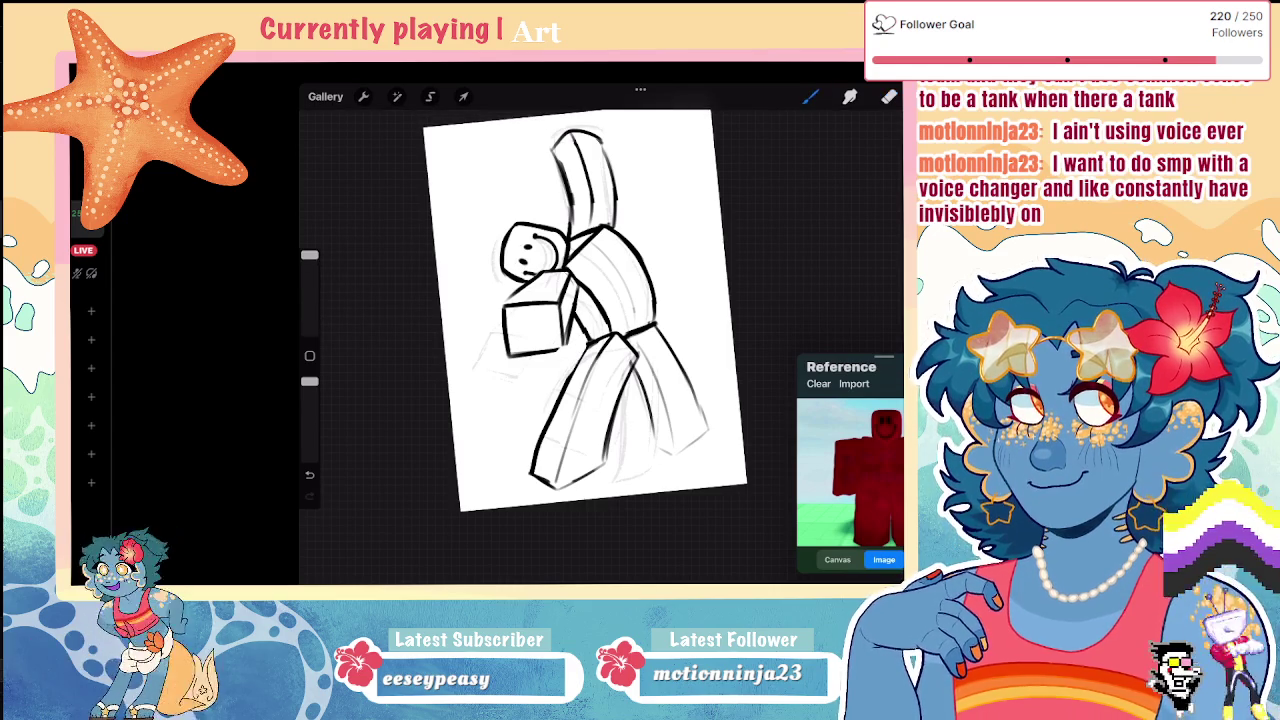
pyautogui.click(430, 96)
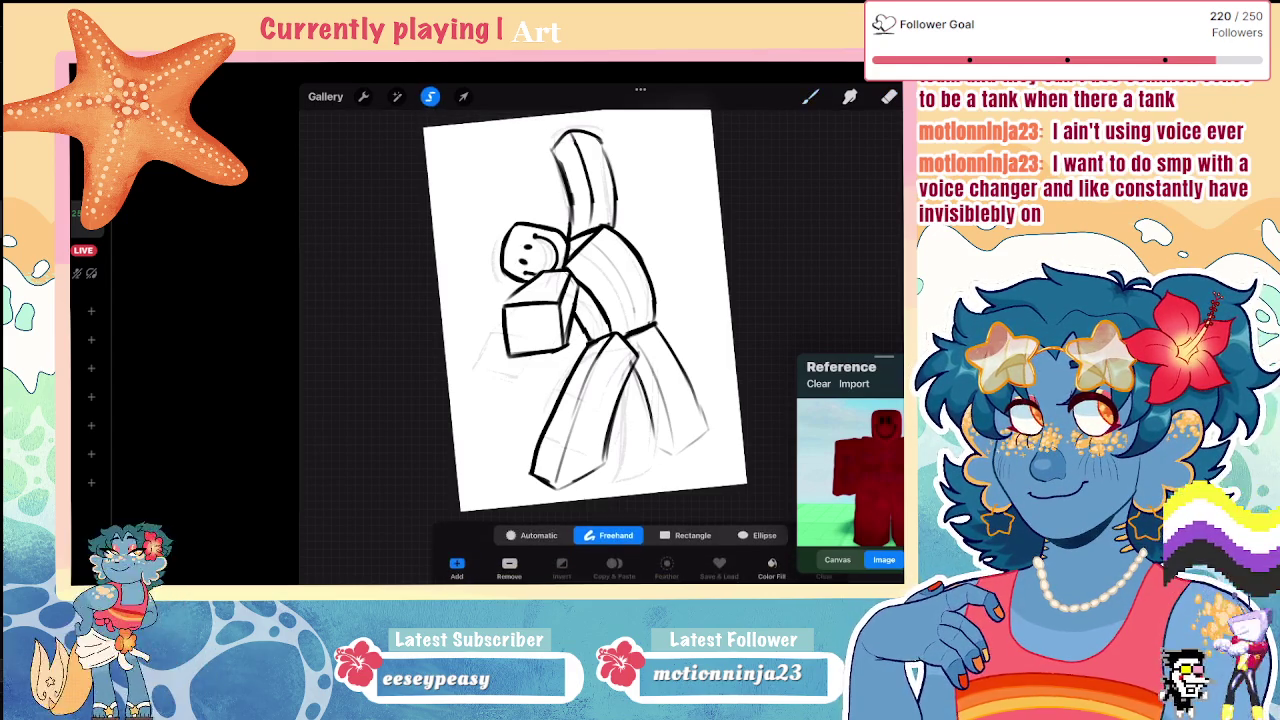
# Step: Lasso the lower left leg and distort it to stretch down and outward
pyautogui.moveTo(600, 365); pyautogui.dragTo(627, 410)
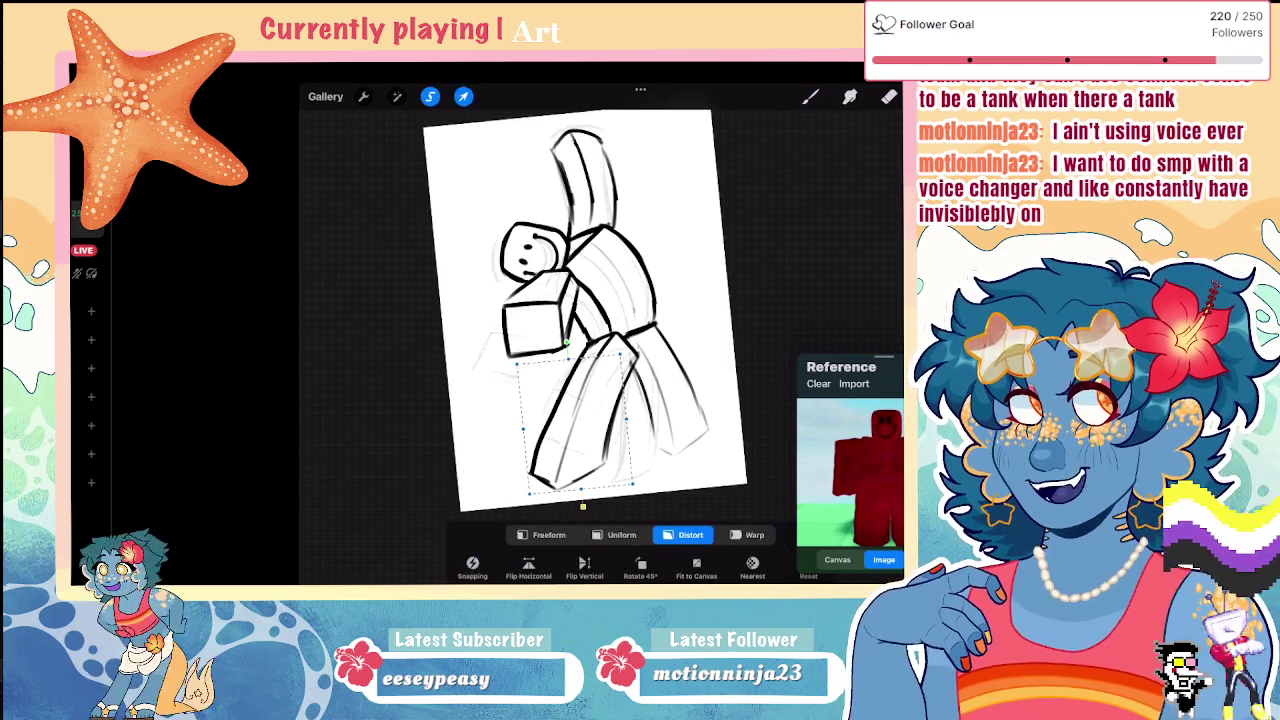
pyautogui.click(463, 96)
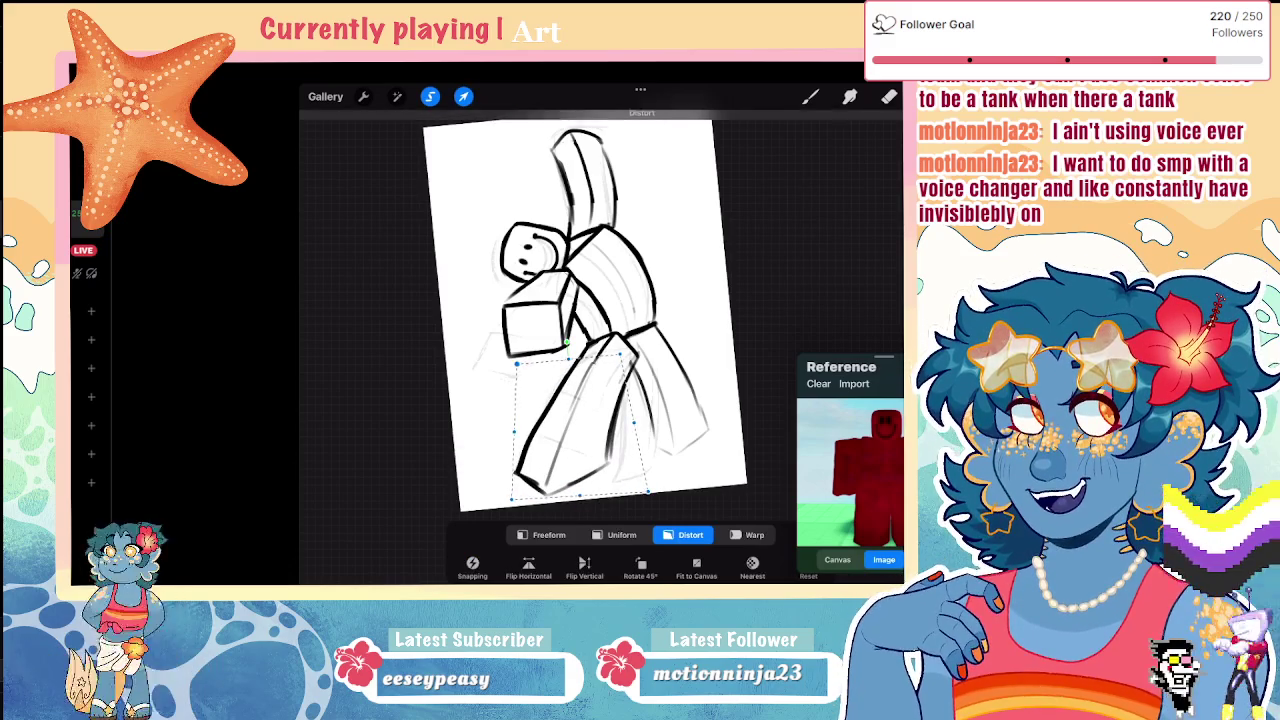
pyautogui.moveTo(648, 490); pyautogui.dragTo(660, 499)
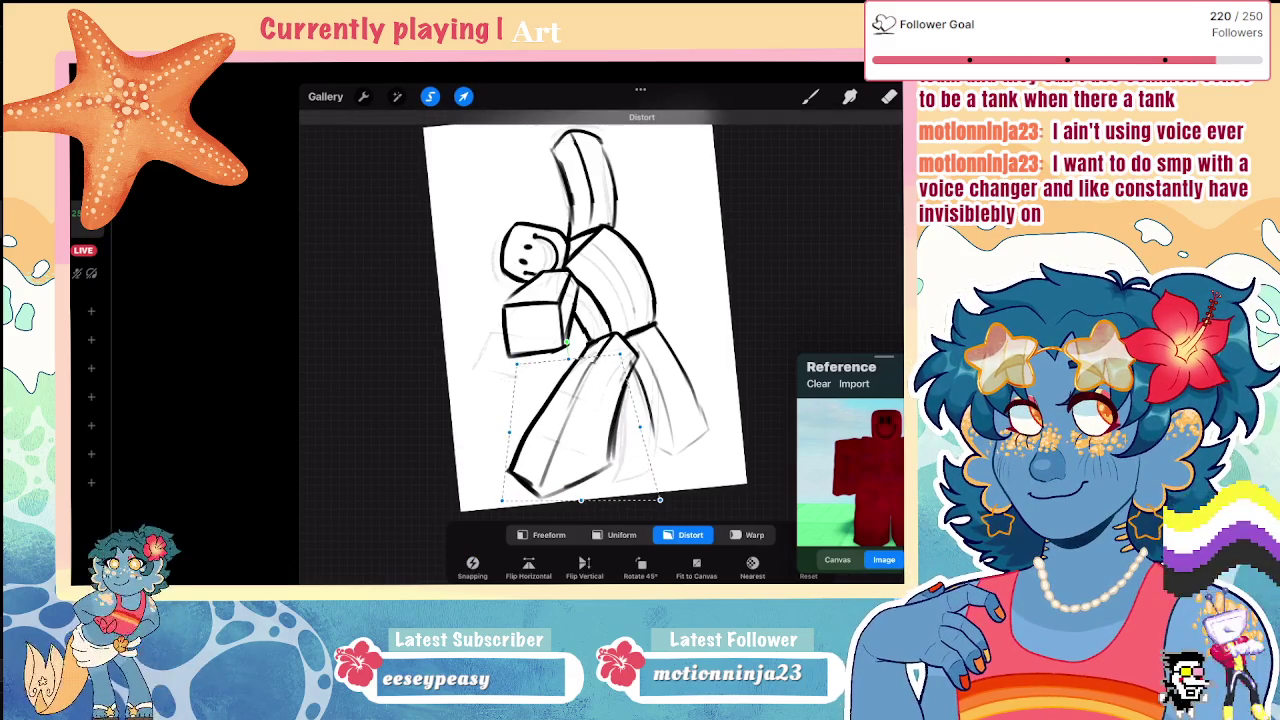
pyautogui.click(810, 96)
pyautogui.scroll(-5, 585, 307)
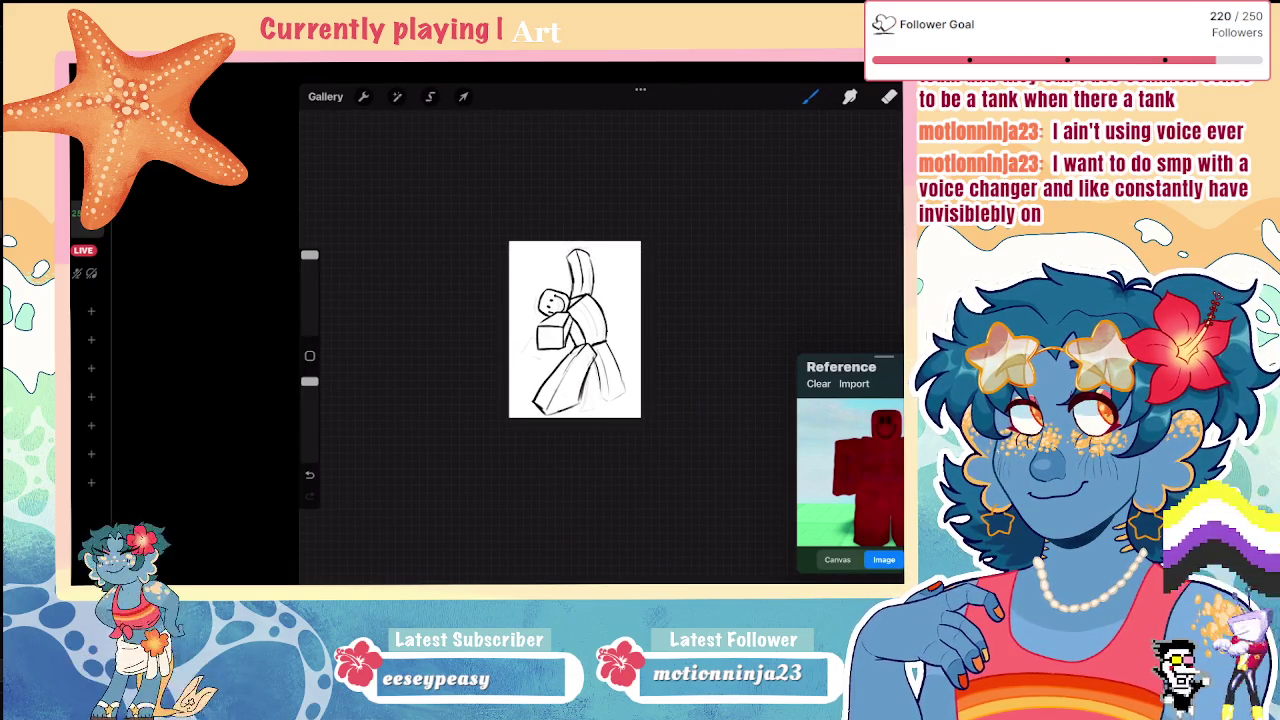
pyautogui.scroll(5, 575, 329)
pyautogui.scroll(2, 570, 310)
# Step: Distort the raised arm, narrowing its top and pushing its lower part right and down
pyautogui.click(430, 96)
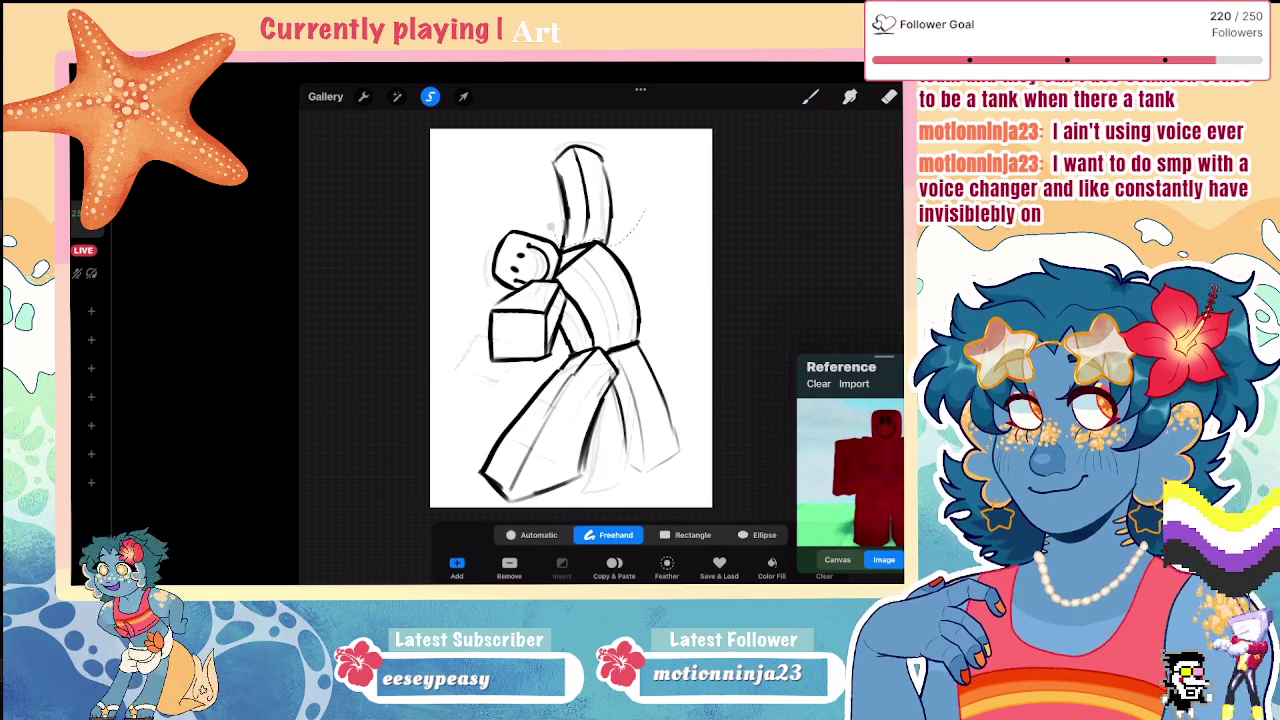
pyautogui.click(463, 96)
pyautogui.moveTo(613, 145); pyautogui.dragTo(607, 147)
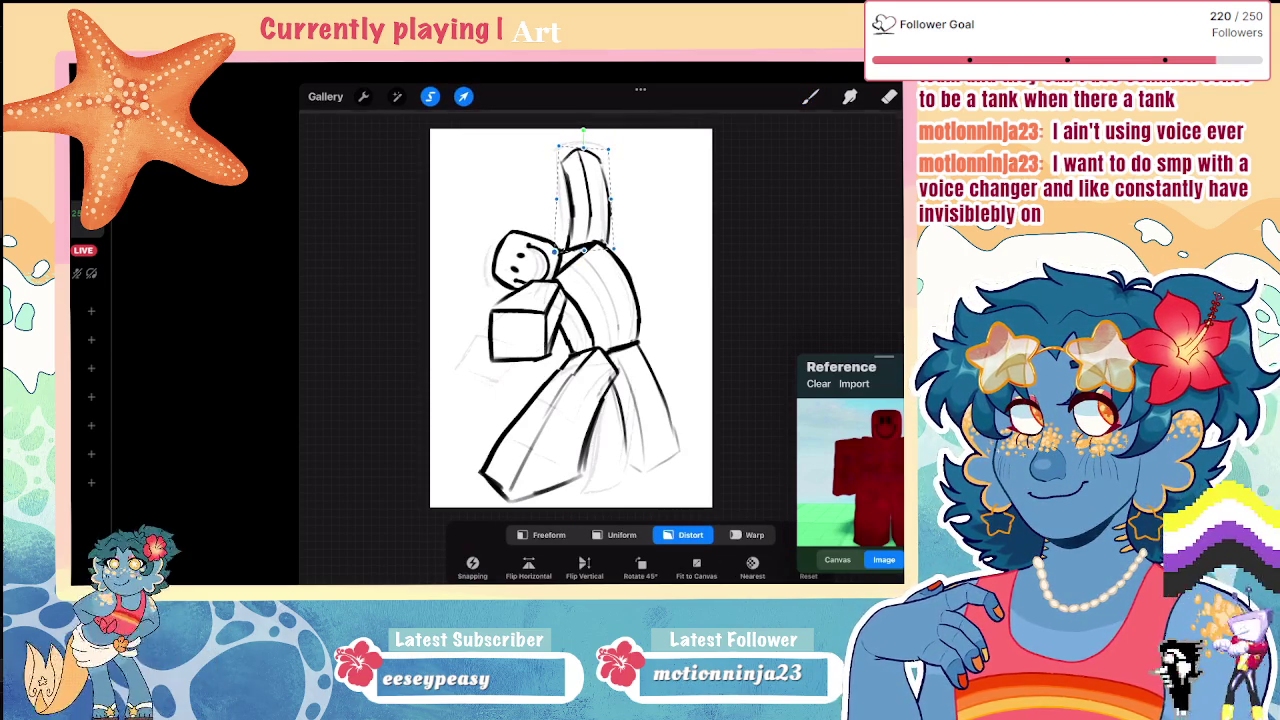
pyautogui.moveTo(612, 248); pyautogui.dragTo(617, 254)
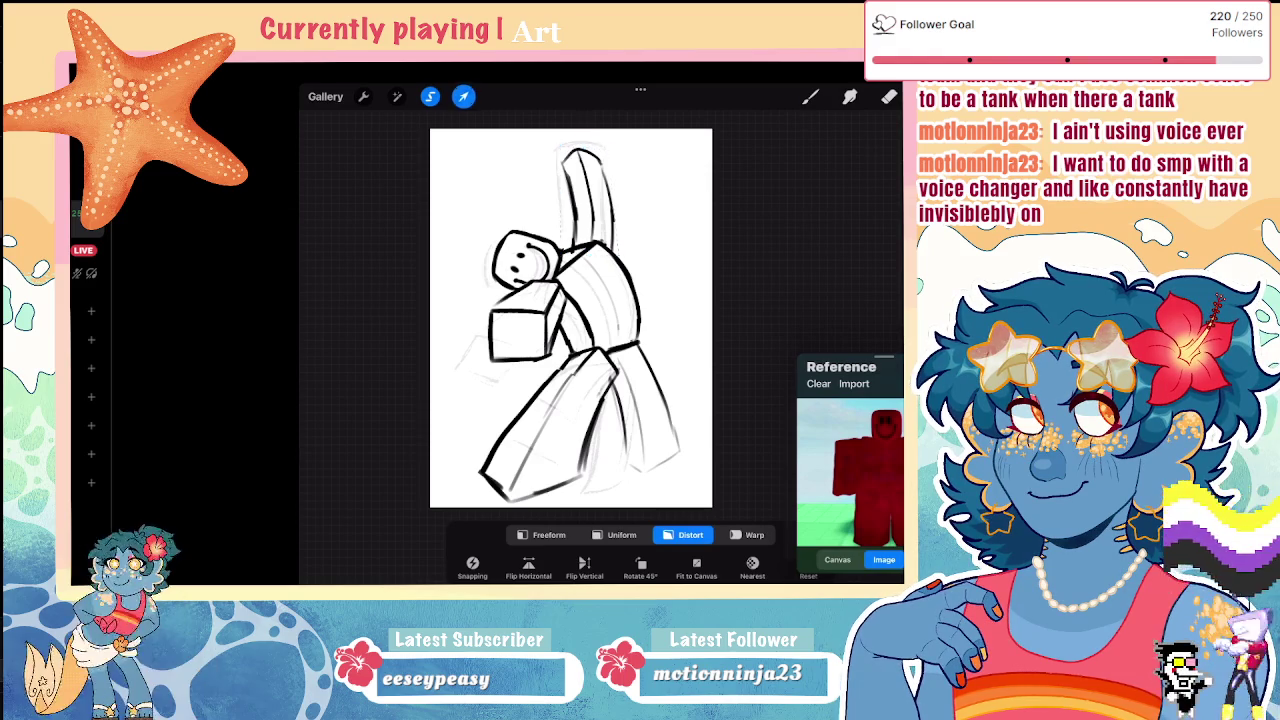
pyautogui.click(463, 96)
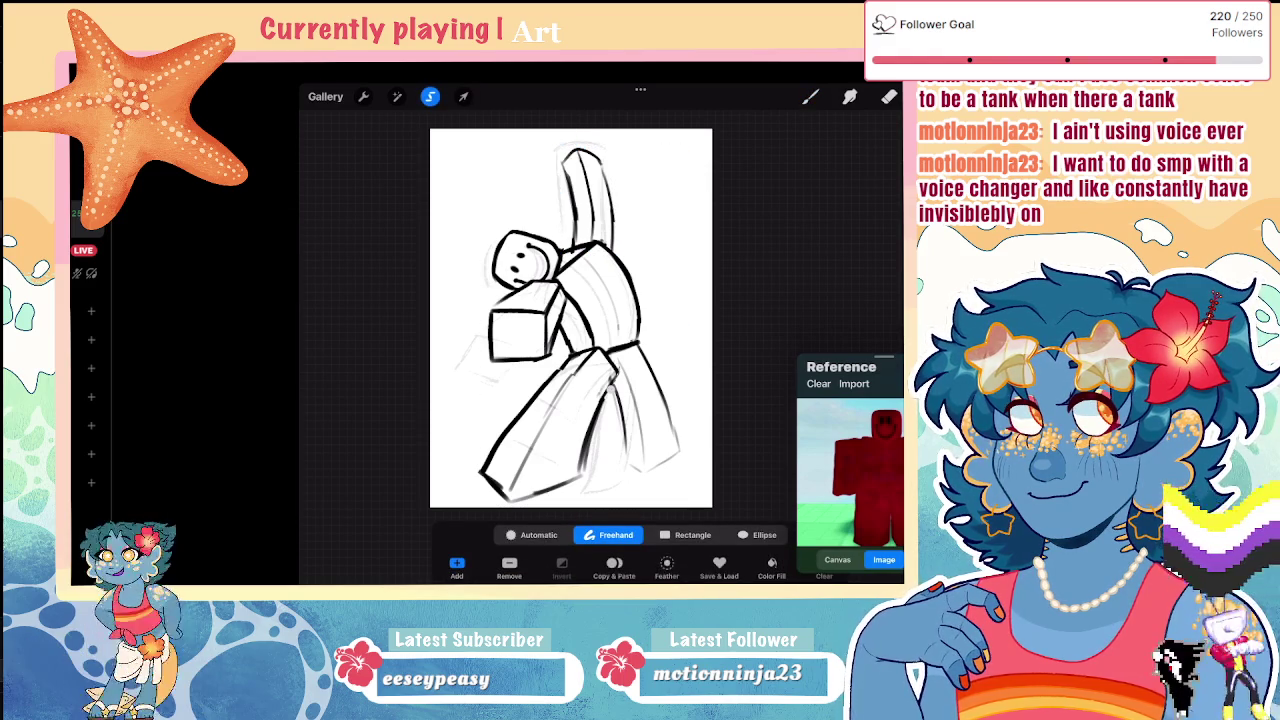
# Step: Distort the right leg, pulling its bottom corners inward to slim and angle it
pyautogui.click(463, 96)
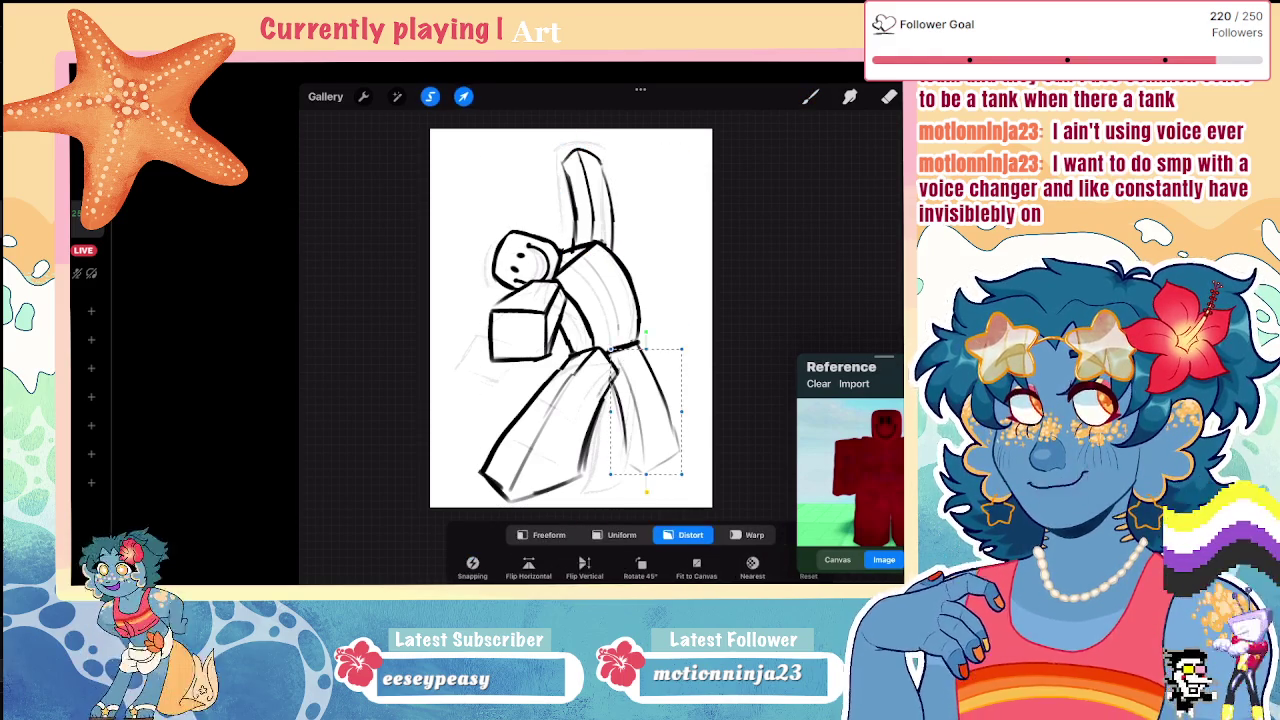
pyautogui.moveTo(682, 473); pyautogui.dragTo(672, 454)
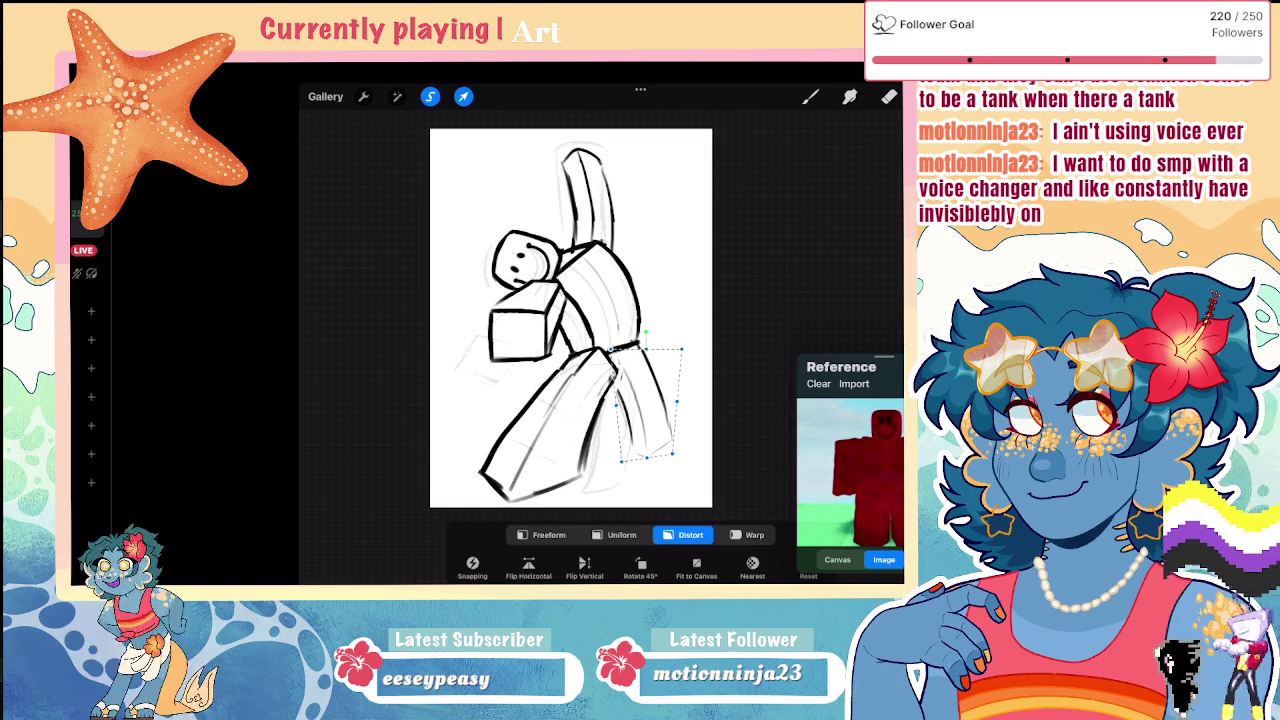
pyautogui.click(889, 96)
pyautogui.scroll(-3, 571, 318)
pyautogui.scroll(3, 548, 357)
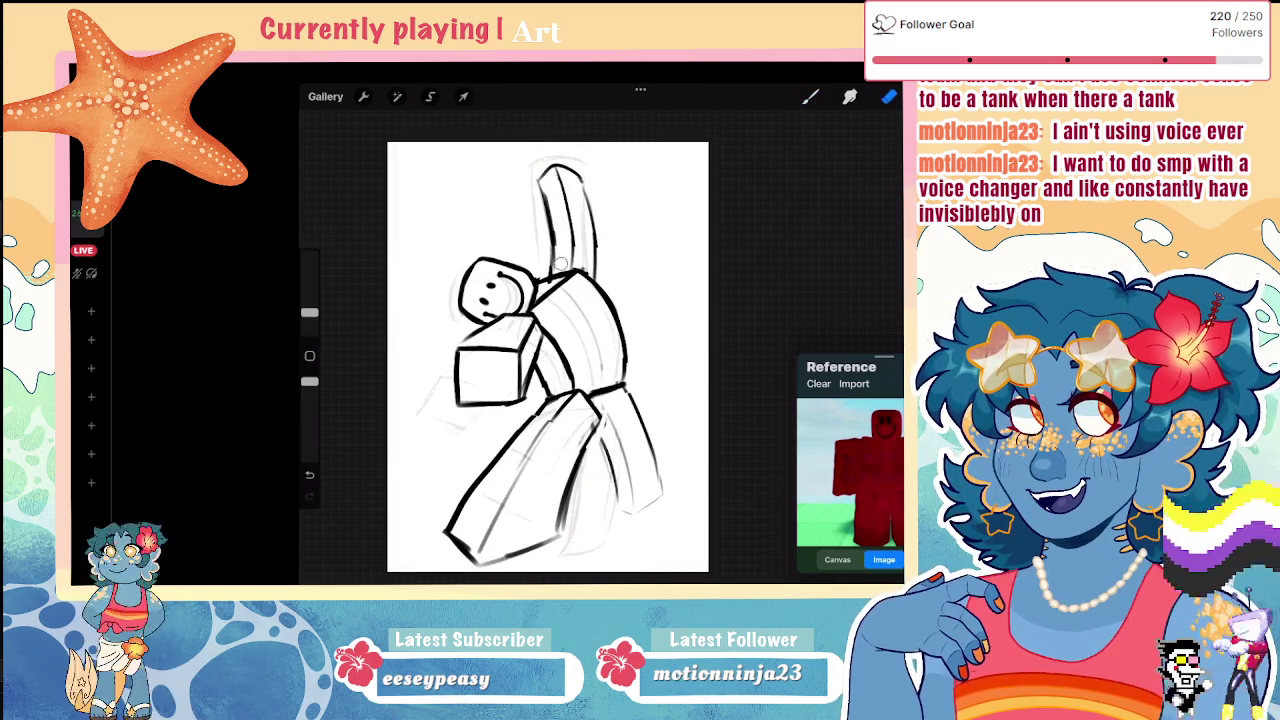
# Step: Zoom in and erase the loose stroke ends at the bottom of the raised arm
pyautogui.scroll(3, 560, 340)
pyautogui.scroll(1, 560, 340)
pyautogui.moveTo(510, 284); pyautogui.dragTo(490, 310)
pyautogui.moveTo(598, 300); pyautogui.dragTo(582, 334)
# Step: Draw a short brush line closing the arm's bottom, then zoom out to fit the page
pyautogui.click(810, 96)
pyautogui.moveTo(510, 284); pyautogui.dragTo(534, 298)
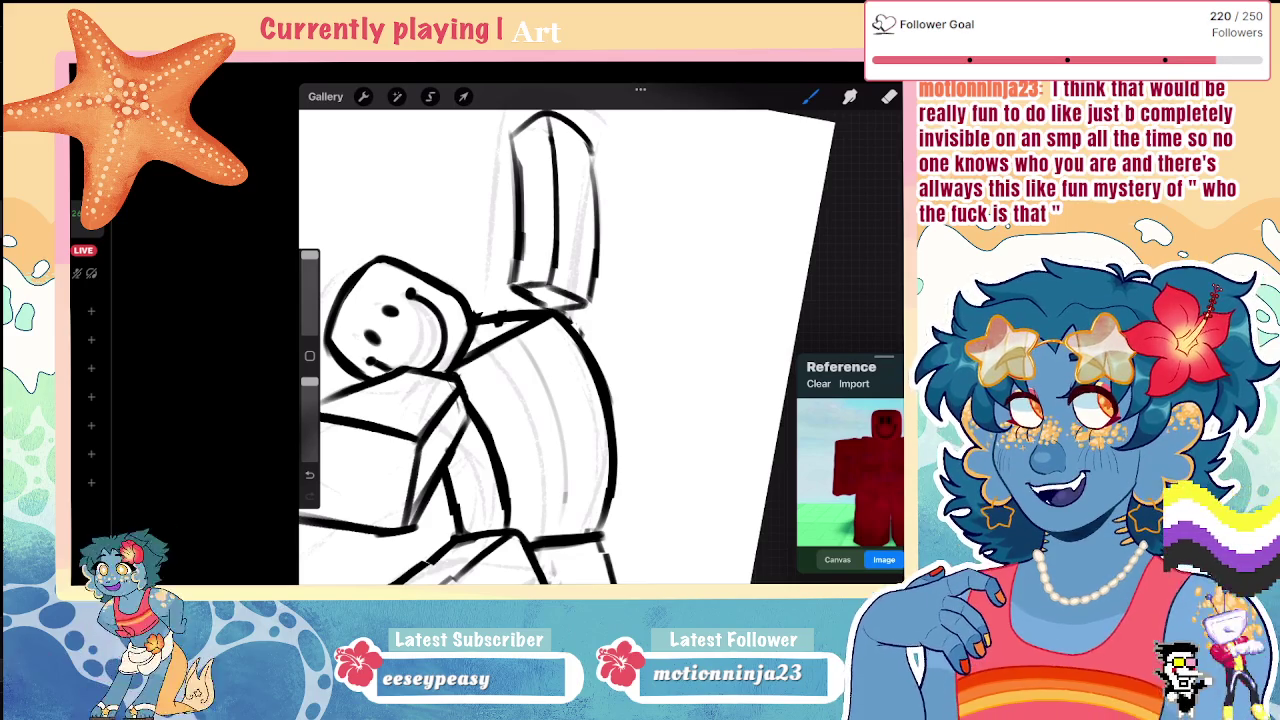
pyautogui.scroll(-5, 567, 334)
pyautogui.scroll(-1, 567, 334)
pyautogui.scroll(-2, 567, 334)
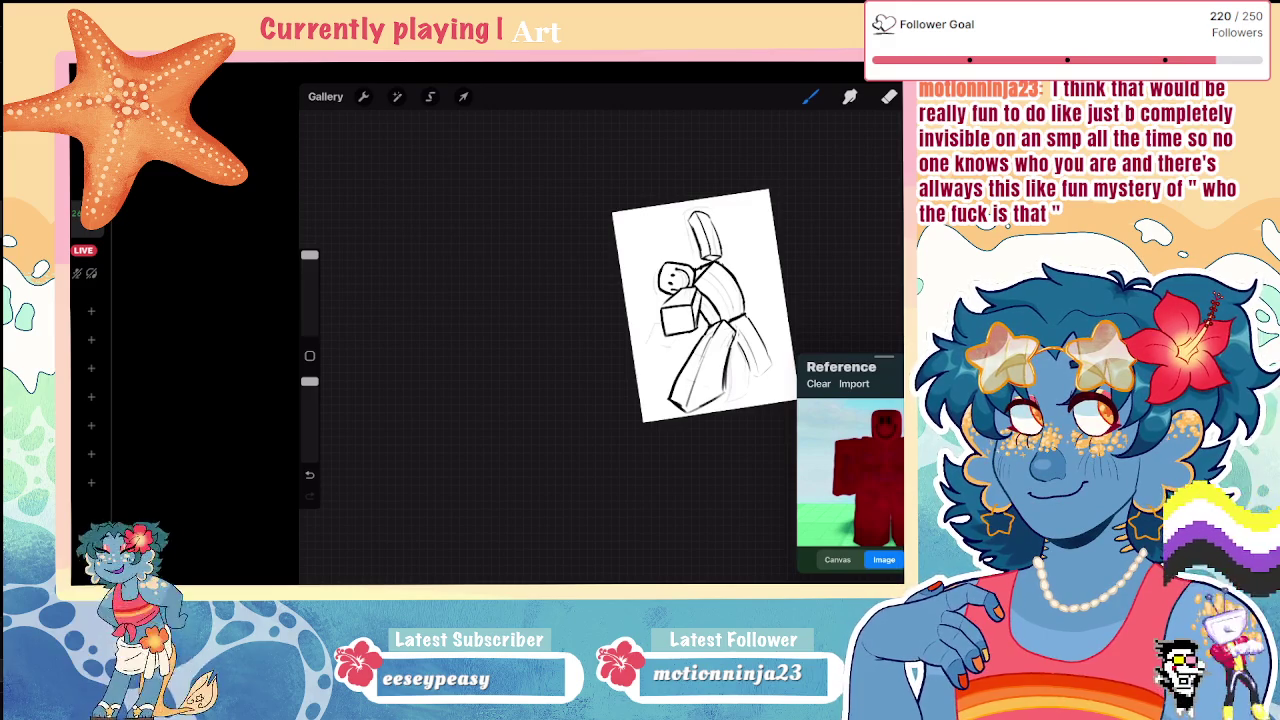
pyautogui.moveTo(704, 305); pyautogui.dragTo(522, 320)
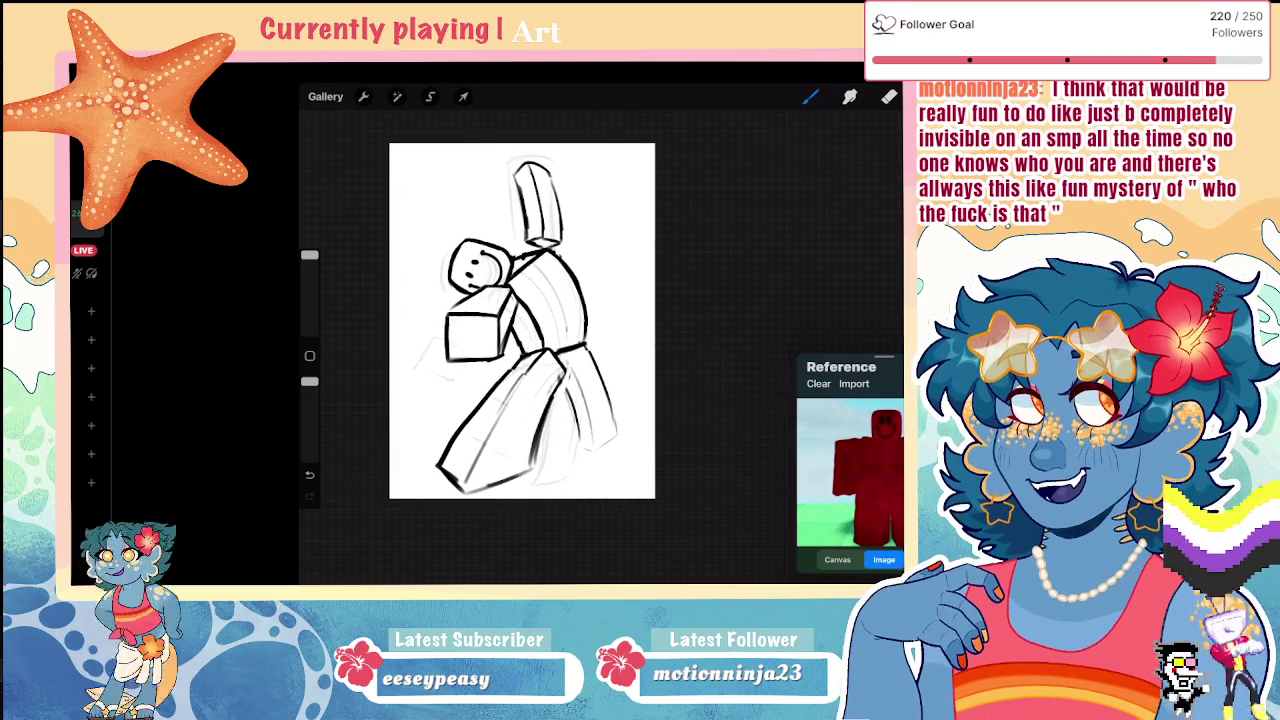
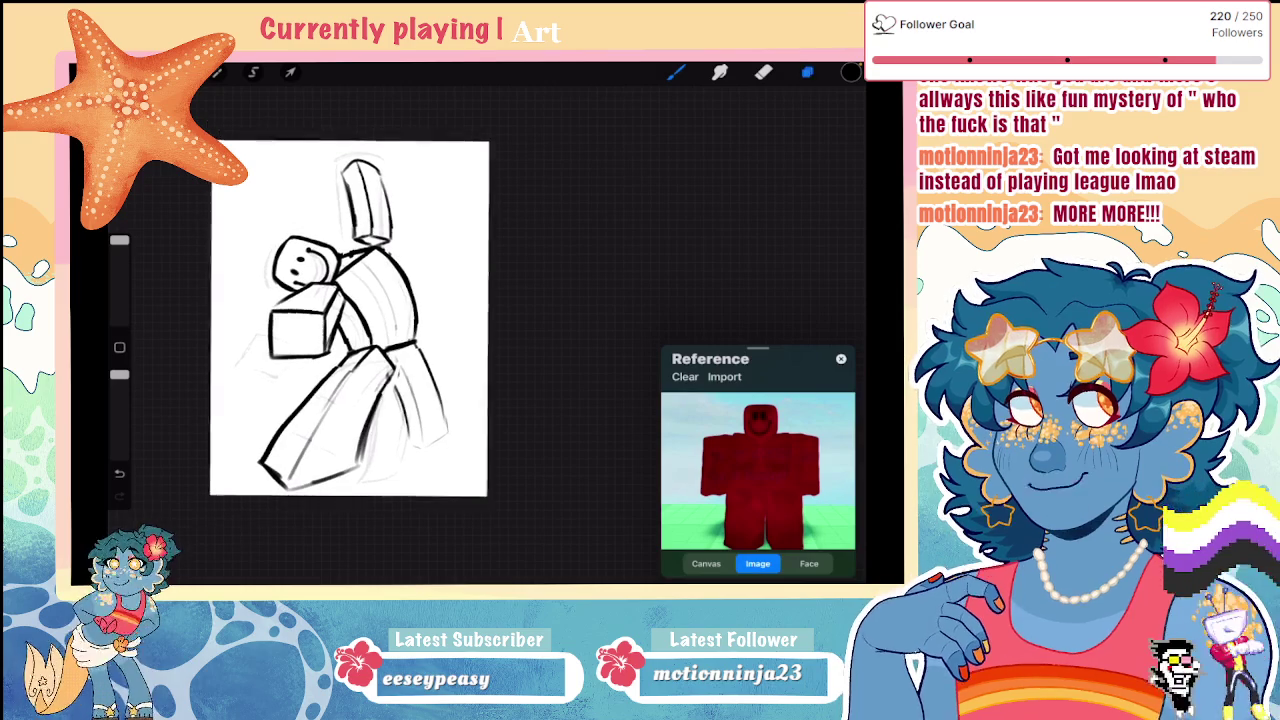
# Step: Freehand-select the sketch around the raised arm
pyautogui.click(807, 72)
pyautogui.scroll(3, 355, 310)
pyautogui.click(253, 72)
pyautogui.moveTo(316, 183)
pyautogui.mouseDown()
pyautogui.moveTo(322, 273)
pyautogui.moveTo(296, 148)
pyautogui.mouseUp()
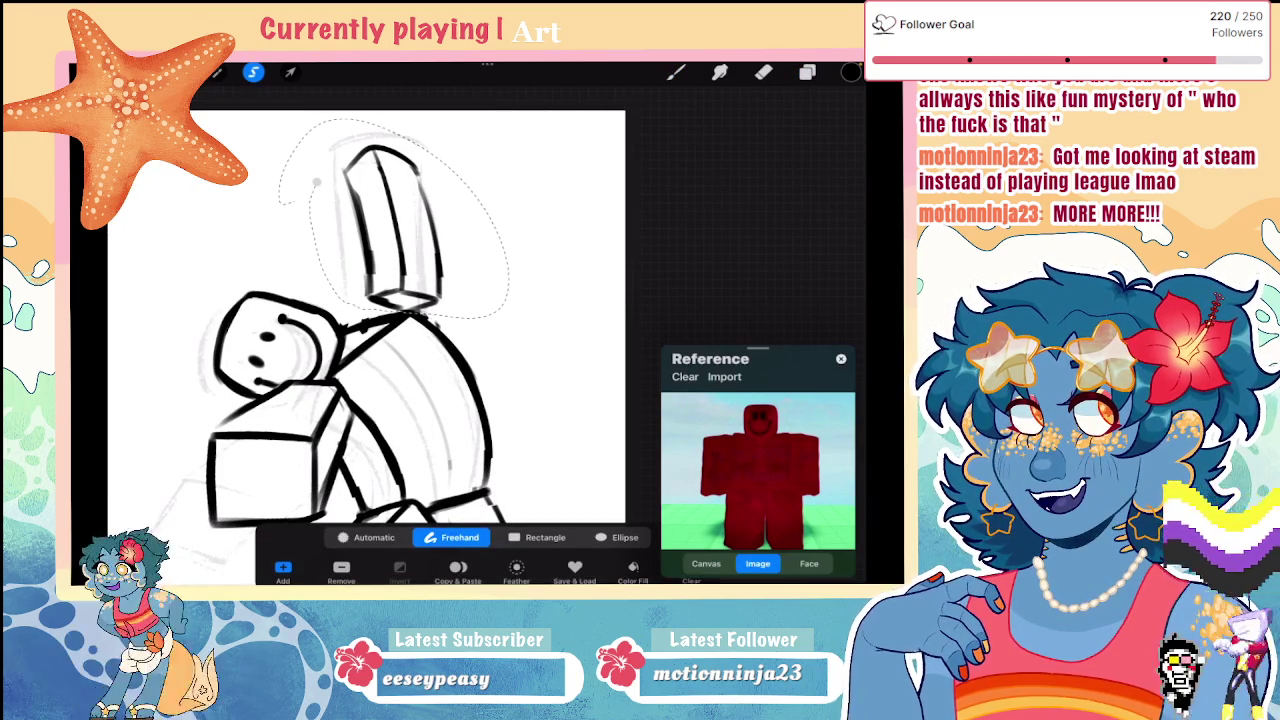
# Step: Uniformly rescale and reposition the selected sketch so the figure fits, then return to the brush
pyautogui.click(290, 72)
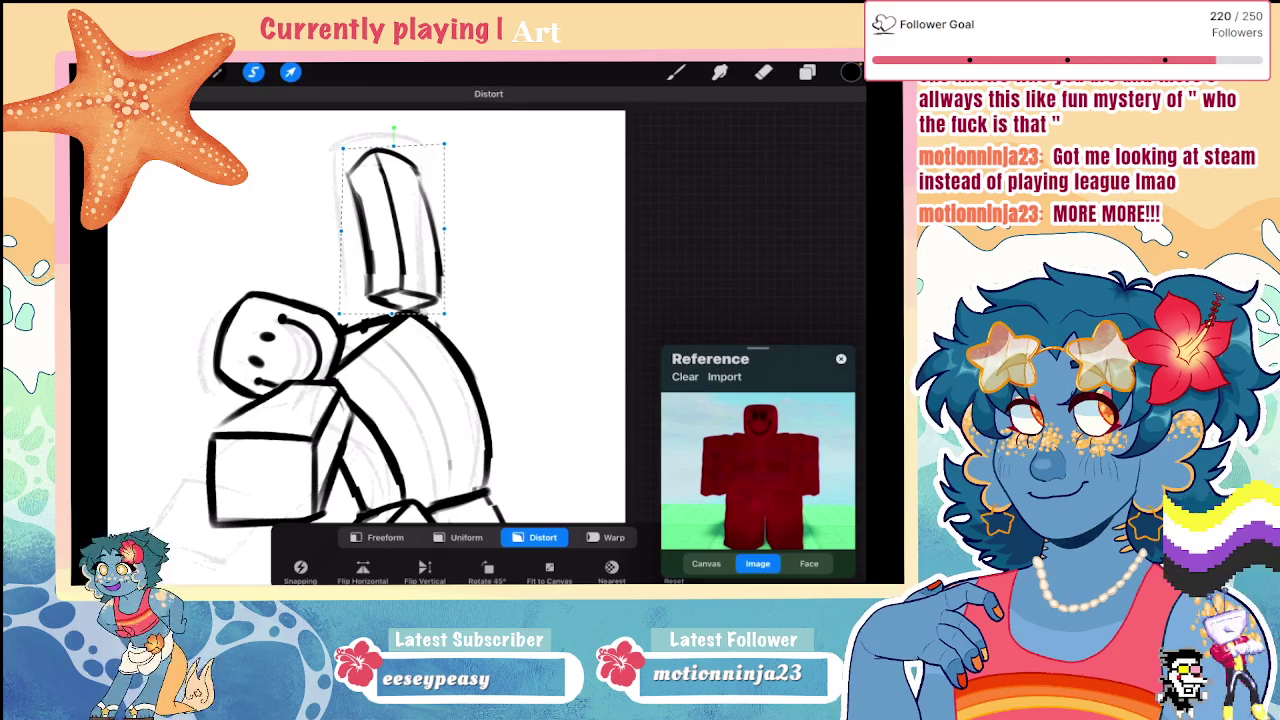
pyautogui.click(466, 537)
pyautogui.click(385, 537)
pyautogui.click(466, 537)
pyautogui.scroll(-2, 505, 345)
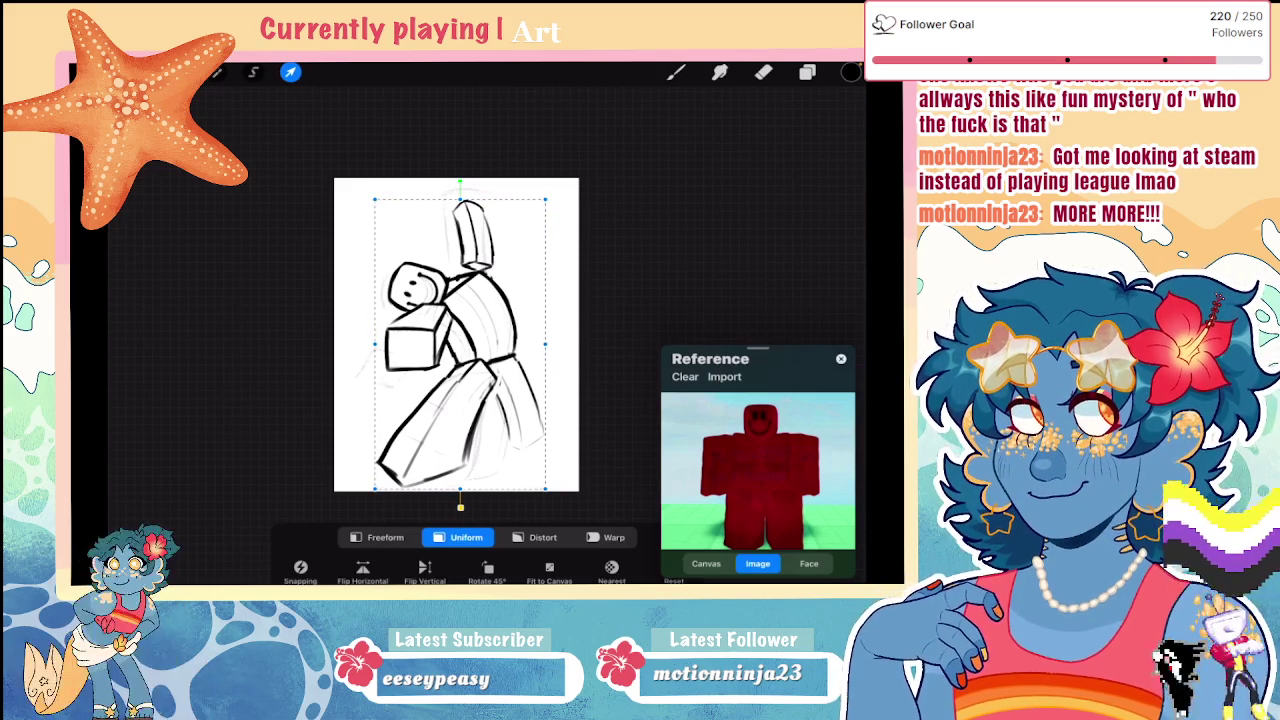
pyautogui.press('b')
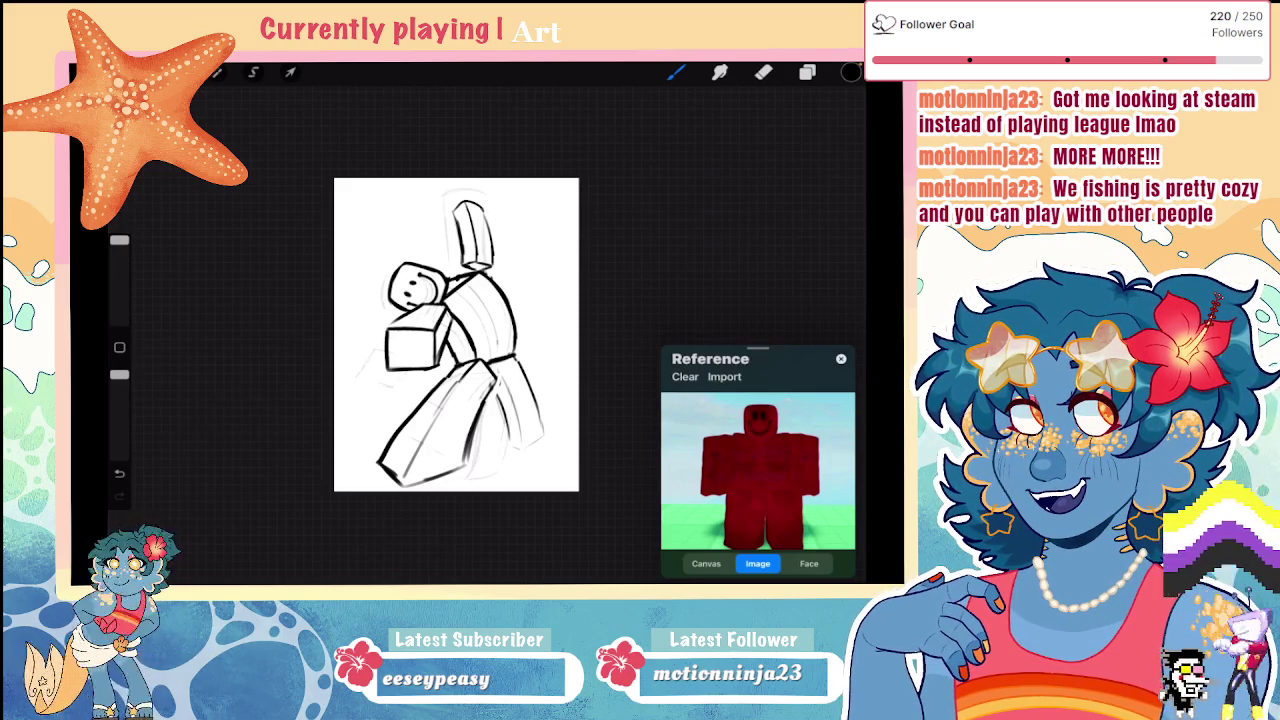
# Step: Hide Layer 1 and lower Layer 2's opacity so the sketch turns light grey
pyautogui.click(807, 72)
pyautogui.click(820, 152)
pyautogui.click(690, 196)
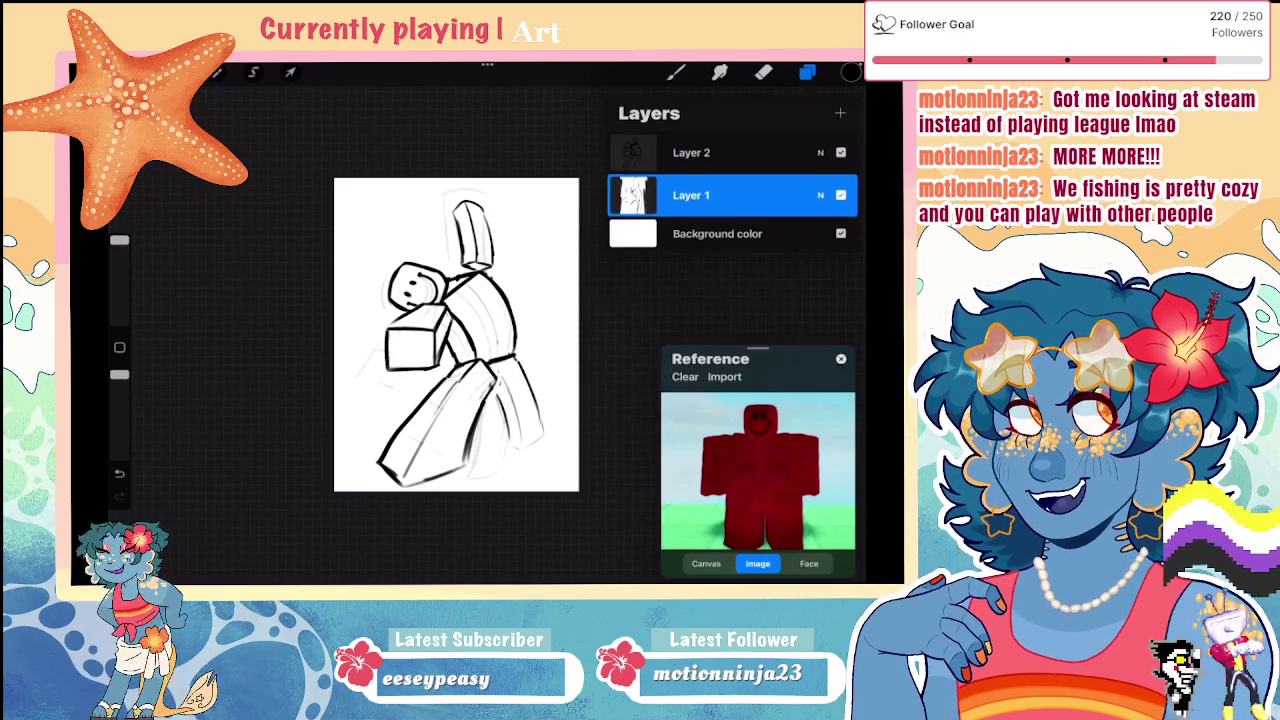
pyautogui.scroll(2, 456, 335)
pyautogui.click(820, 152)
pyautogui.moveTo(845, 204); pyautogui.dragTo(730, 204)
pyautogui.click(820, 152)
pyautogui.click(840, 196)
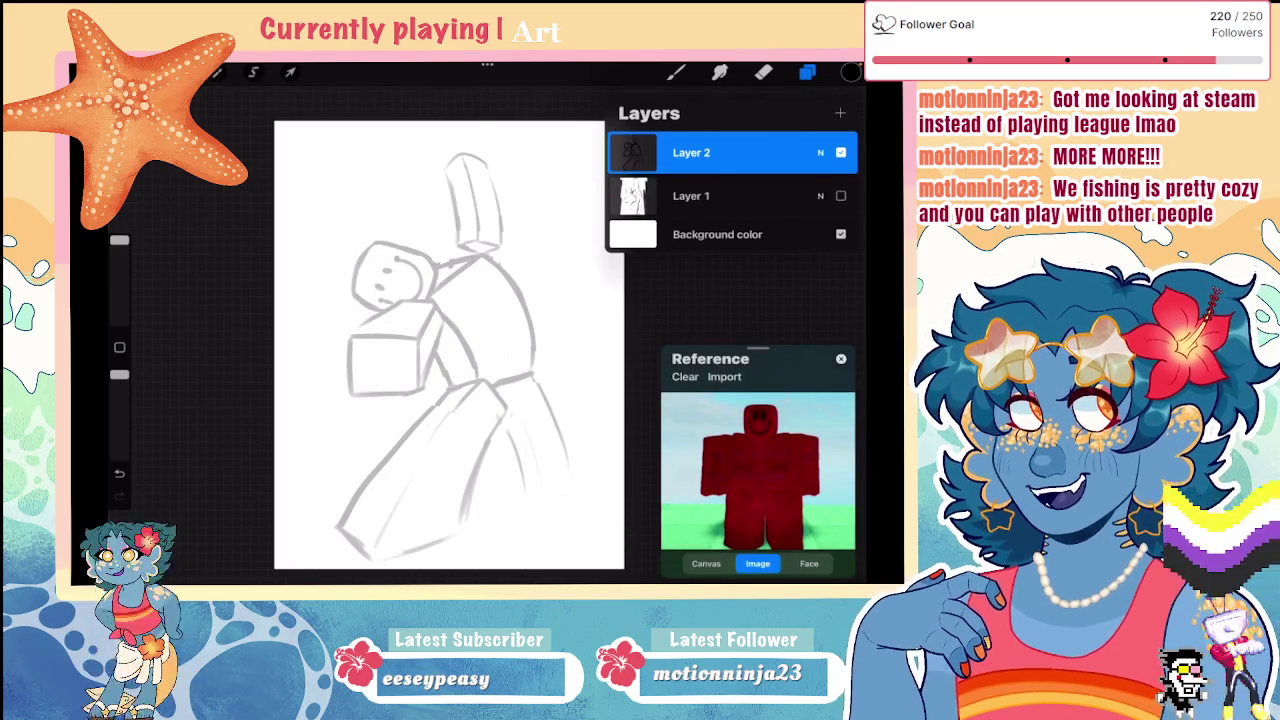
pyautogui.click(820, 152)
pyautogui.moveTo(730, 204); pyautogui.dragTo(845, 204)
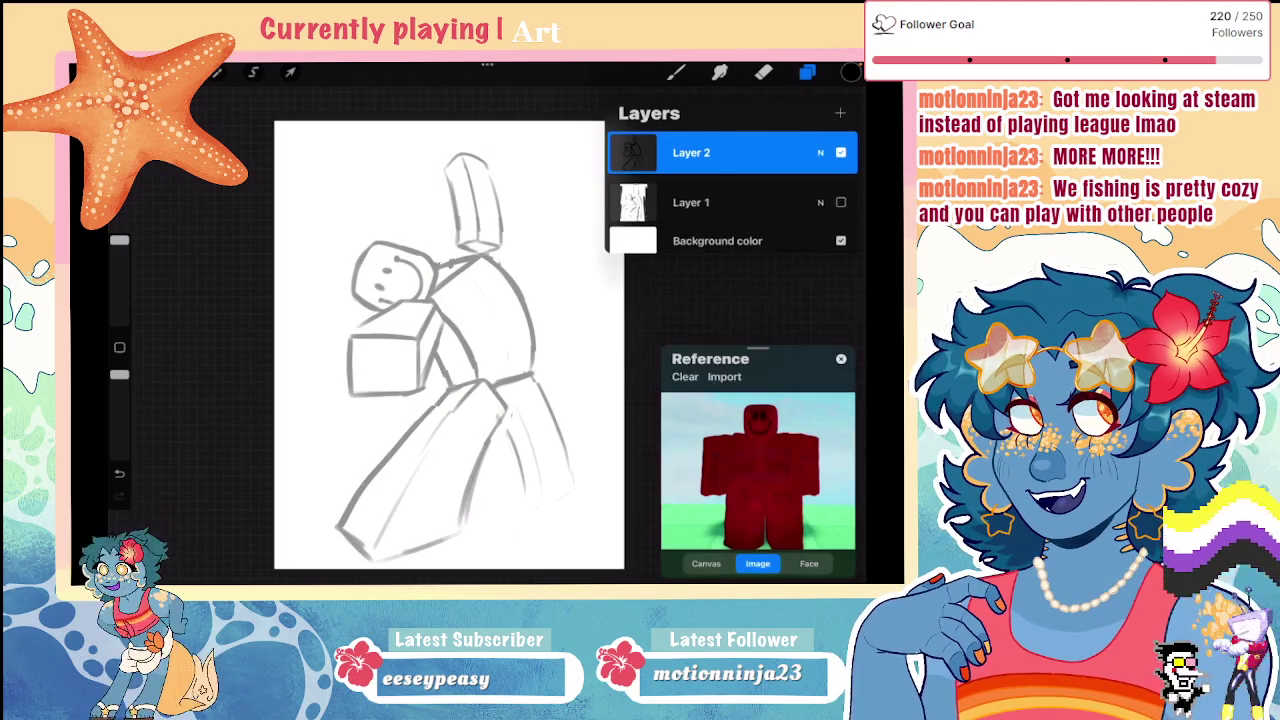
# Step: Add a new blank layer for the line art
pyautogui.click(840, 113)
pyautogui.click(807, 72)
pyautogui.scroll(3, 430, 340)
pyautogui.click(807, 72)
# Step: Adjust the brush size while trying and undoing strokes for the hand box's top edge
pyautogui.moveTo(119, 240); pyautogui.dragTo(119, 297)
pyautogui.scroll(-3, 470, 330)
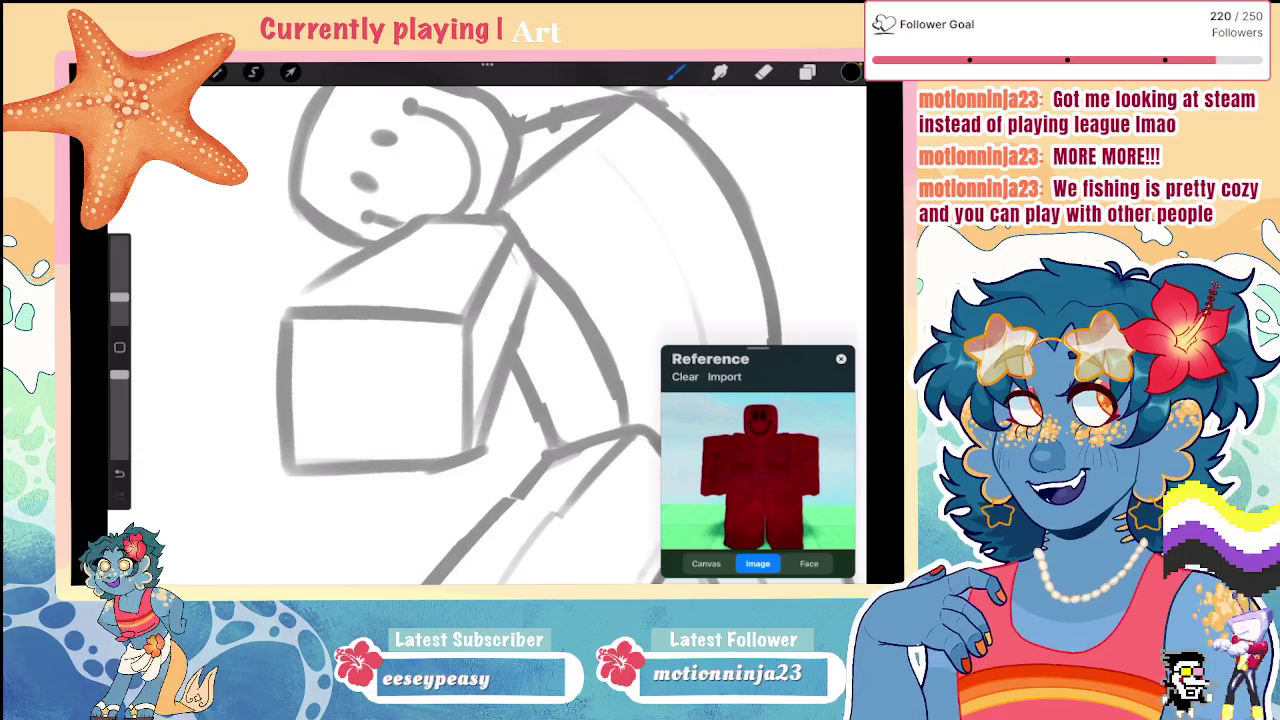
pyautogui.moveTo(336, 316); pyautogui.dragTo(470, 318)
pyautogui.hotkey('ctrl', 'z')
pyautogui.moveTo(119, 297); pyautogui.dragTo(119, 285)
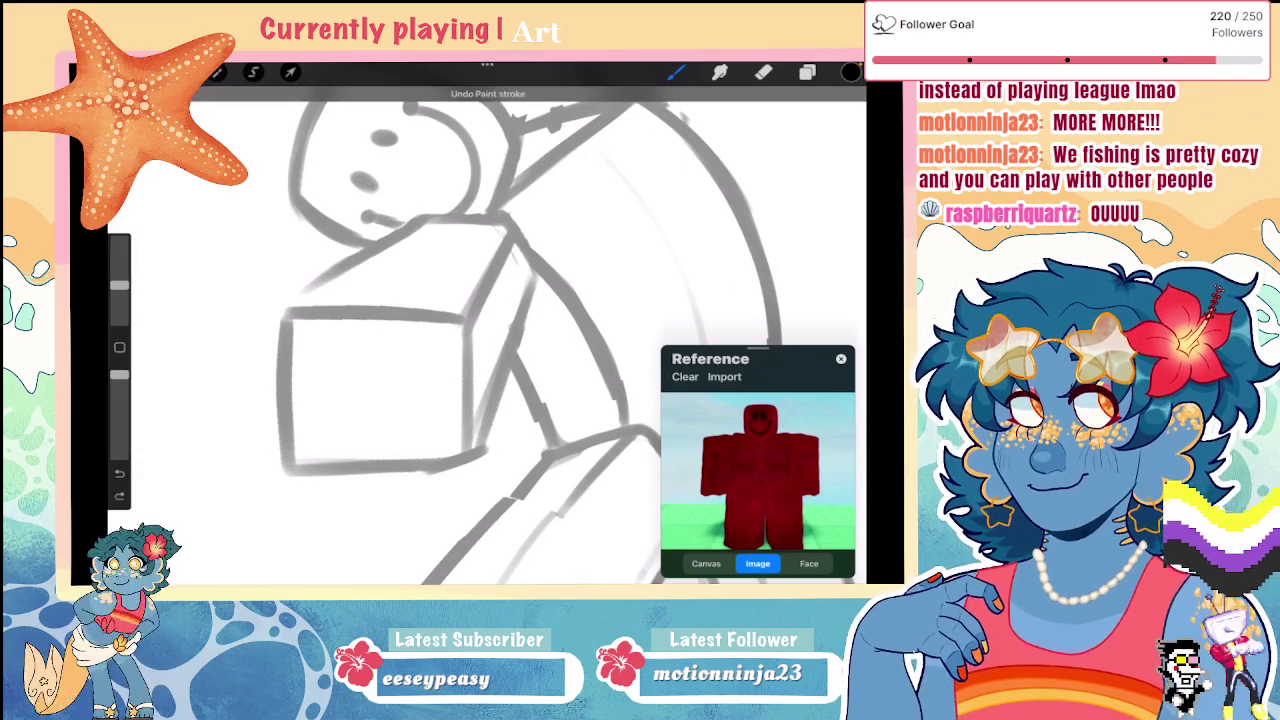
pyautogui.moveTo(468, 318); pyautogui.dragTo(264, 316)
pyautogui.hotkey('ctrl', 'z')
pyautogui.moveTo(119, 285); pyautogui.dragTo(119, 267)
# Step: Ink the hand box's right side and a straight top edge in thick black
pyautogui.moveTo(468, 320)
pyautogui.mouseDown()
pyautogui.moveTo(290, 321)
pyautogui.moveTo(288, 455)
pyautogui.moveTo(460, 446)
pyautogui.mouseUp()
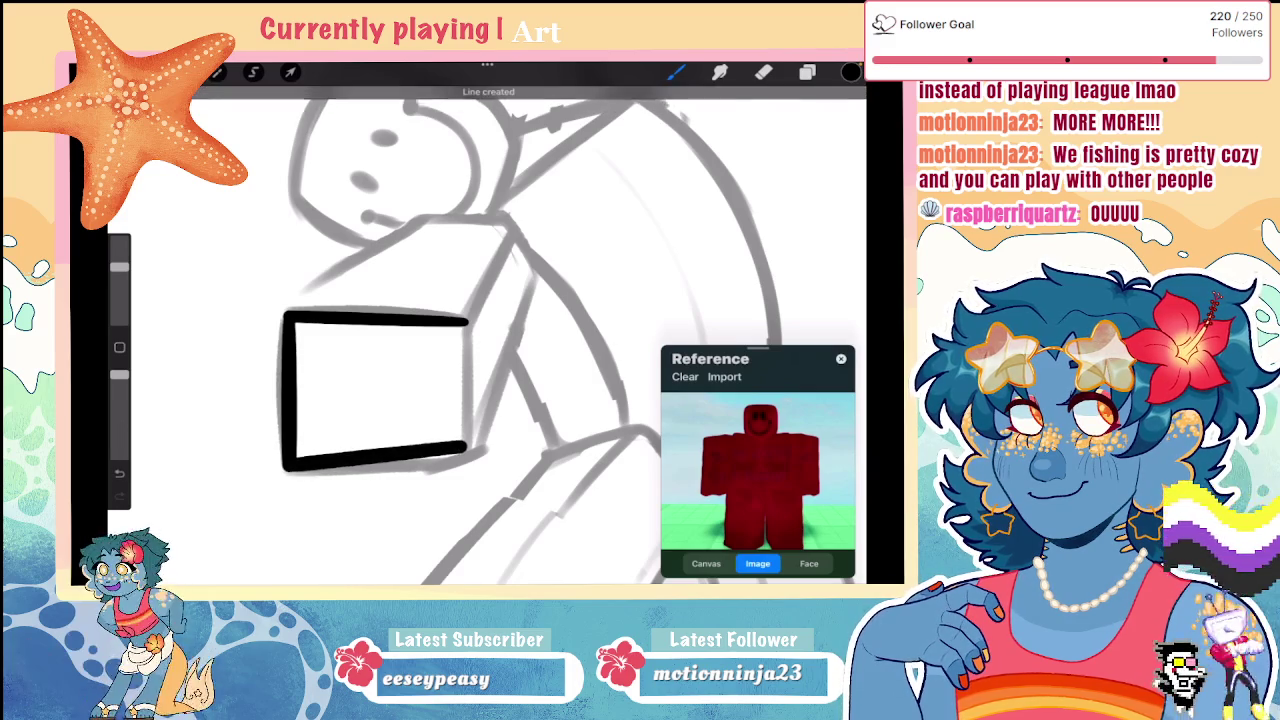
pyautogui.moveTo(468, 320); pyautogui.dragTo(466, 458)
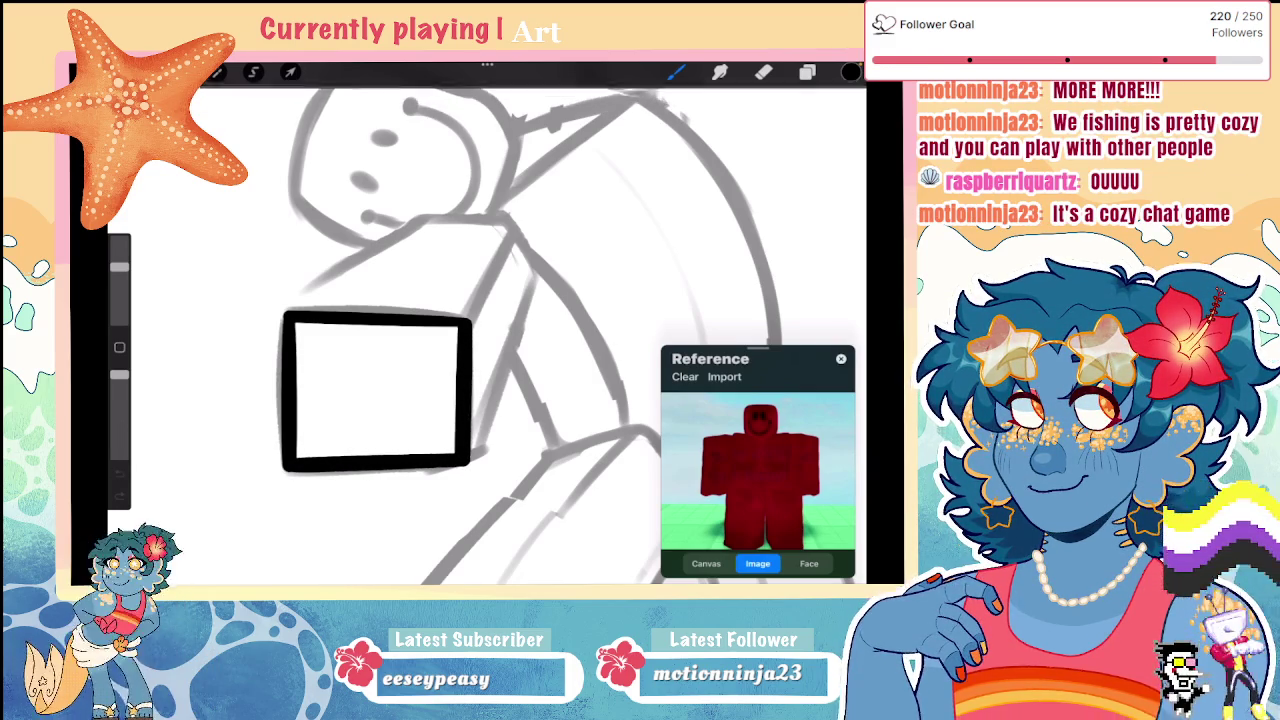
pyautogui.scroll(3, 470, 330)
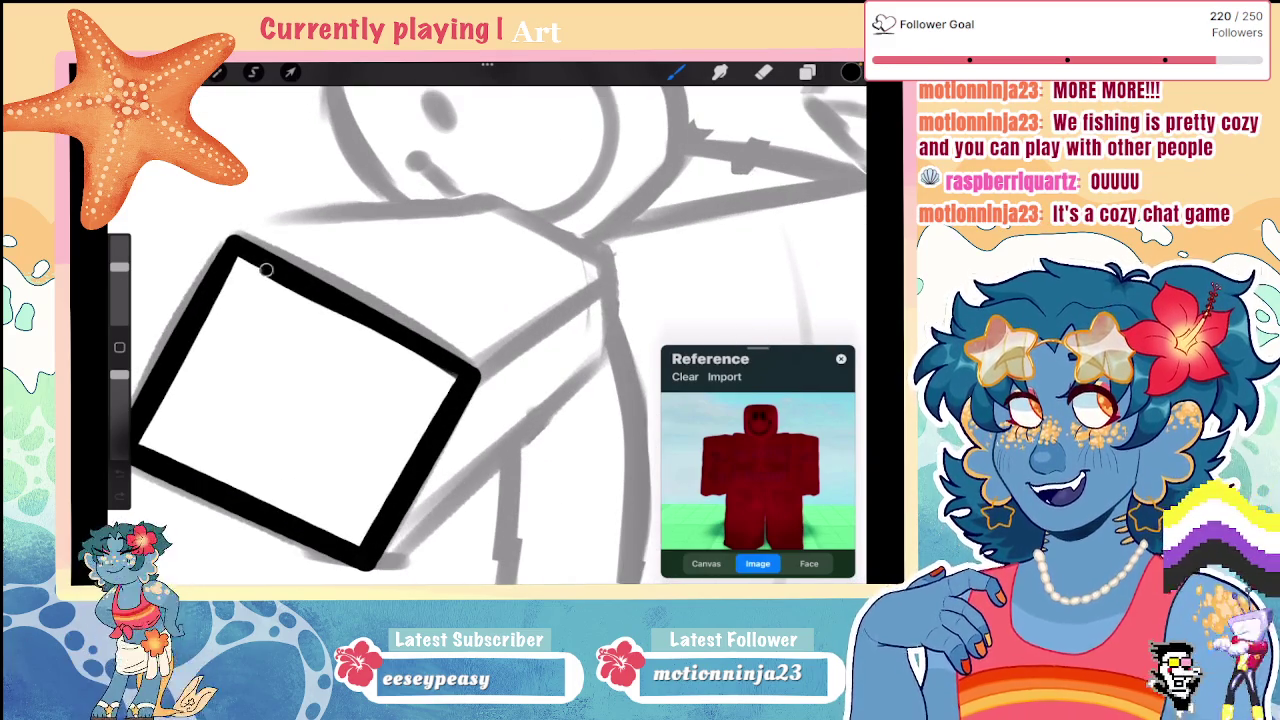
pyautogui.moveTo(240, 256); pyautogui.dragTo(458, 378)
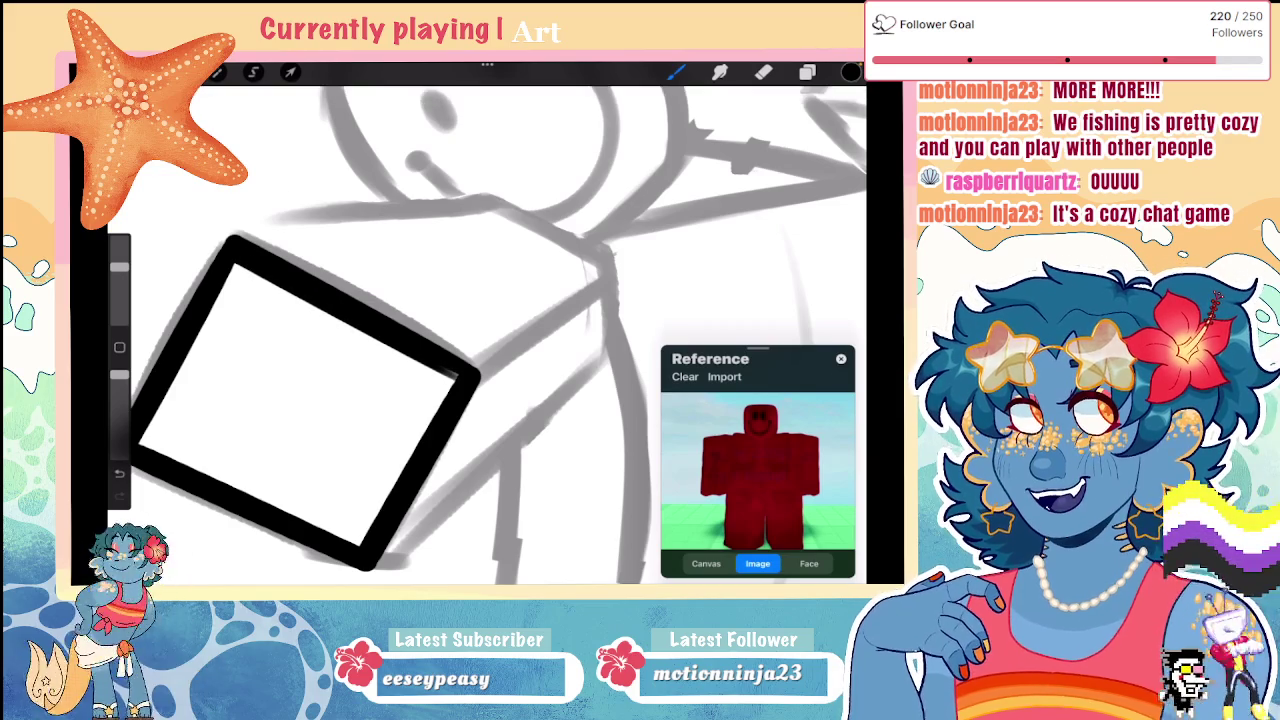
pyautogui.moveTo(240, 250); pyautogui.dragTo(465, 374)
pyautogui.moveTo(240, 252); pyautogui.dragTo(465, 374)
pyautogui.scroll(-3, 470, 330)
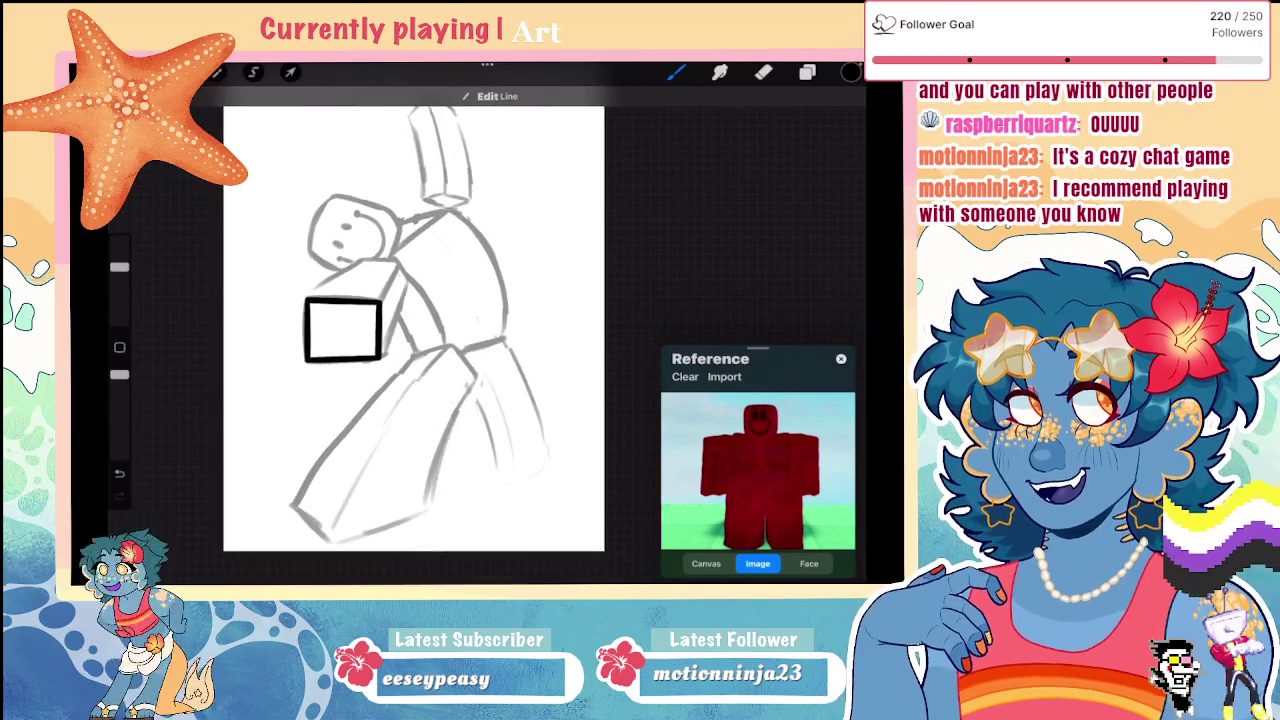
pyautogui.scroll(-3, 420, 330)
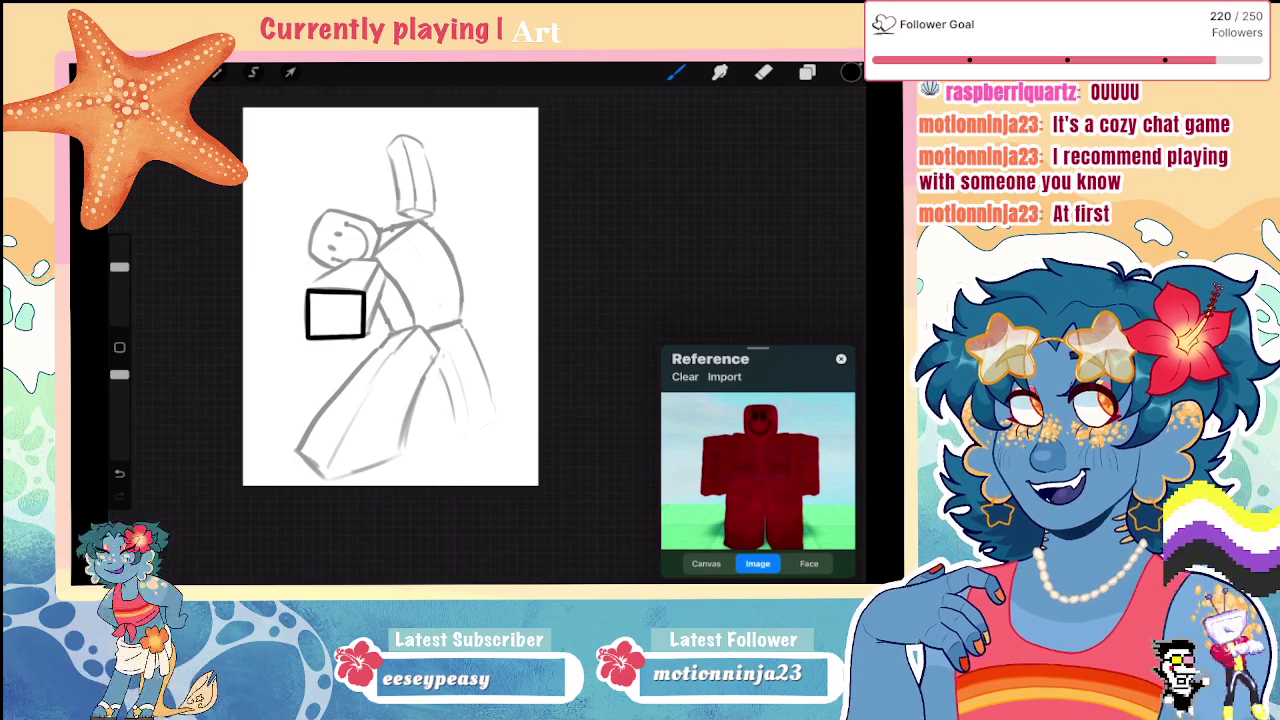
# Step: Nudge the inked hand box slightly with Transform
pyautogui.scroll(3, 326, 295)
pyautogui.click(290, 72)
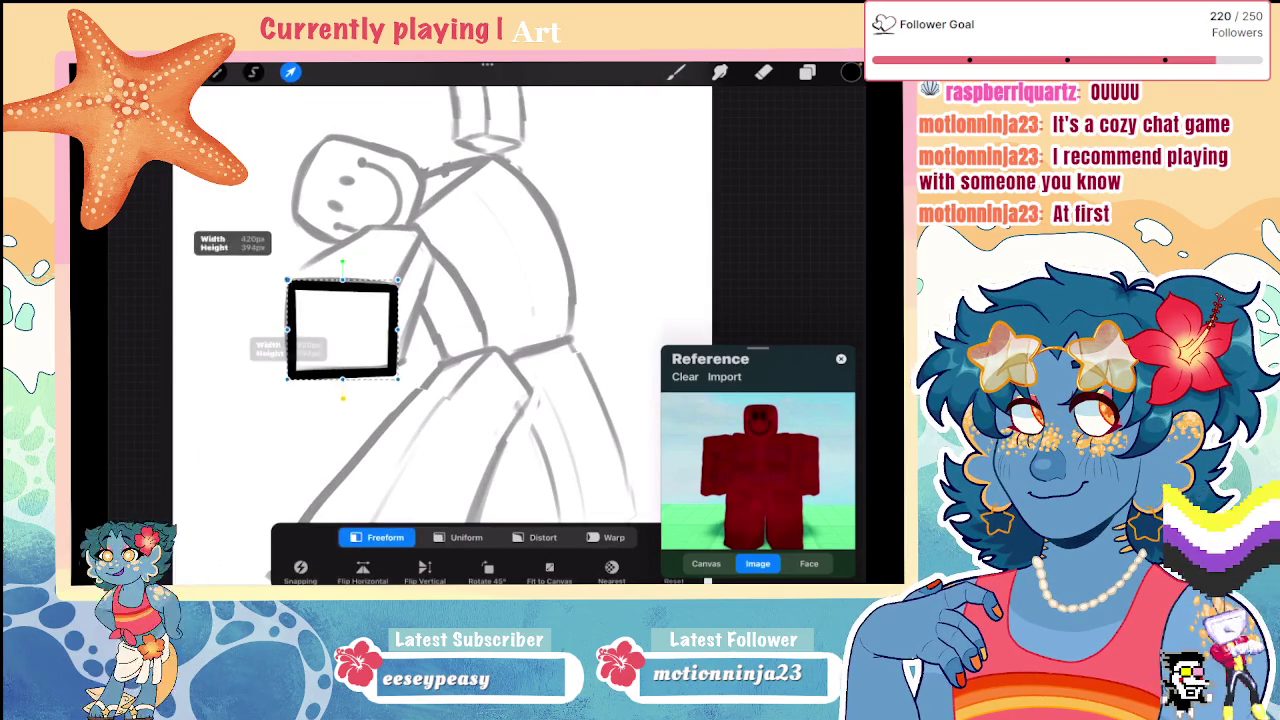
pyautogui.click(675, 72)
pyautogui.scroll(-2, 400, 320)
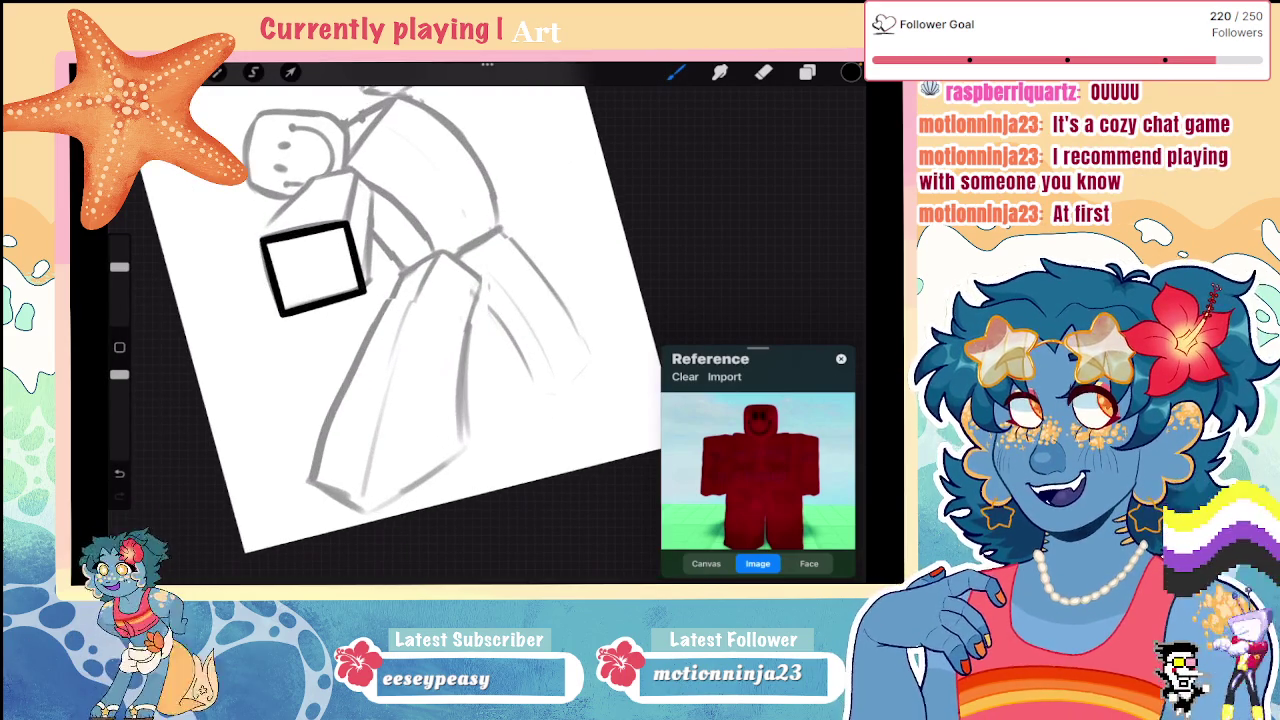
# Step: Outline the skirt panel's left and right sides and its hem in black
pyautogui.moveTo(278, 345); pyautogui.dragTo(262, 530)
pyautogui.hotkey('ctrl', 'z')
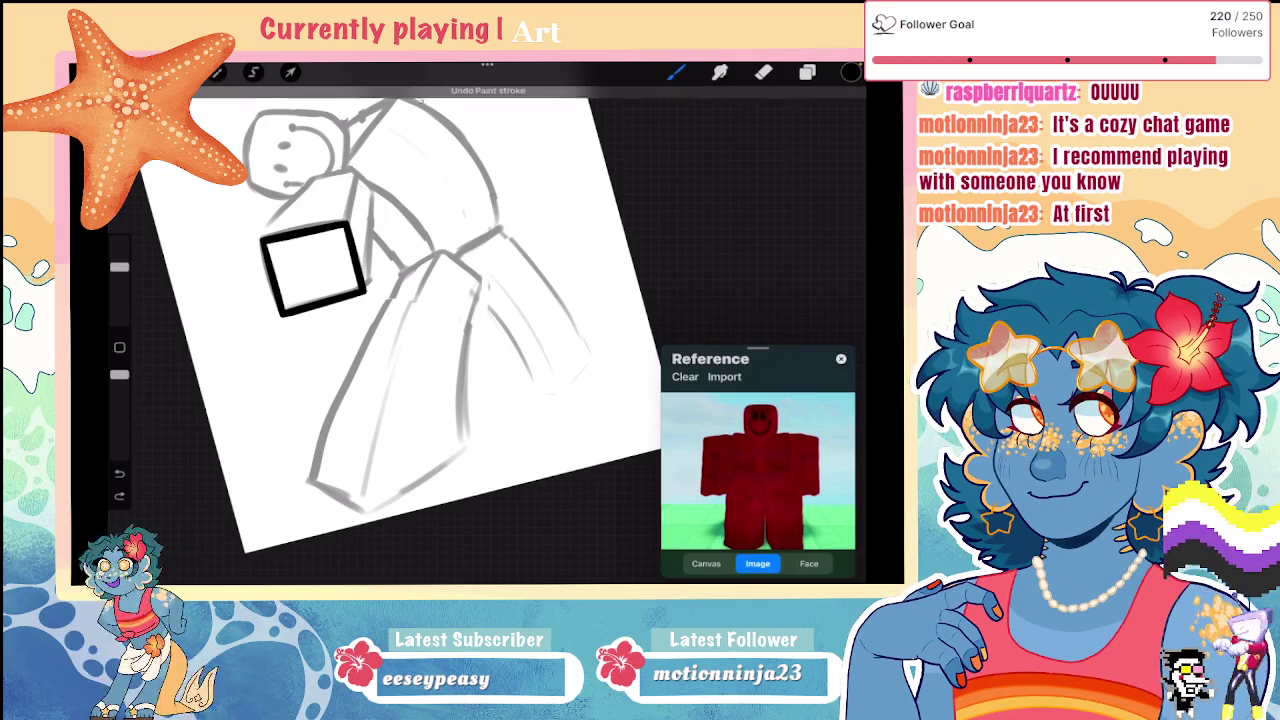
pyautogui.moveTo(440, 255); pyautogui.dragTo(364, 438)
pyautogui.hotkey('ctrl', 'z')
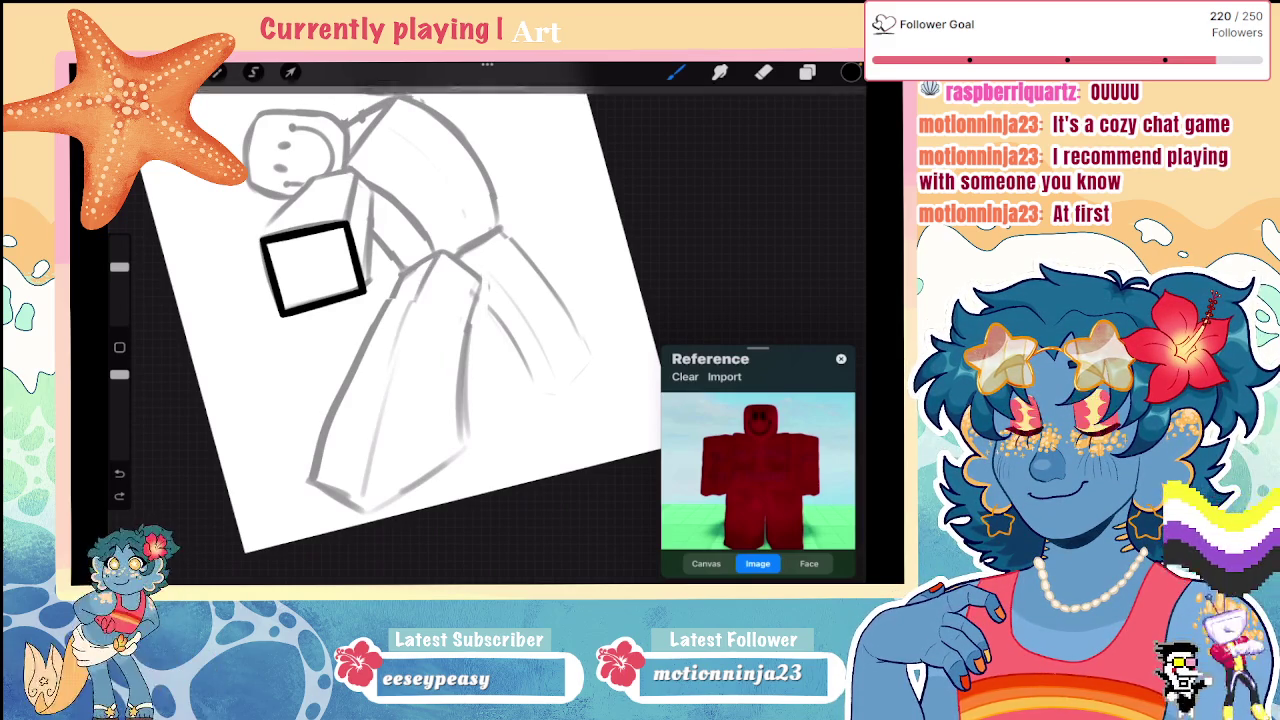
pyautogui.moveTo(434, 264); pyautogui.dragTo(362, 484)
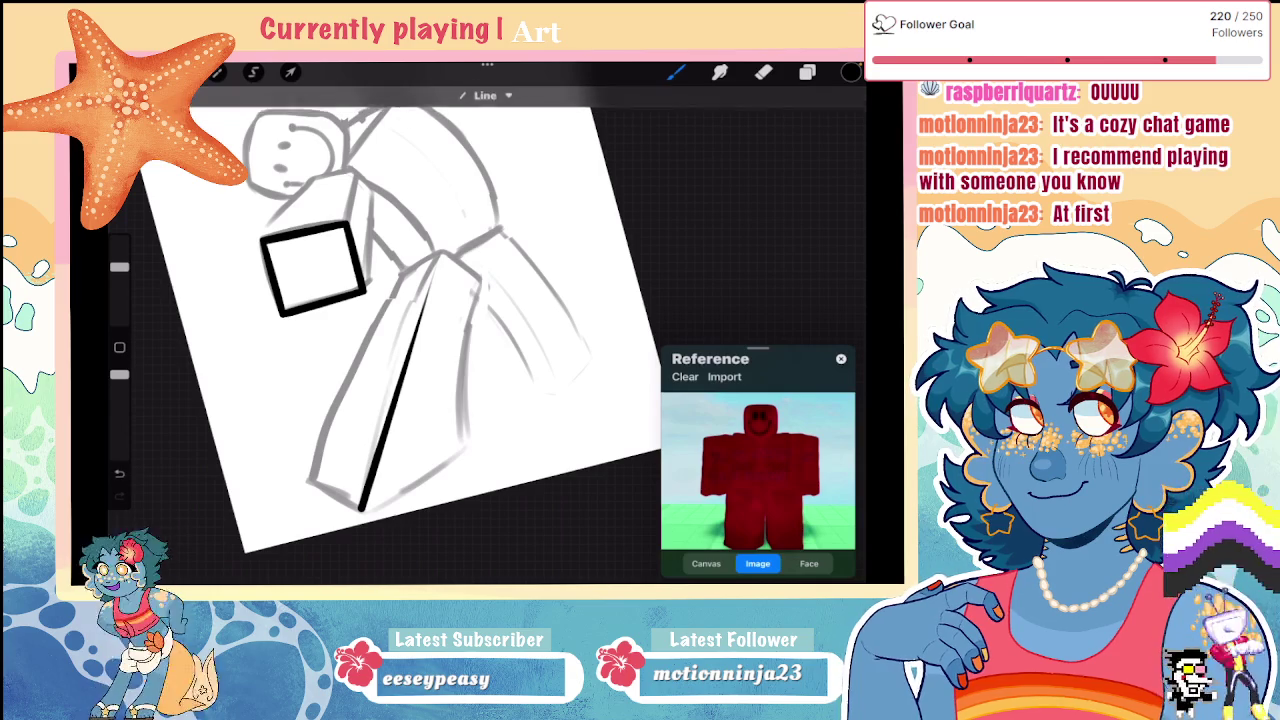
pyautogui.hotkey('ctrl', 'z')
pyautogui.hotkey('ctrl', 'z')
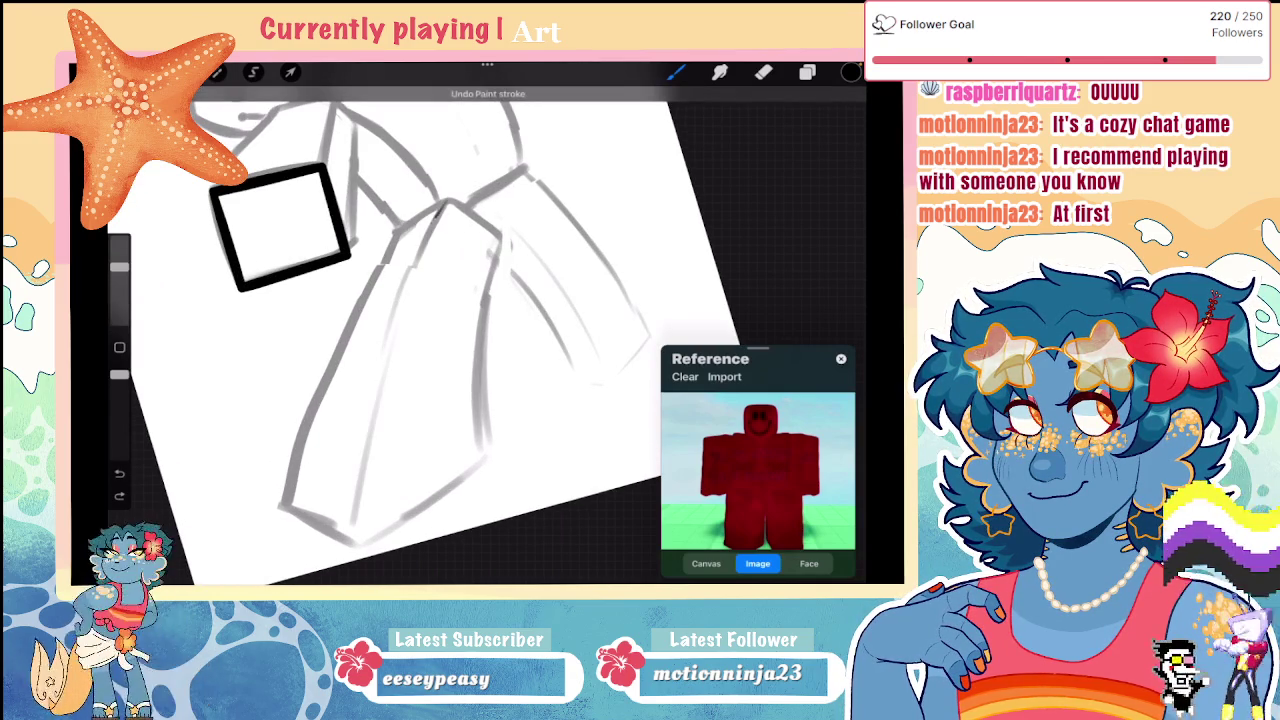
pyautogui.moveTo(441, 203); pyautogui.dragTo(395, 302)
pyautogui.moveTo(370, 390); pyautogui.dragTo(355, 461)
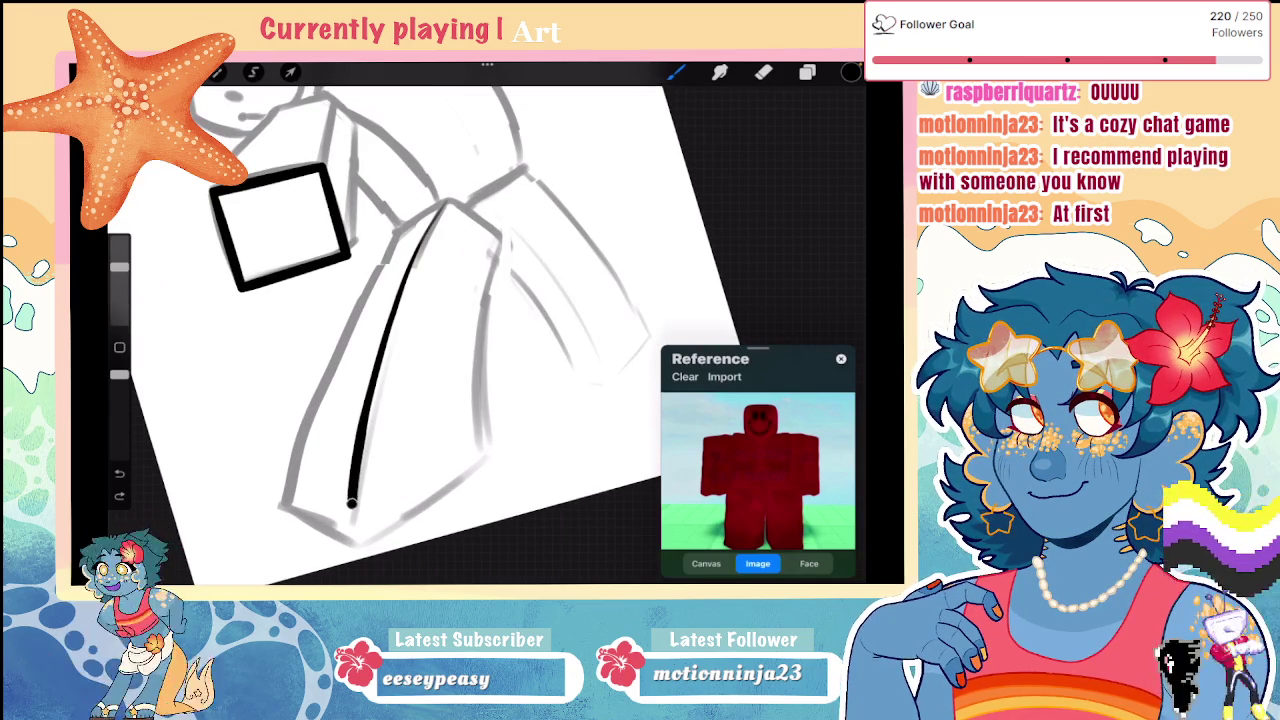
pyautogui.moveTo(356, 540); pyautogui.dragTo(489, 458)
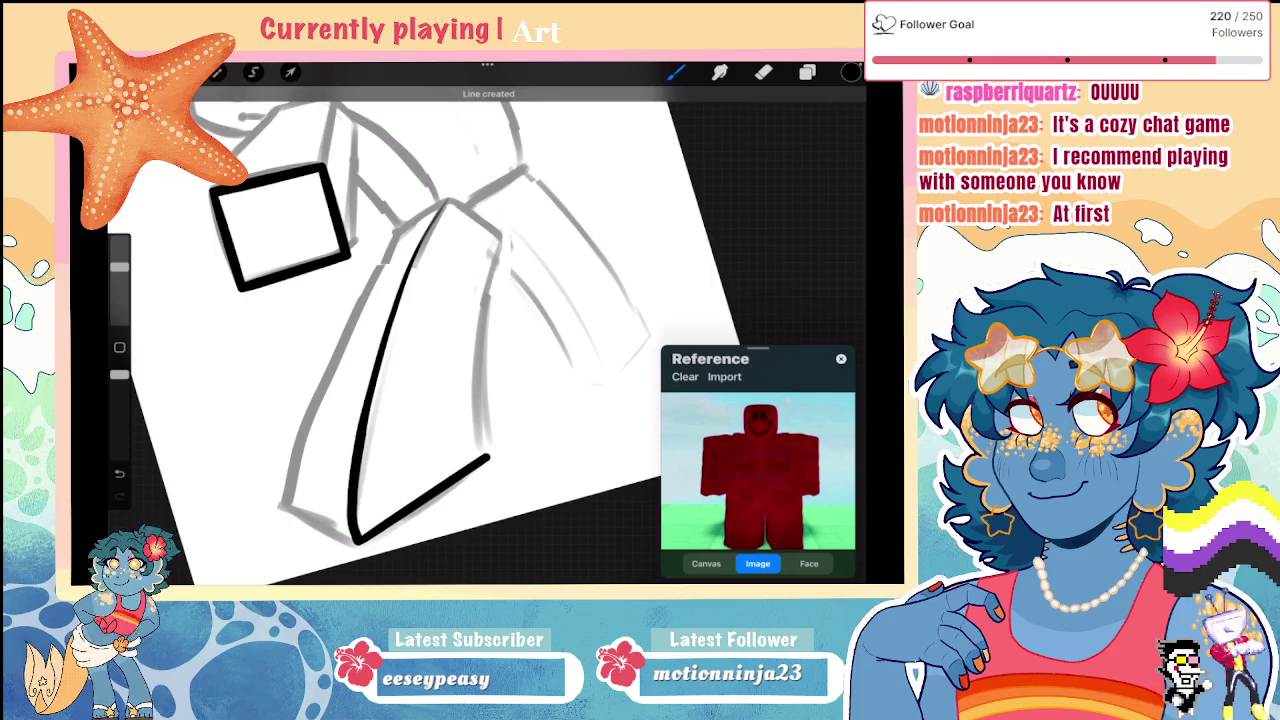
pyautogui.moveTo(355, 540); pyautogui.dragTo(282, 500)
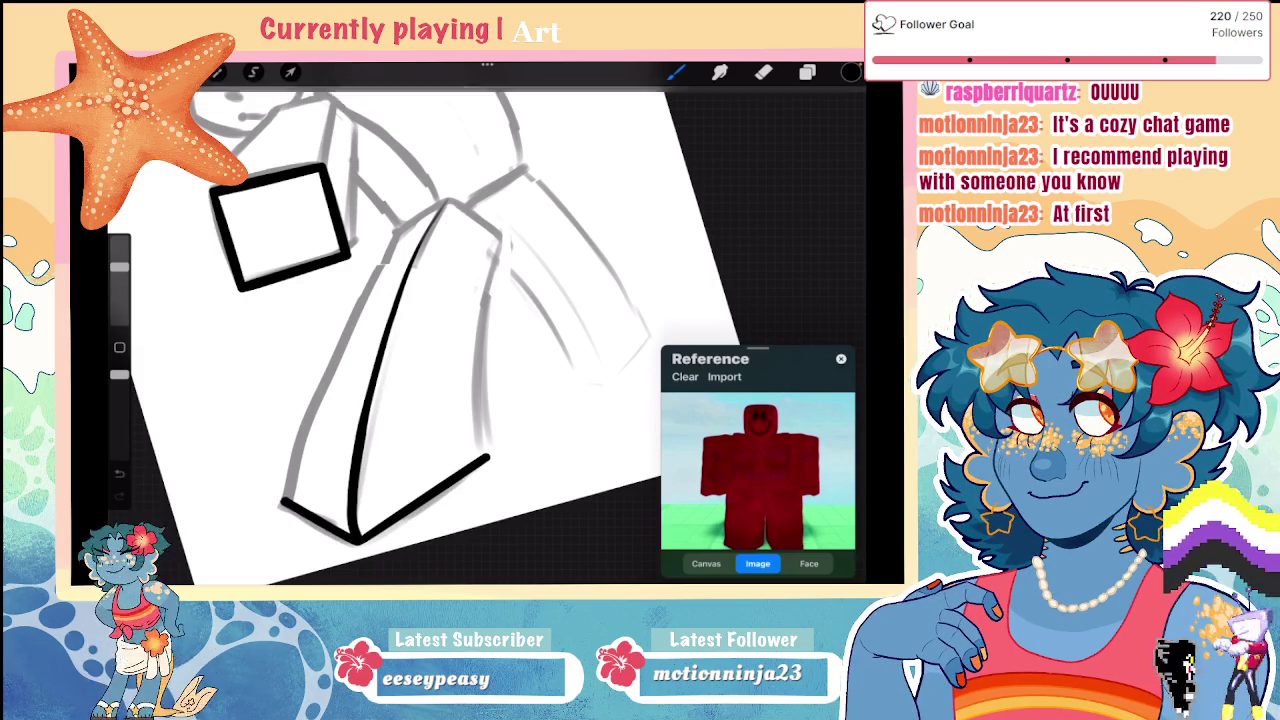
pyautogui.moveTo(400, 228); pyautogui.dragTo(298, 440)
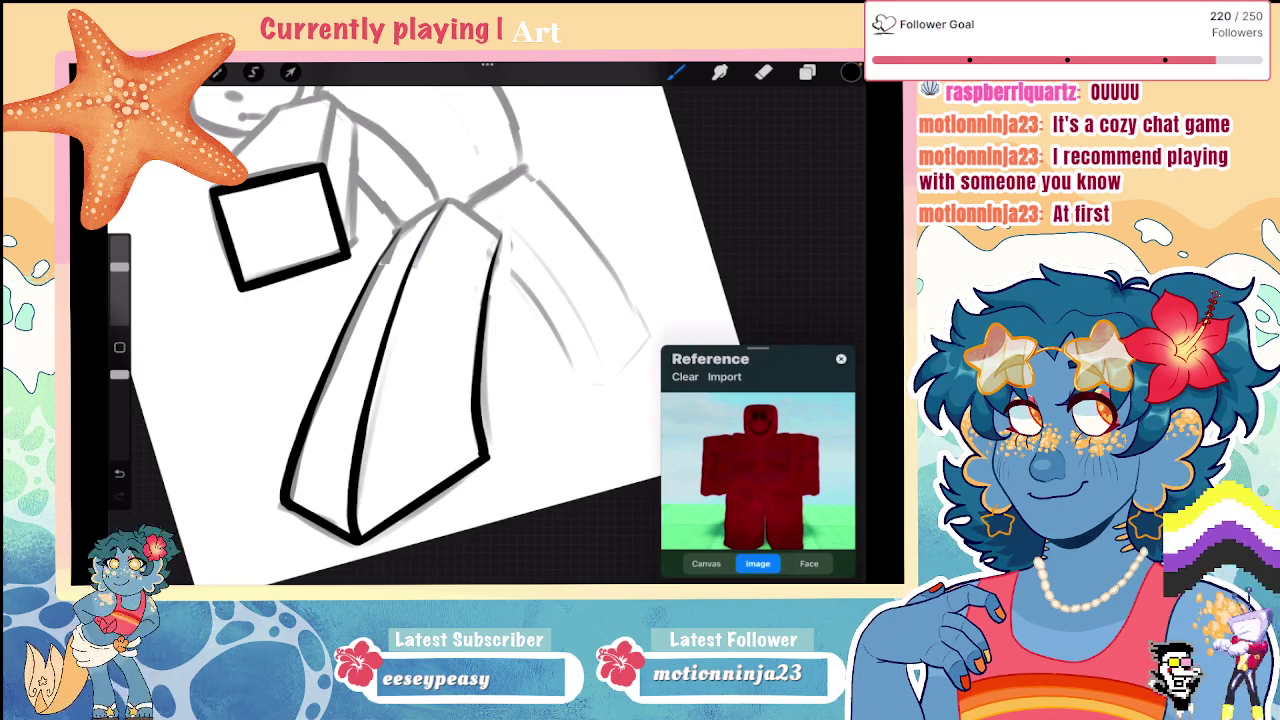
# Step: Shrink the brush and ink the box's left vertical edges
pyautogui.scroll(-3, 400, 330)
pyautogui.scroll(-2, 400, 330)
pyautogui.scroll(8, 400, 330)
pyautogui.moveTo(119, 266); pyautogui.dragTo(119, 292)
pyautogui.scroll(3, 400, 330)
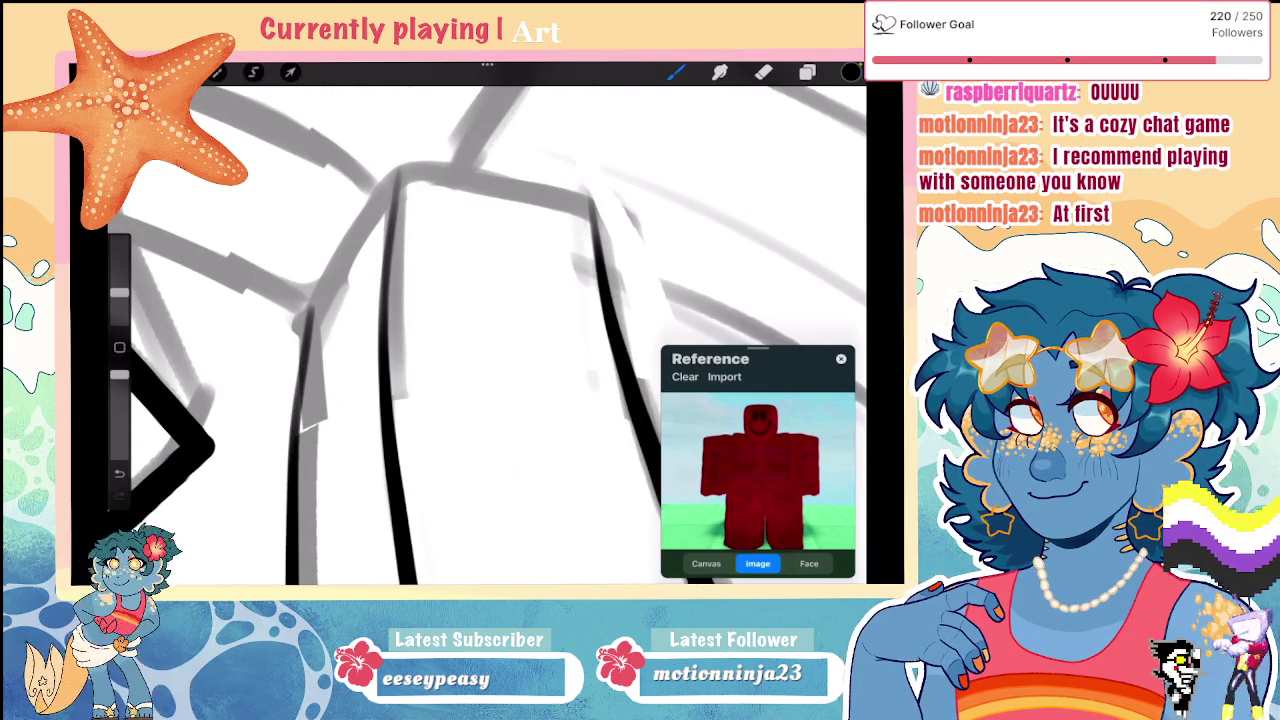
pyautogui.moveTo(387, 268); pyautogui.dragTo(380, 396)
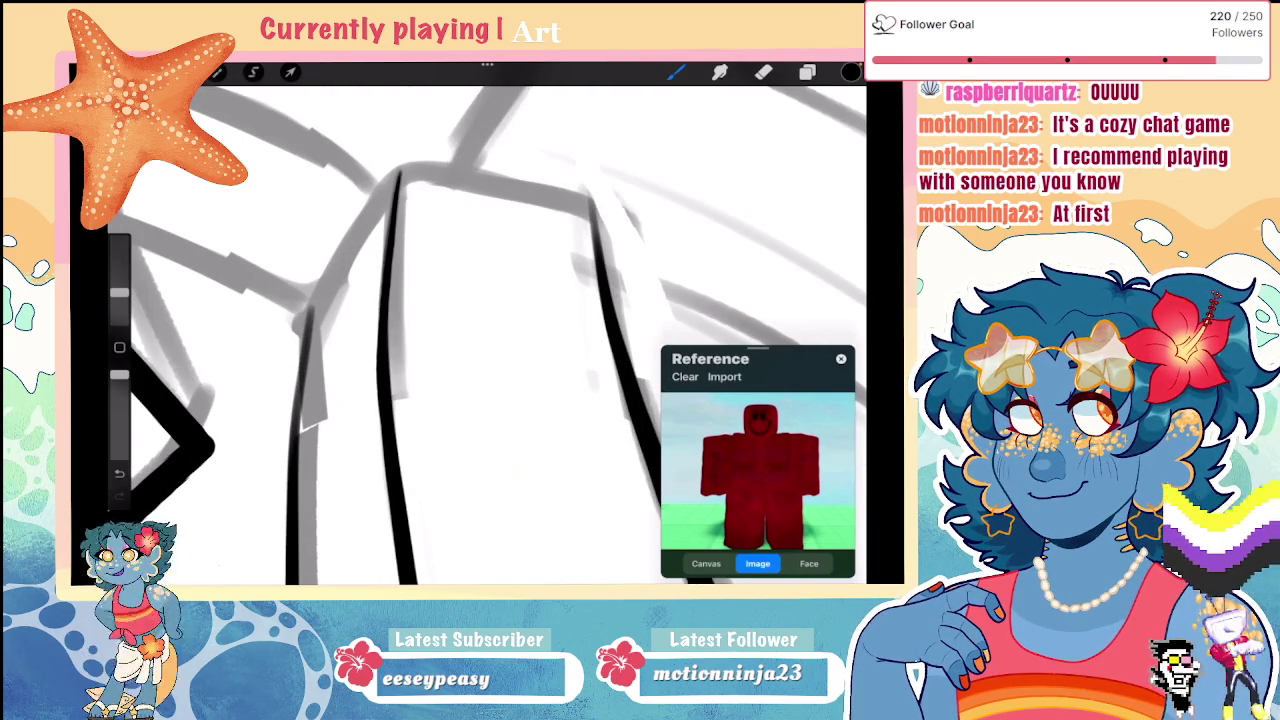
pyautogui.moveTo(312, 300); pyautogui.dragTo(290, 460)
pyautogui.hotkey('ctrl', 'z')
pyautogui.moveTo(316, 286); pyautogui.dragTo(290, 478)
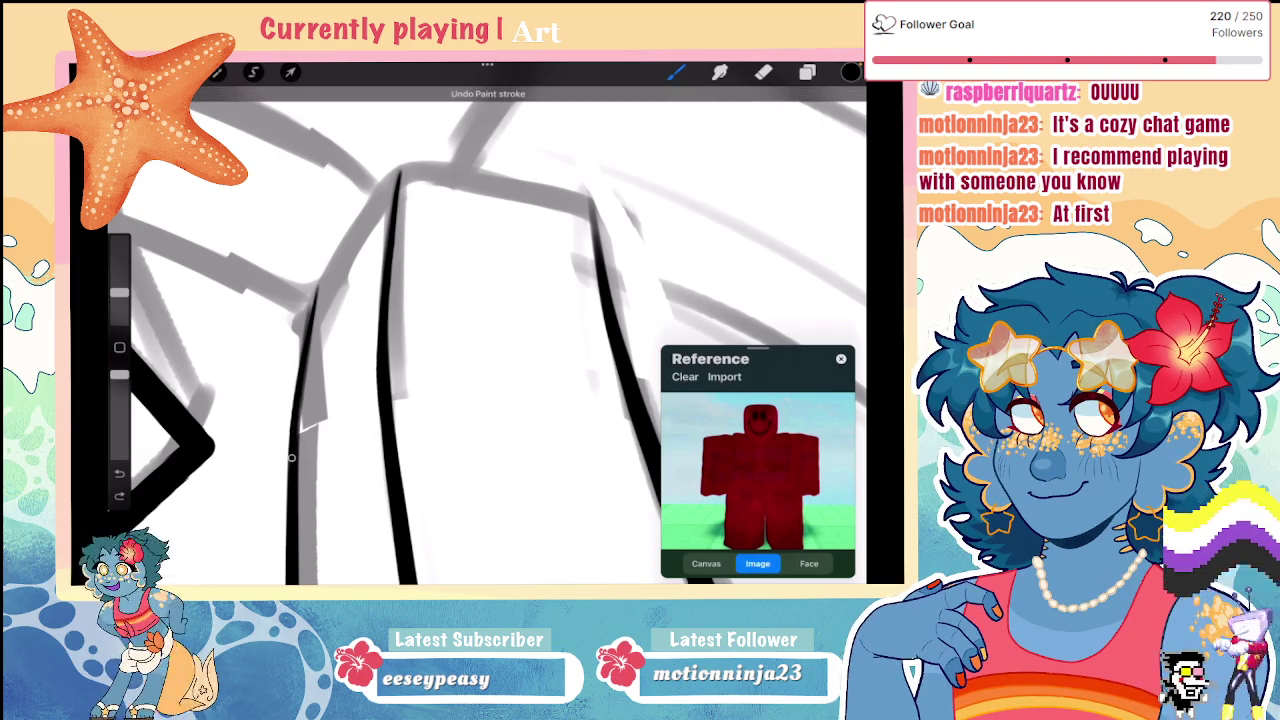
pyautogui.moveTo(590, 192); pyautogui.dragTo(618, 320)
pyautogui.hotkey('ctrl', 'z')
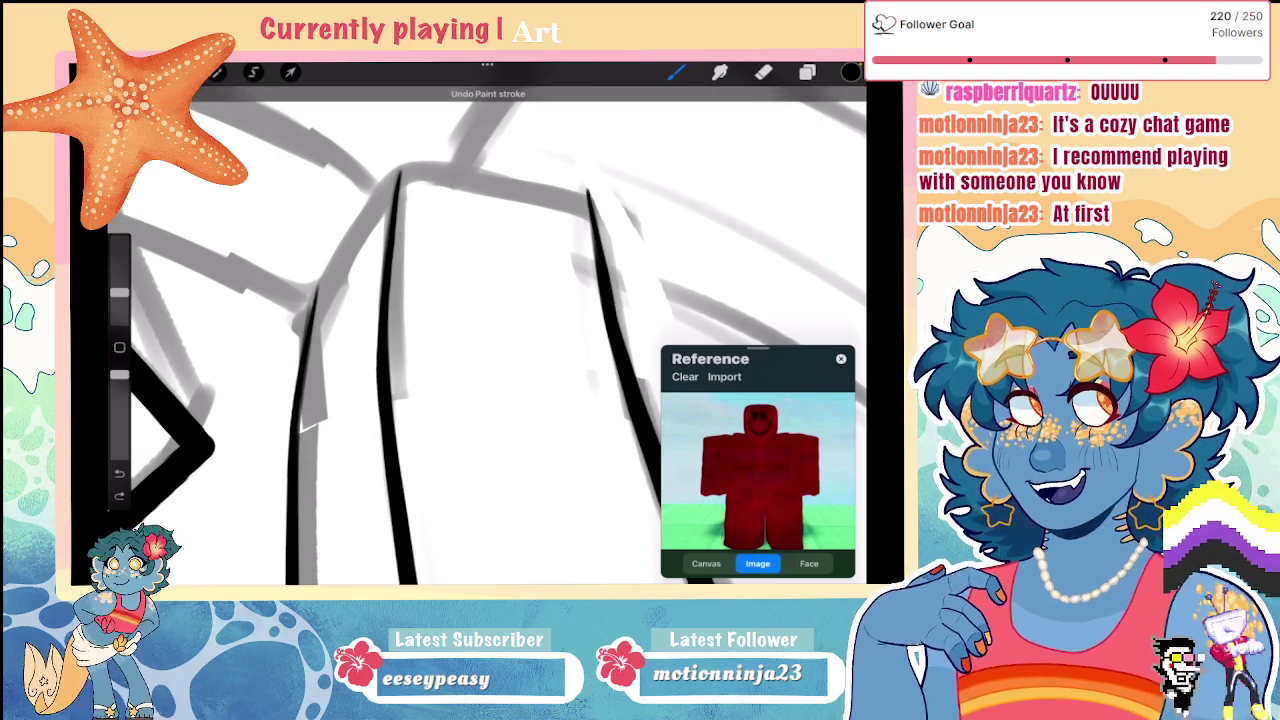
# Step: Ink the sloping right edge and a short connecting line, then rotate the canvas
pyautogui.moveTo(428, 165)
pyautogui.mouseDown()
pyautogui.moveTo(538, 328)
pyautogui.moveTo(560, 300)
pyautogui.mouseUp()
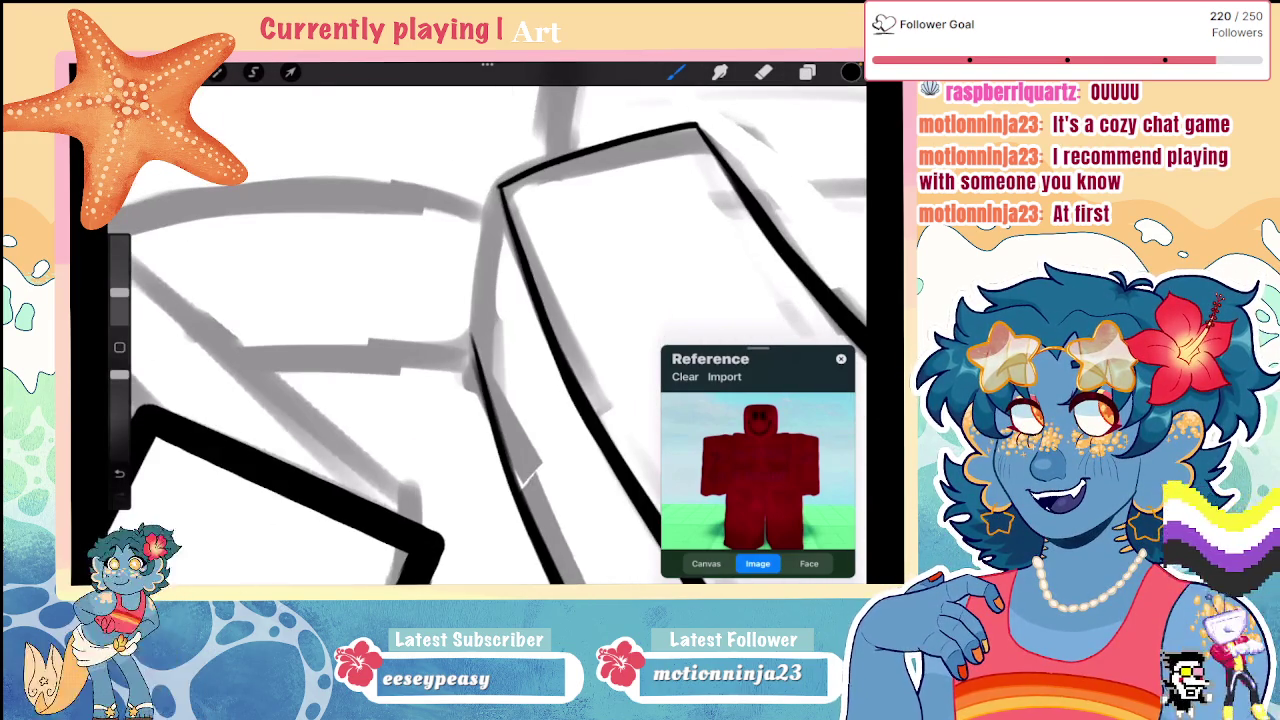
pyautogui.moveTo(477, 318)
pyautogui.mouseDown()
pyautogui.moveTo(477, 368)
pyautogui.moveTo(500, 360)
pyautogui.mouseUp()
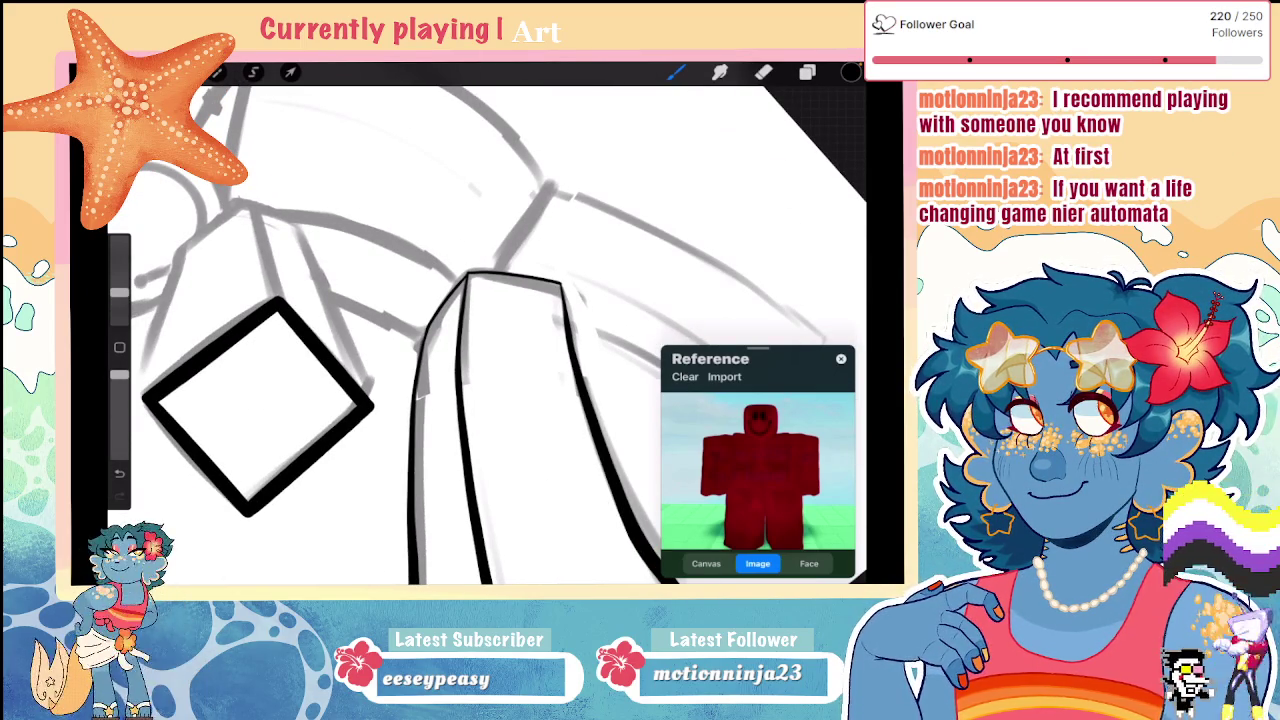
pyautogui.moveTo(480, 330); pyautogui.dragTo(420, 300)
pyautogui.moveTo(212, 270); pyautogui.dragTo(238, 260)
pyautogui.scroll(-5, 380, 330)
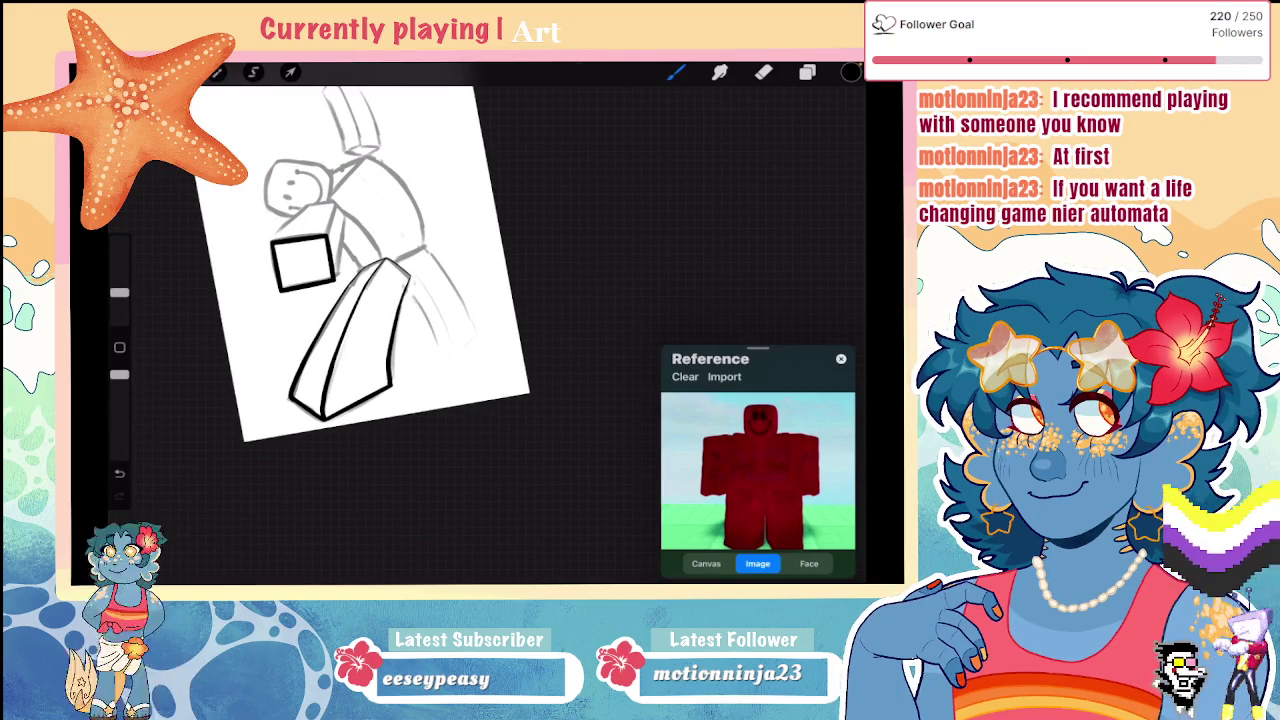
pyautogui.scroll(3, 380, 330)
pyautogui.scroll(3, 380, 330)
pyautogui.scroll(3, 380, 330)
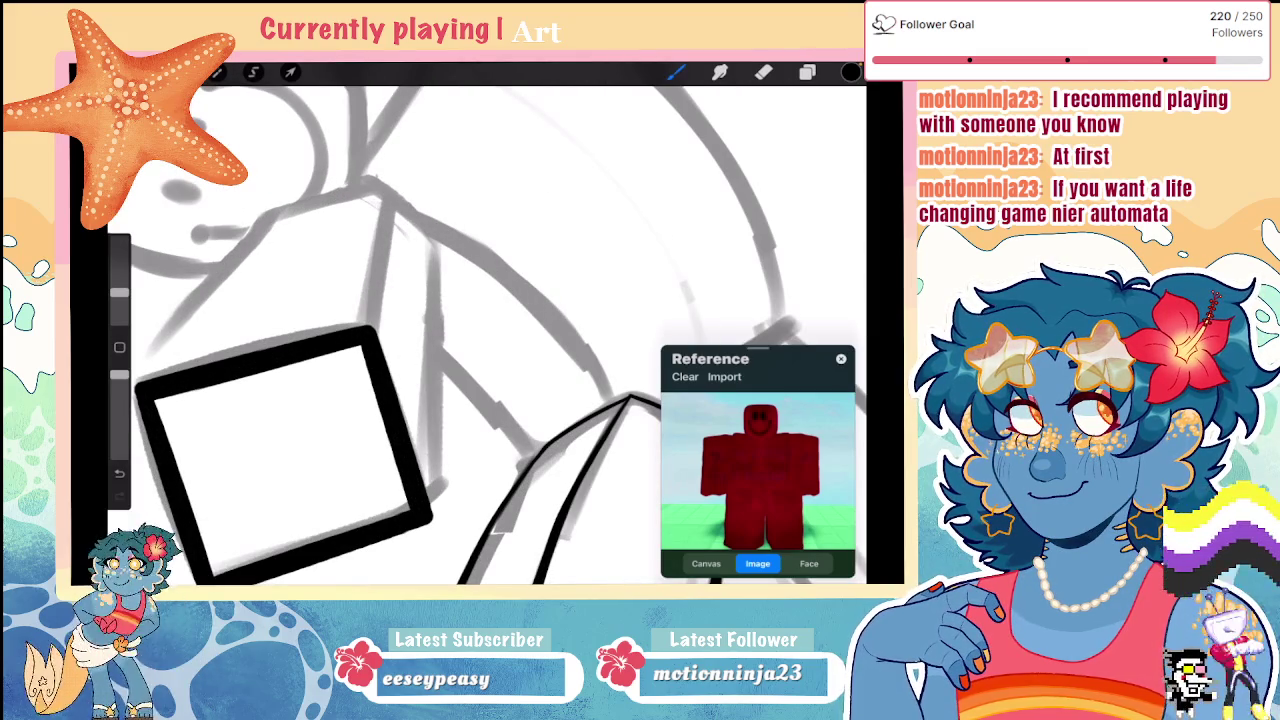
# Step: Ink the box's upper-left top edge and a long right vertical edge
pyautogui.moveTo(369, 327); pyautogui.dragTo(369, 327)
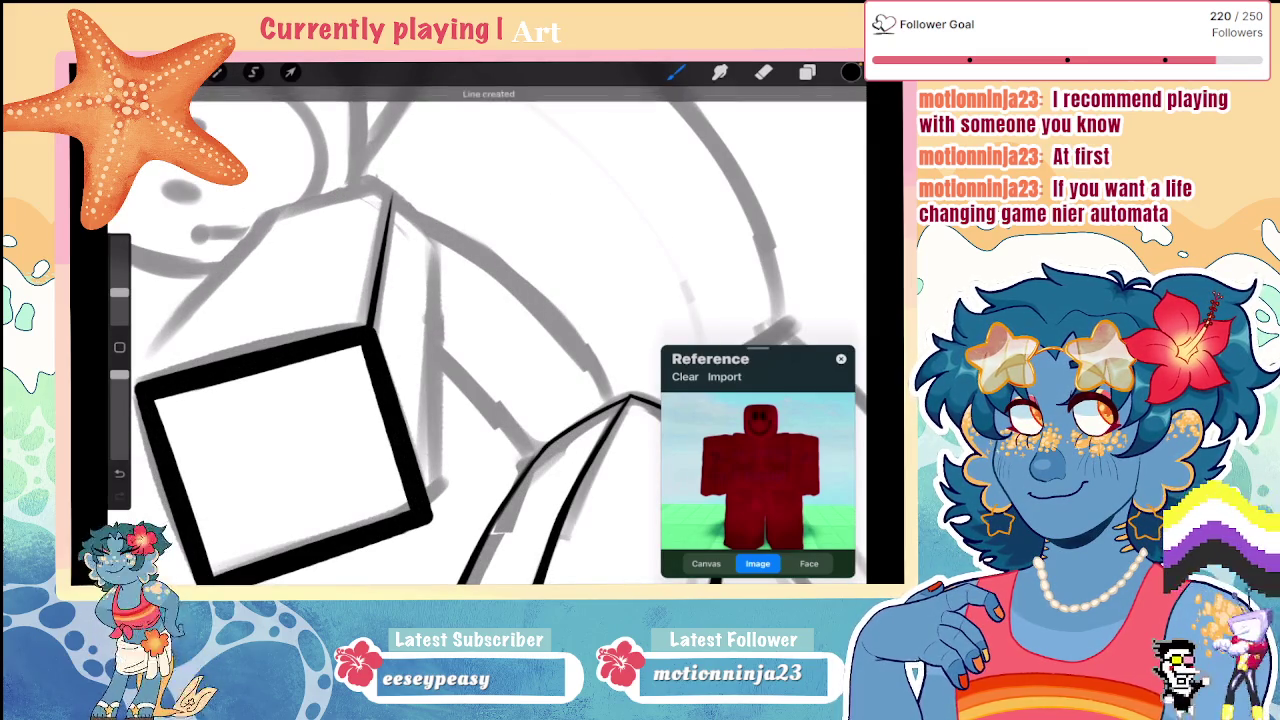
pyautogui.scroll(2, 380, 330)
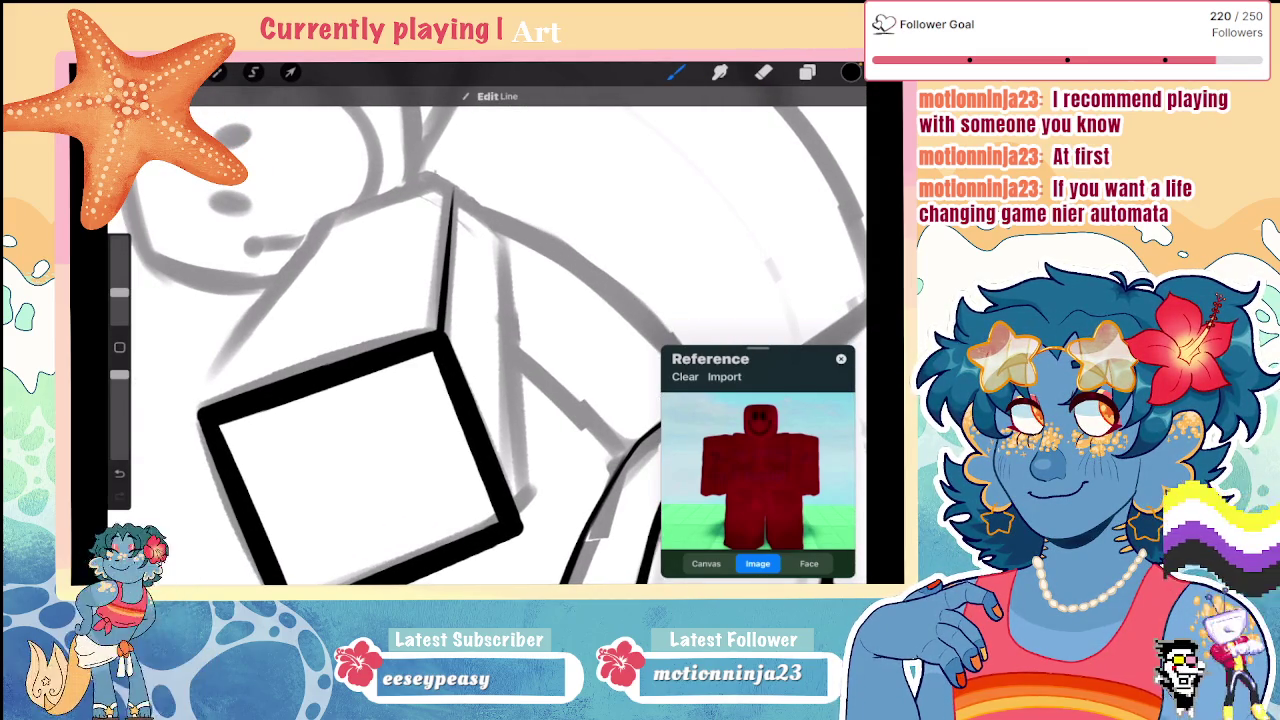
pyautogui.moveTo(316, 222); pyautogui.dragTo(200, 444)
pyautogui.hotkey('ctrl', 'z')
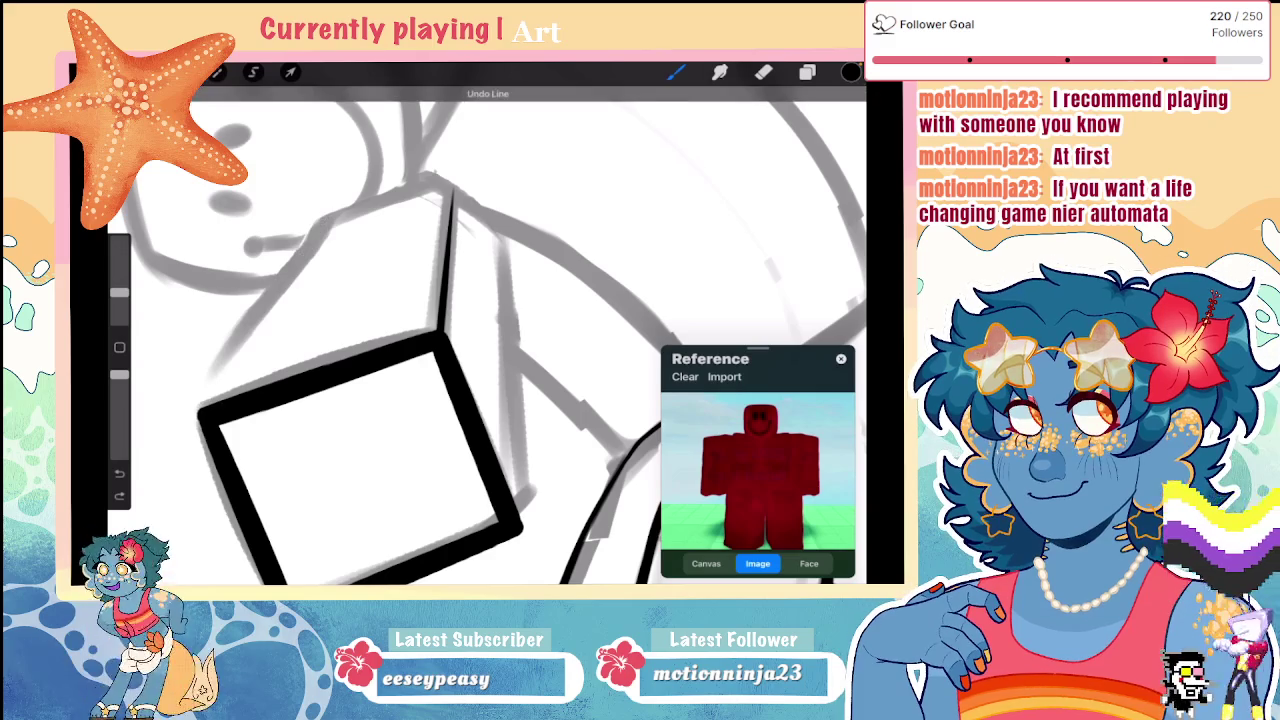
pyautogui.moveTo(328, 215); pyautogui.dragTo(215, 385)
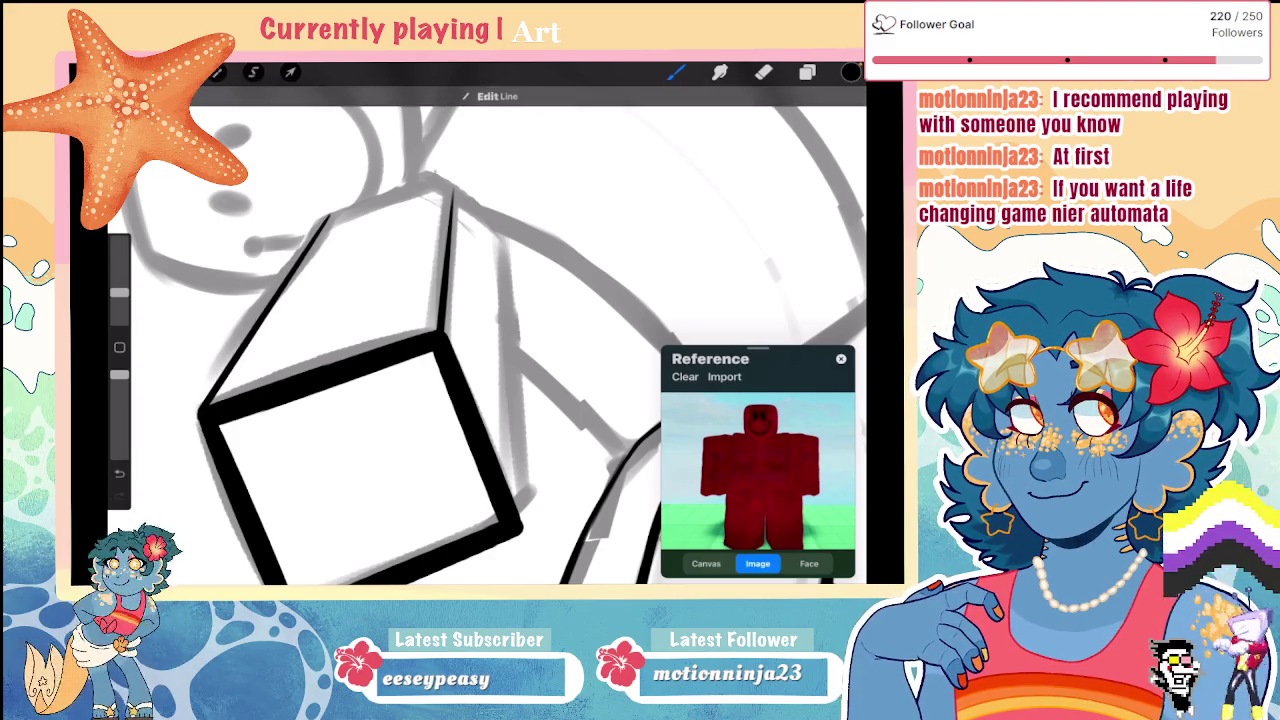
pyautogui.scroll(-5, 440, 340)
pyautogui.scroll(5, 440, 340)
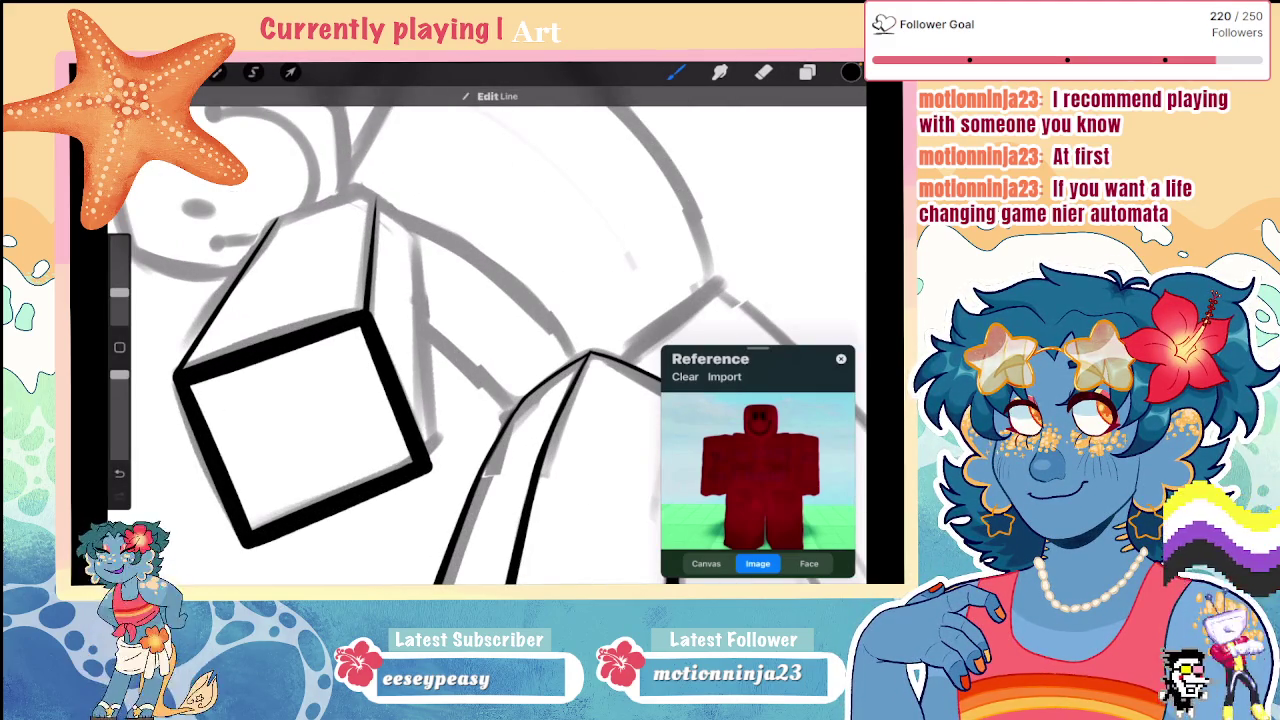
pyautogui.moveTo(417, 230); pyautogui.dragTo(432, 425)
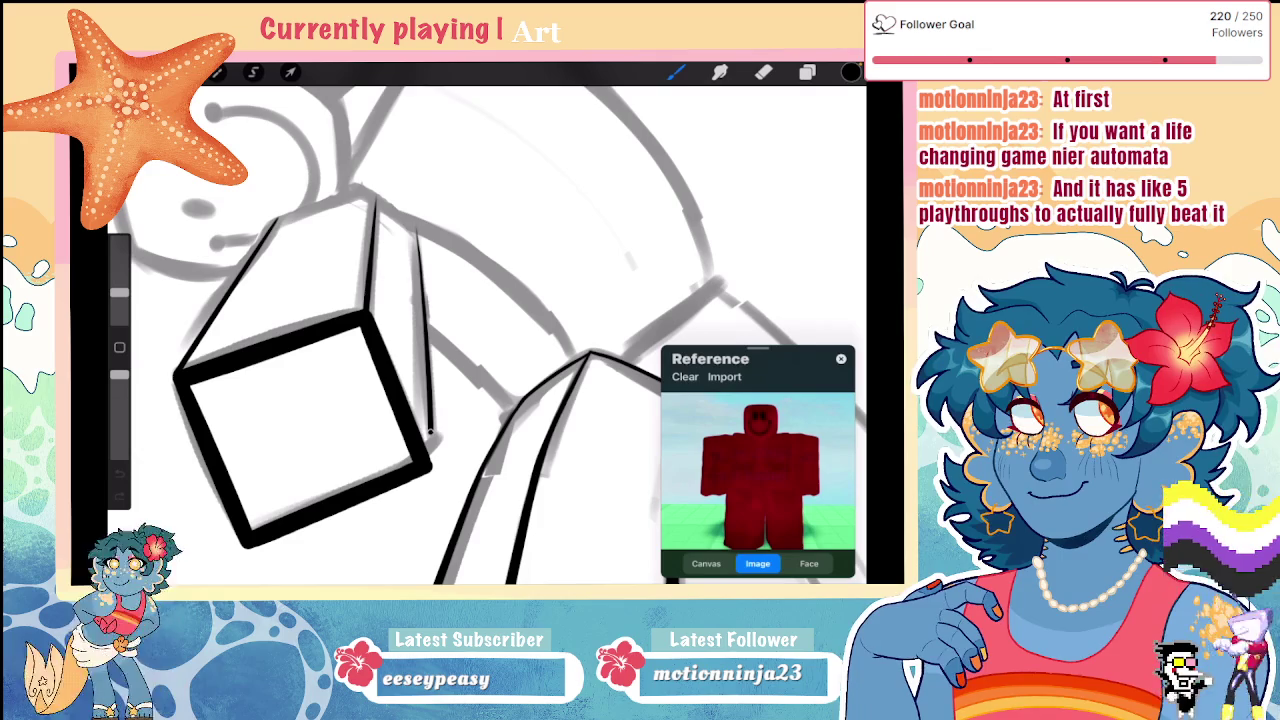
pyautogui.moveTo(417, 228); pyautogui.dragTo(433, 450)
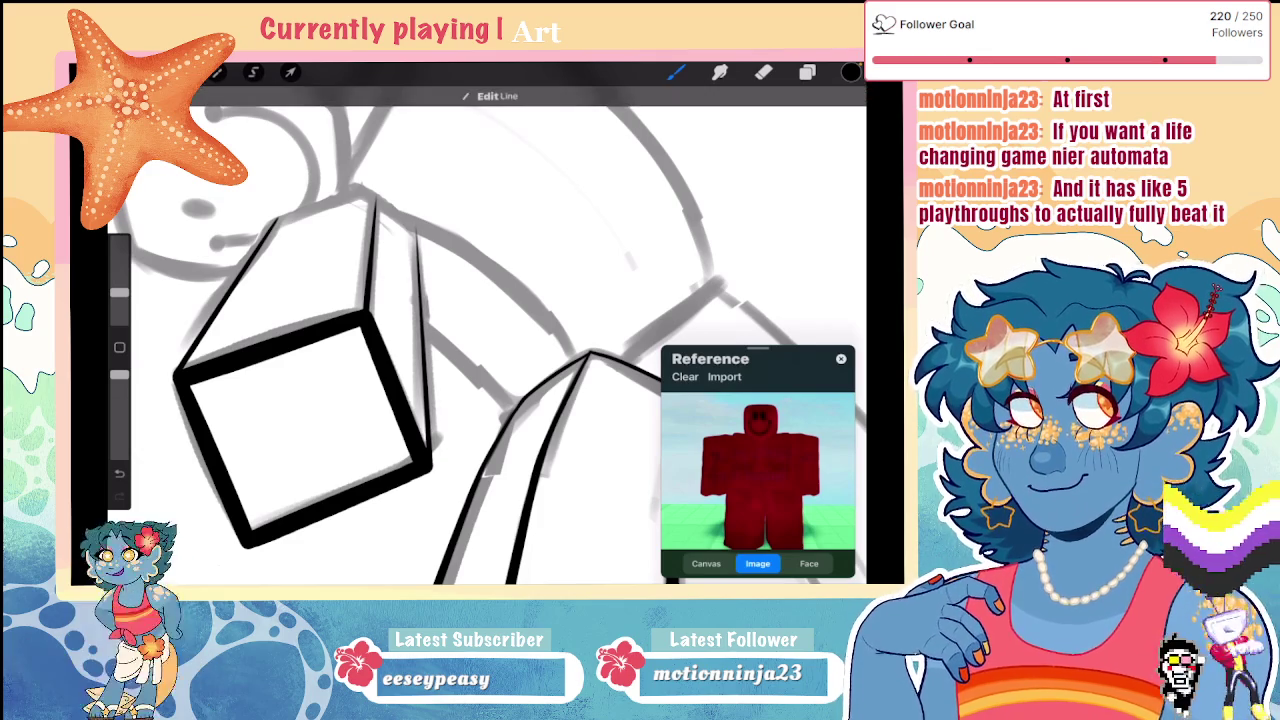
pyautogui.scroll(-5, 440, 340)
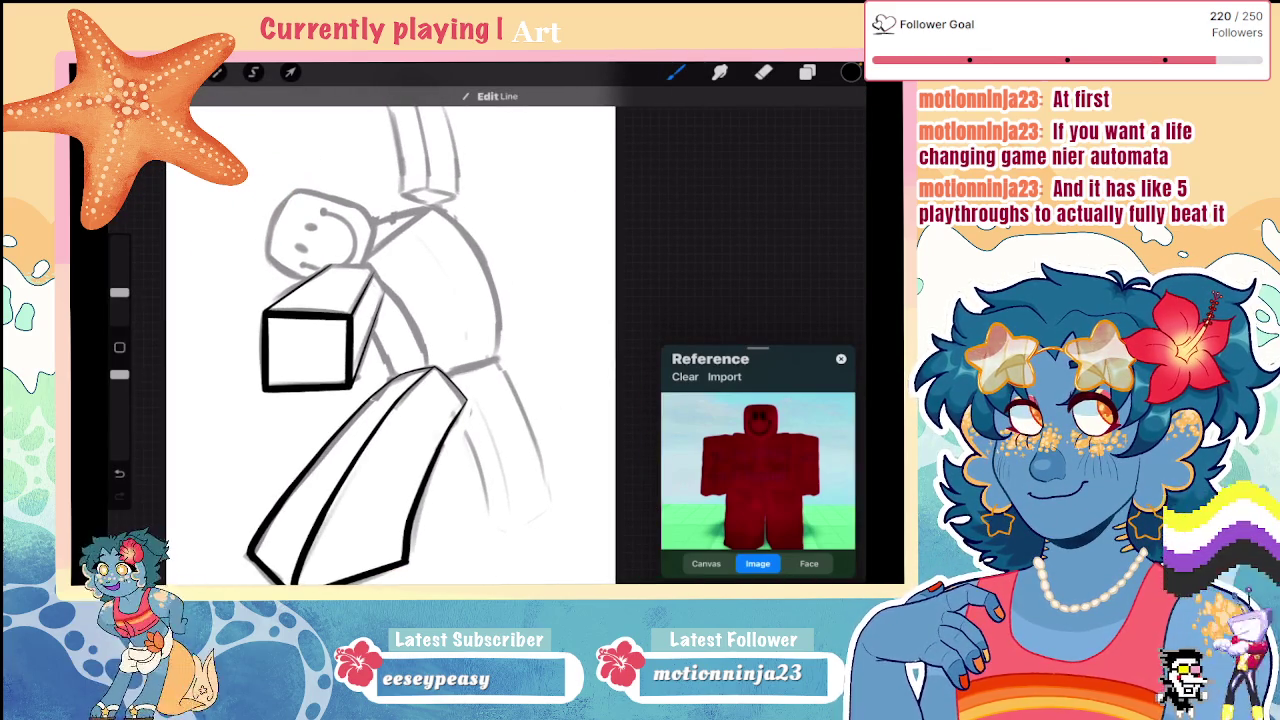
pyautogui.scroll(5, 390, 340)
# Step: Thin the brush slightly and ink two vertical cube edges
pyautogui.moveTo(119, 292); pyautogui.dragTo(119, 300)
pyautogui.scroll(3, 400, 340)
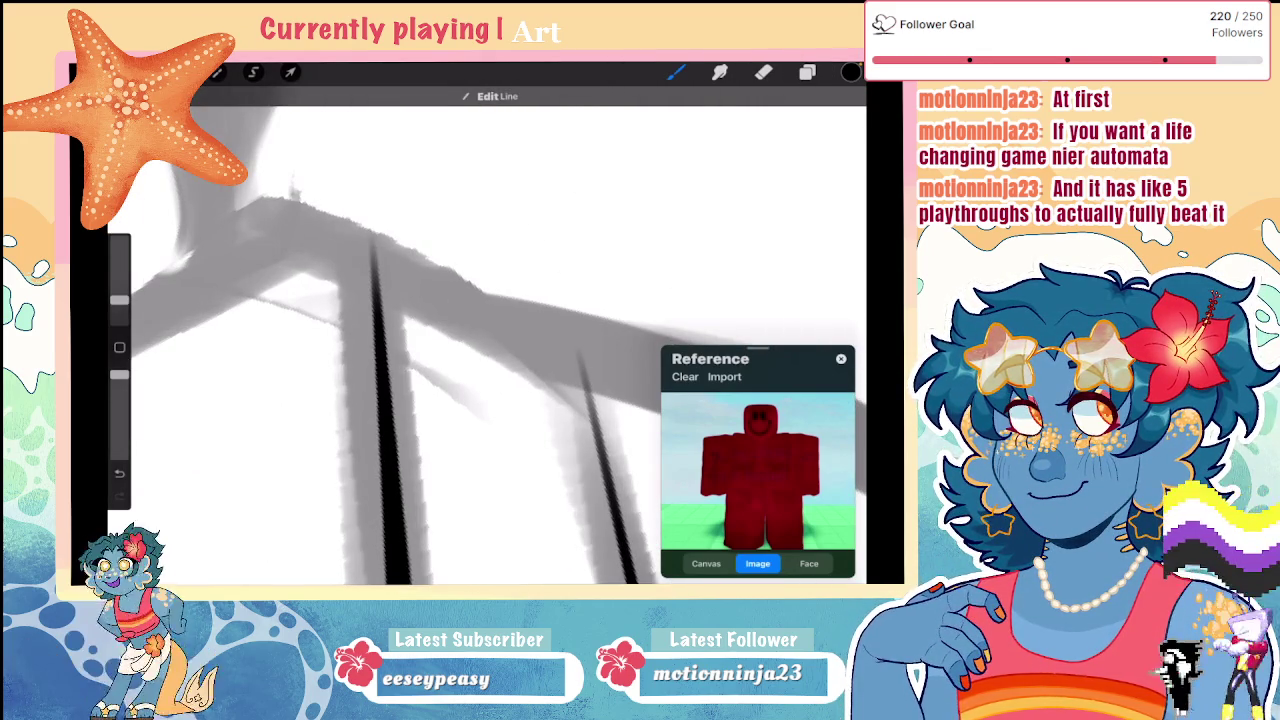
pyautogui.moveTo(373, 232); pyautogui.dragTo(376, 358)
pyautogui.moveTo(578, 346); pyautogui.dragTo(604, 480)
pyautogui.scroll(-3, 470, 330)
pyautogui.scroll(-2, 470, 330)
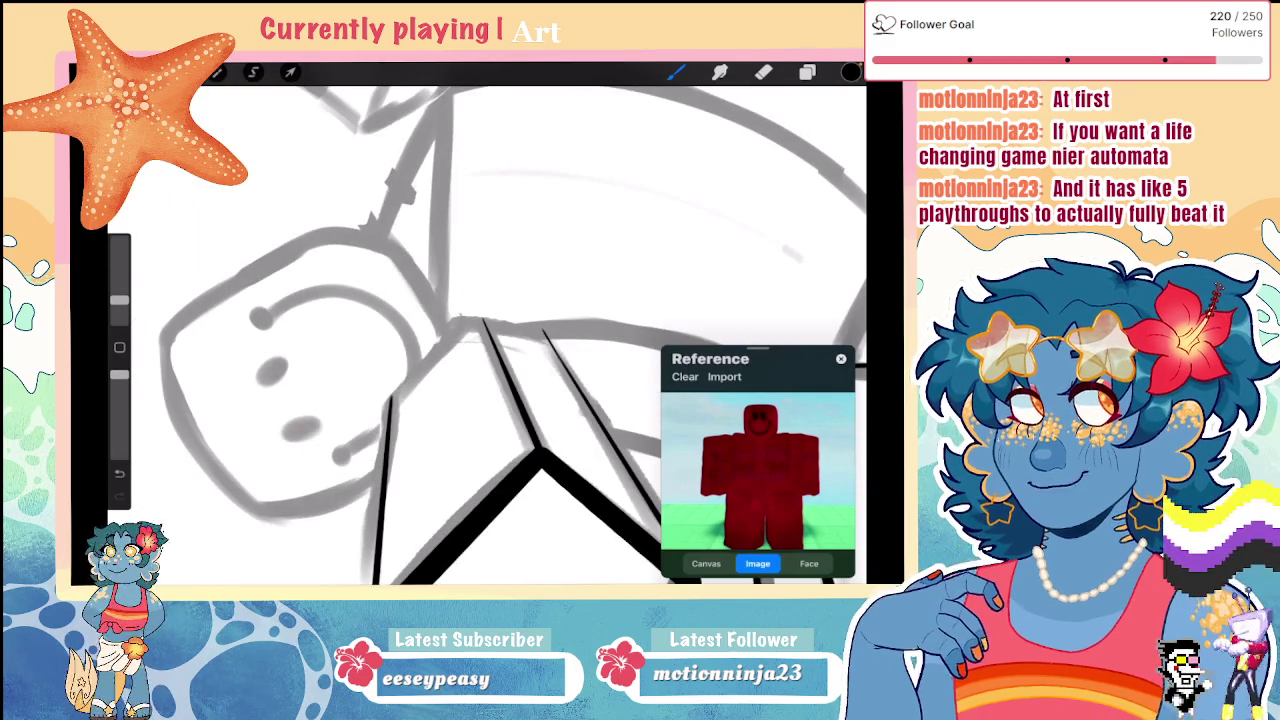
pyautogui.scroll(-3, 470, 330)
pyautogui.scroll(-2, 470, 330)
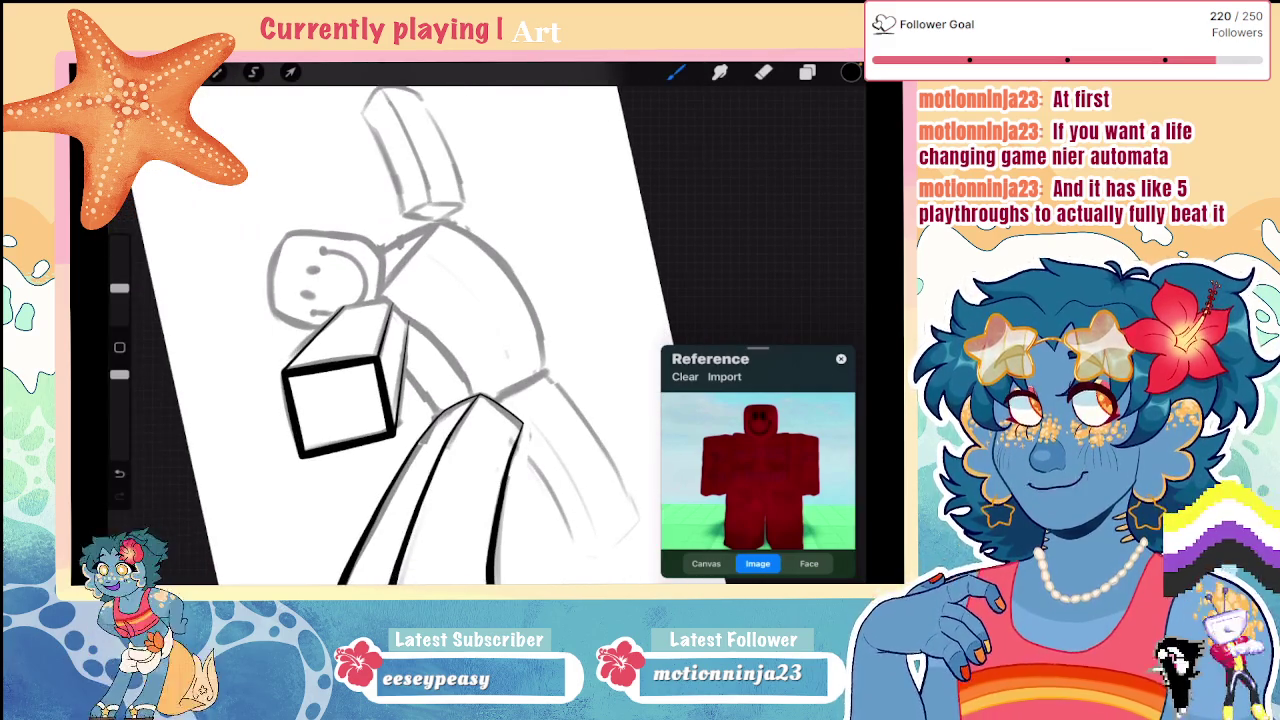
pyautogui.scroll(5, 470, 330)
# Step: Ink the cube's left edge and snap its middle and inner edges into straight lines
pyautogui.moveTo(370, 250); pyautogui.dragTo(300, 498)
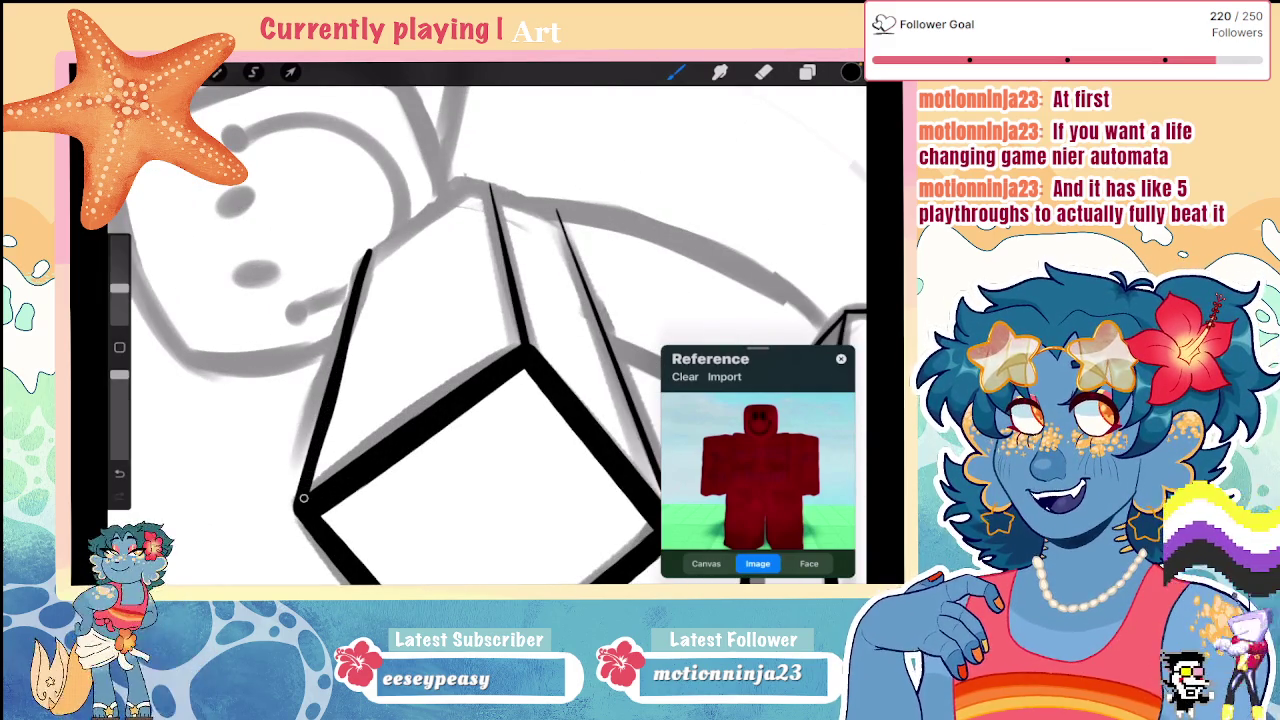
pyautogui.moveTo(488, 180); pyautogui.dragTo(507, 263)
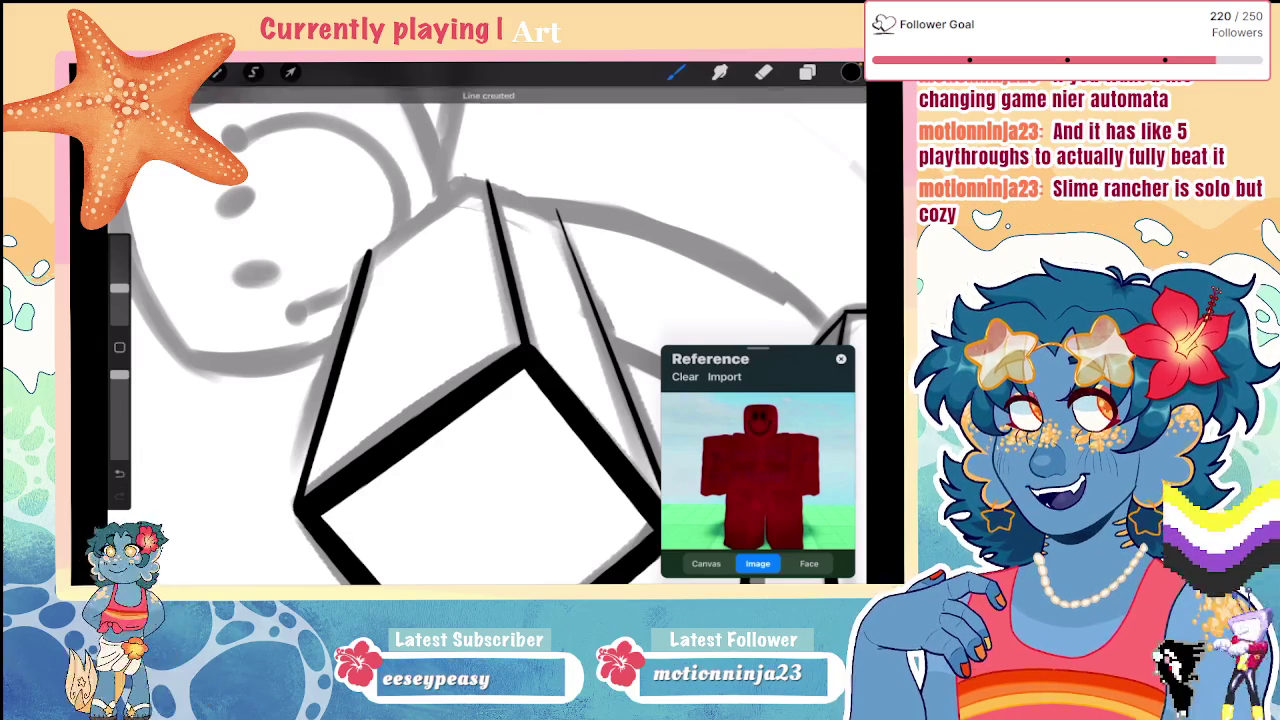
pyautogui.moveTo(527, 351); pyautogui.dragTo(375, 285)
pyautogui.moveTo(370, 148); pyautogui.dragTo(527, 400)
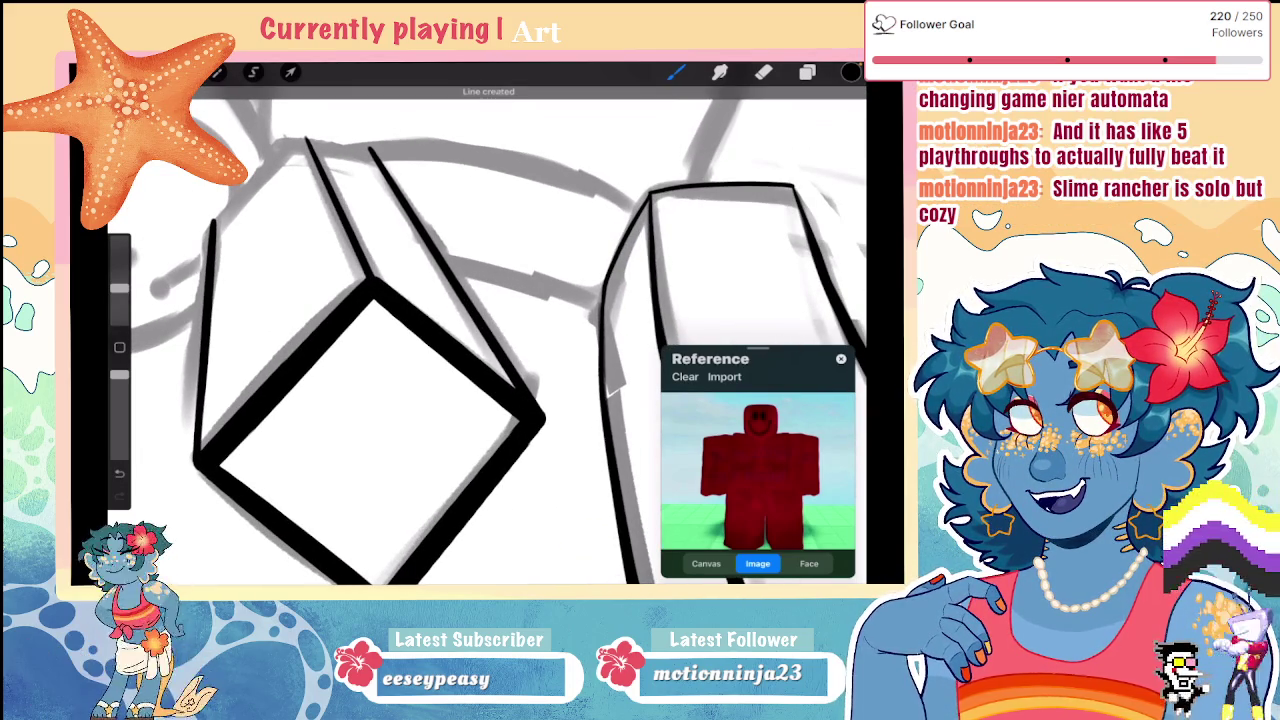
pyautogui.moveTo(450, 400)
pyautogui.mouseDown()
pyautogui.moveTo(305, 305)
pyautogui.moveTo(310, 325)
pyautogui.mouseUp()
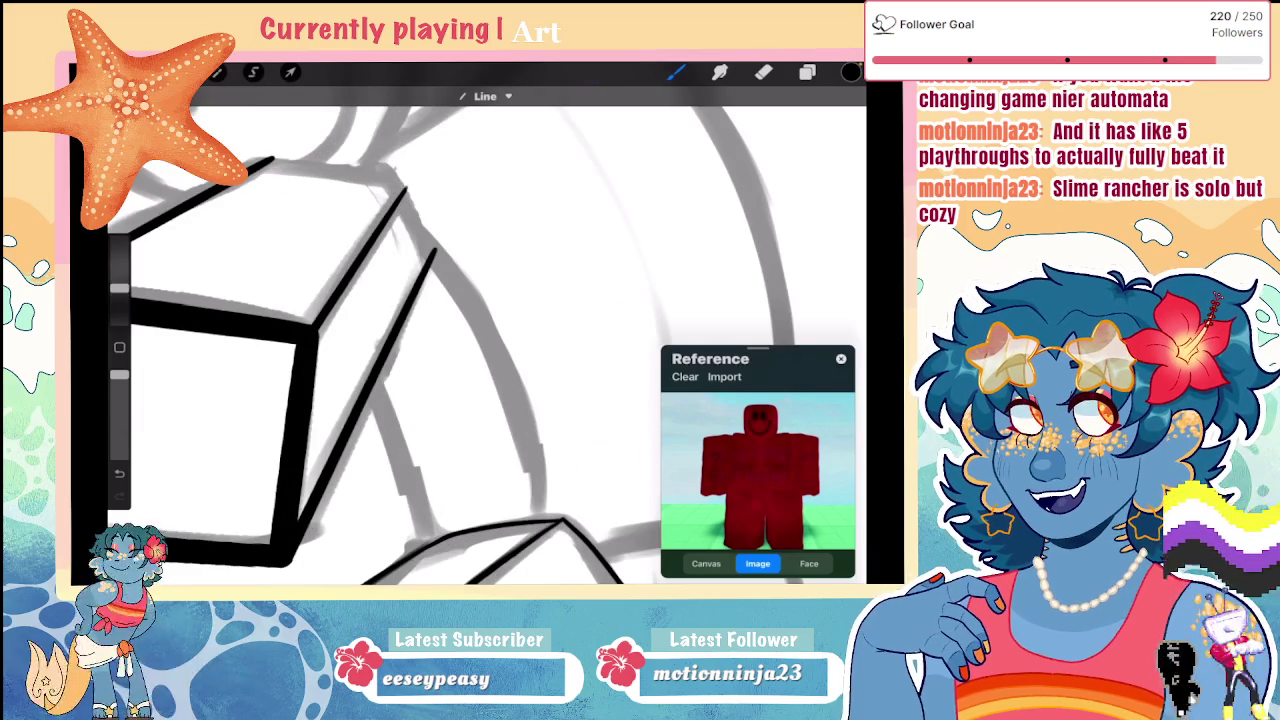
pyautogui.moveTo(415, 215); pyautogui.dragTo(470, 355)
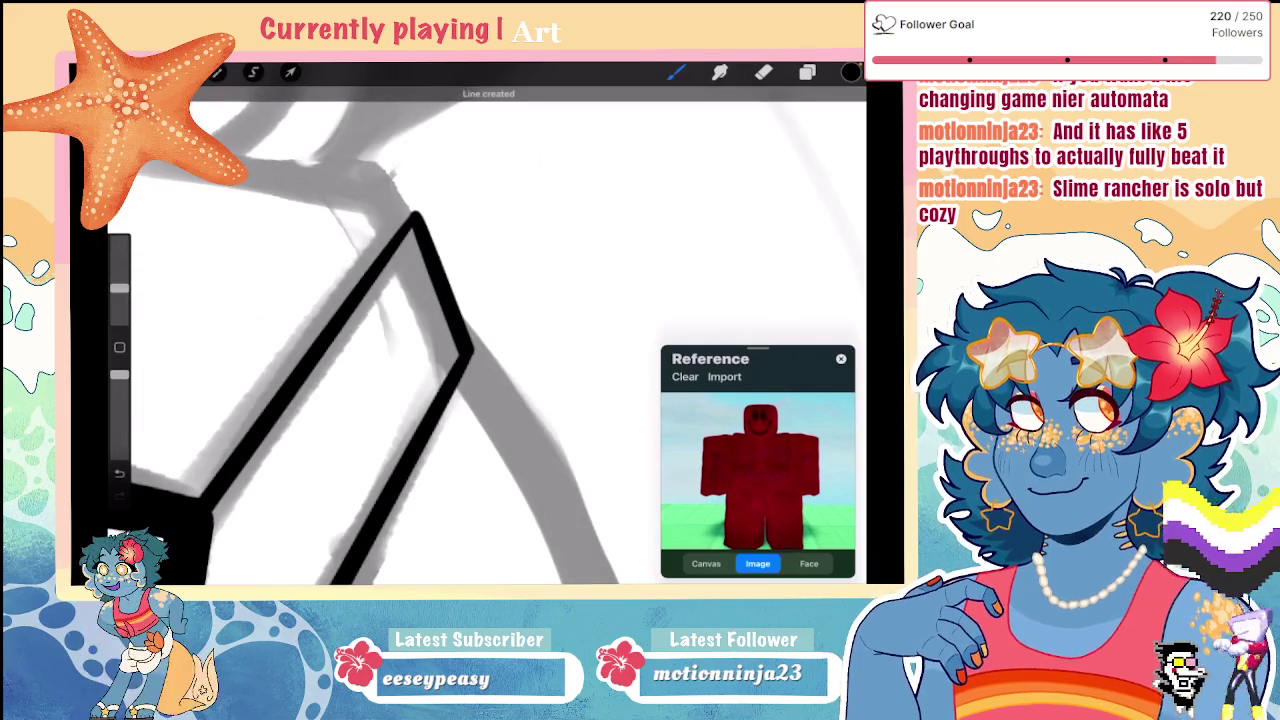
pyautogui.moveTo(415, 300); pyautogui.dragTo(390, 290)
# Step: Redraw the vertical cube edge and a clean, thick inner edge to the bottom corner
pyautogui.scroll(5, 470, 340)
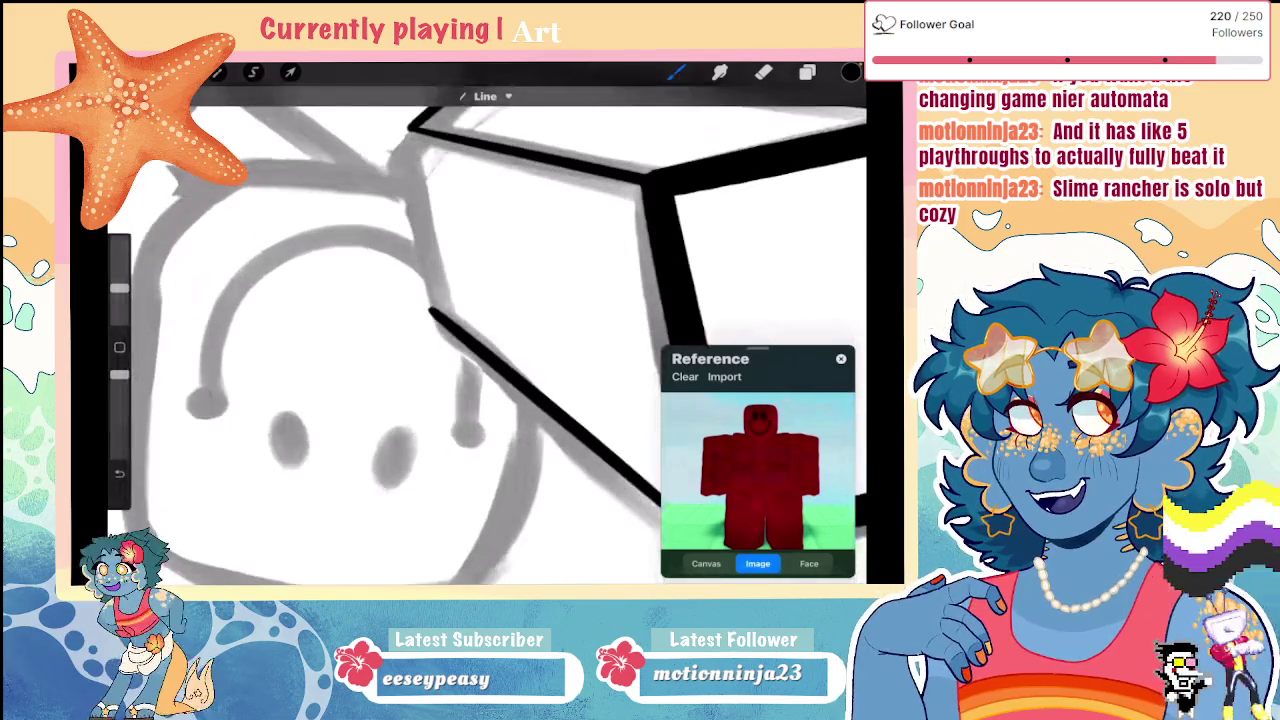
pyautogui.moveTo(410, 130); pyautogui.dragTo(428, 308)
pyautogui.click(119, 473)
pyautogui.moveTo(408, 125); pyautogui.dragTo(424, 308)
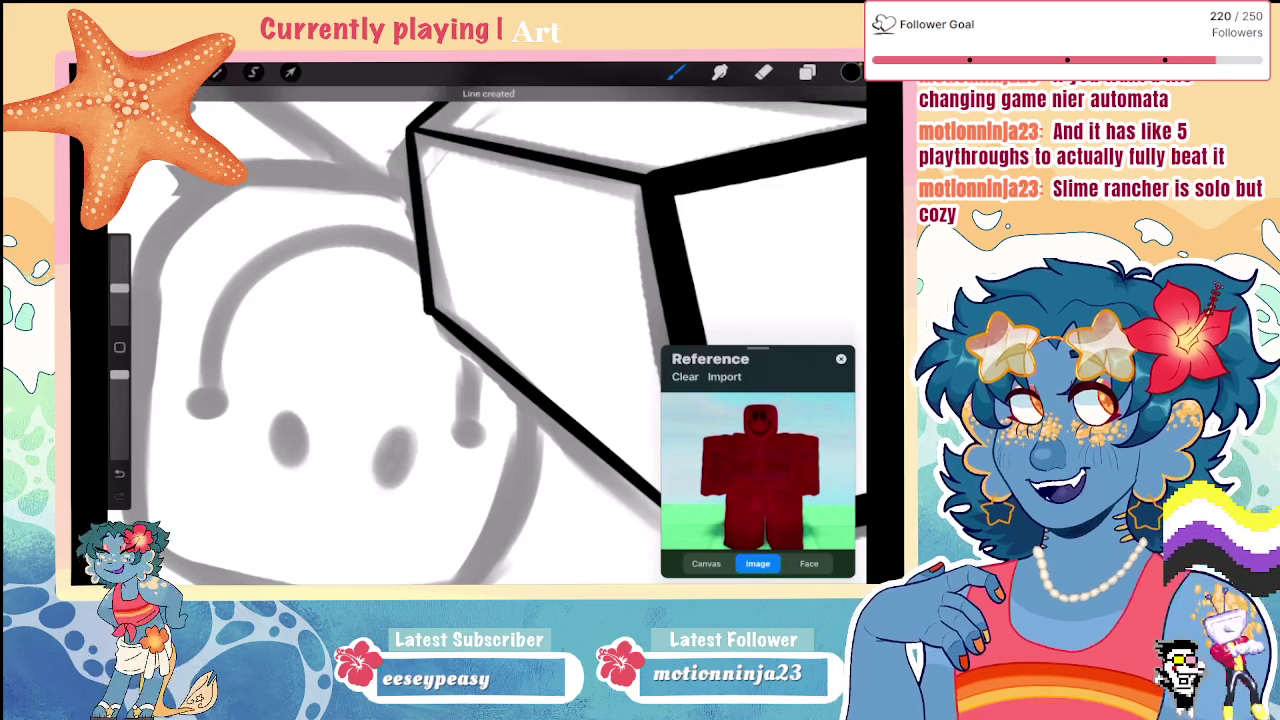
pyautogui.scroll(-3, 470, 340)
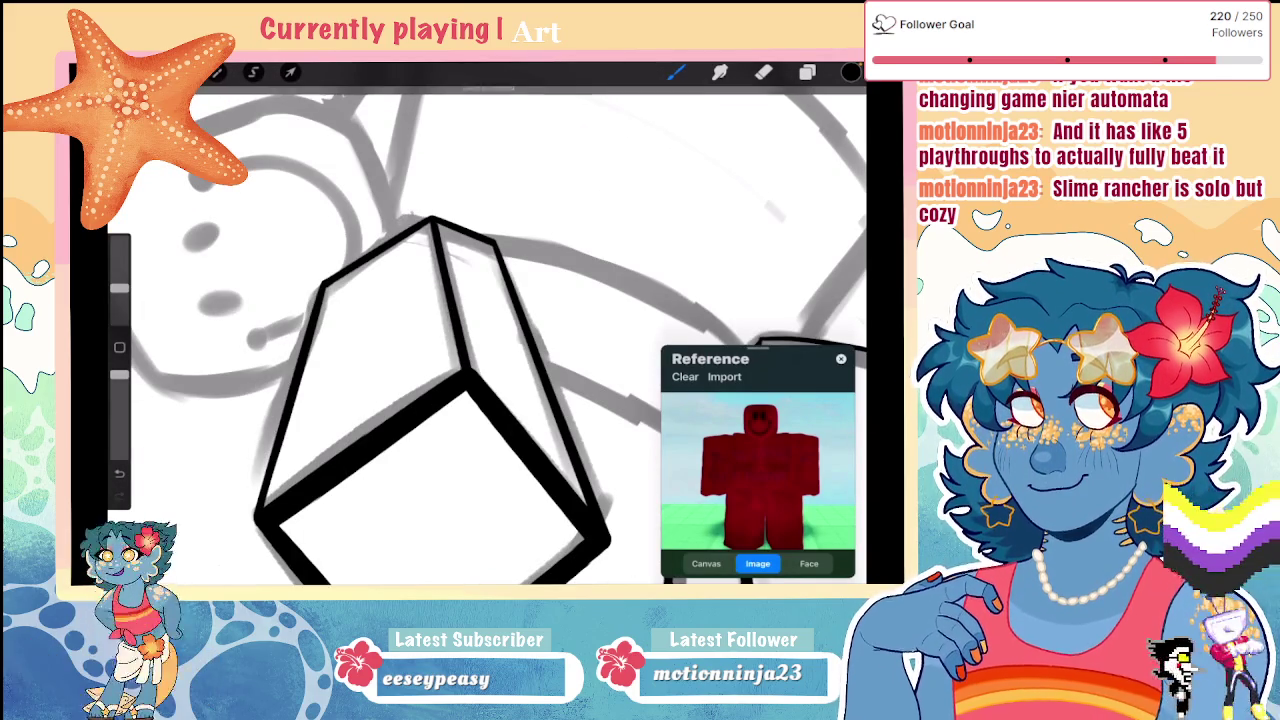
pyautogui.moveTo(432, 222); pyautogui.dragTo(465, 370)
pyautogui.moveTo(432, 222); pyautogui.dragTo(465, 370)
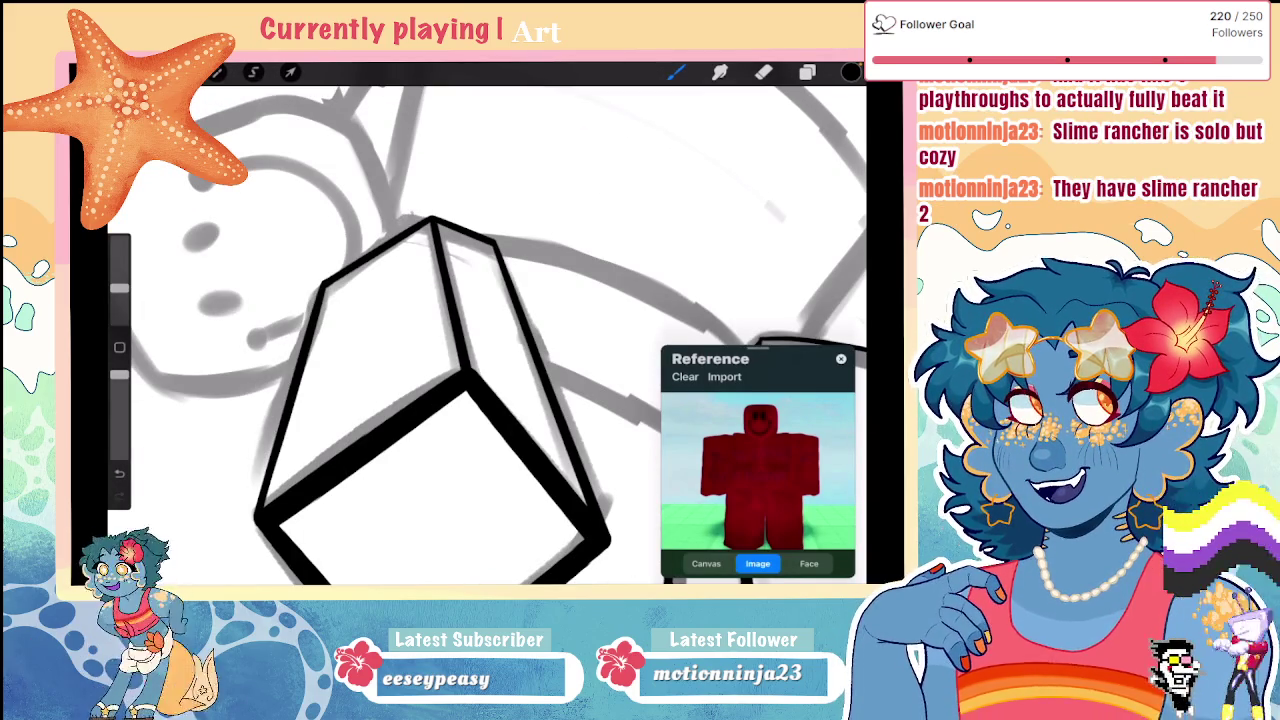
pyautogui.moveTo(432, 222); pyautogui.dragTo(463, 358)
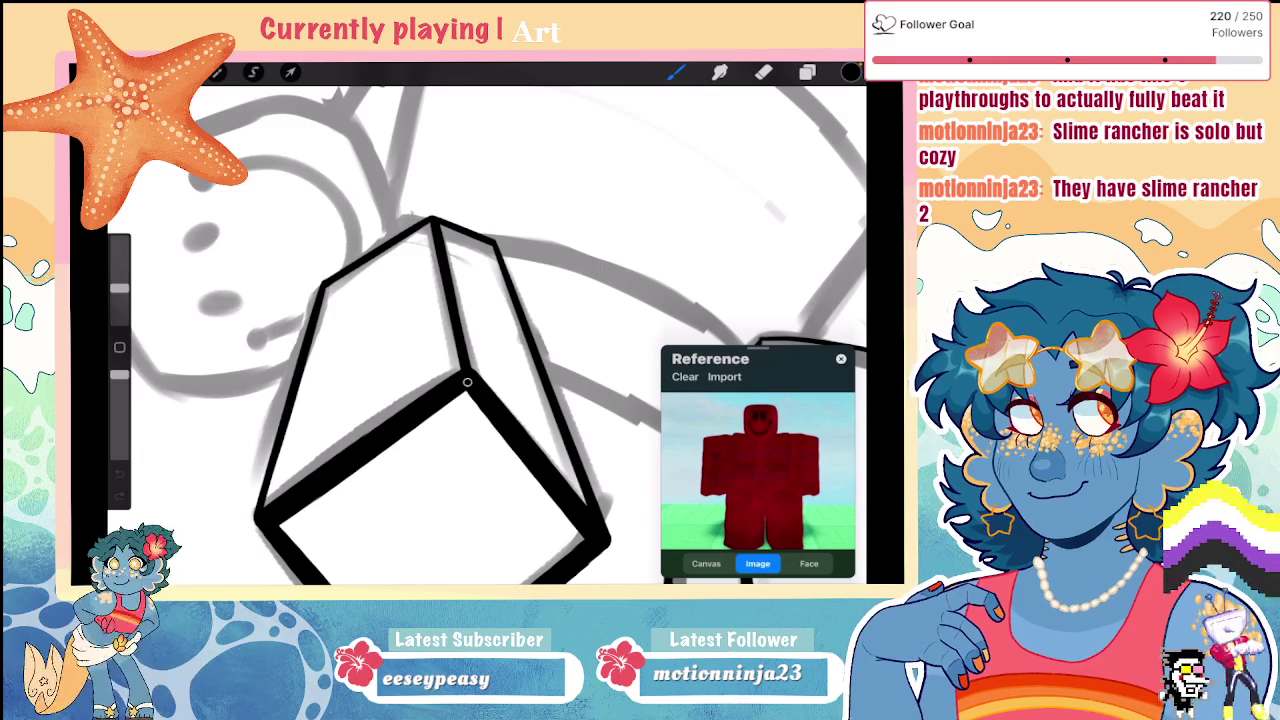
pyautogui.moveTo(432, 222); pyautogui.dragTo(465, 370)
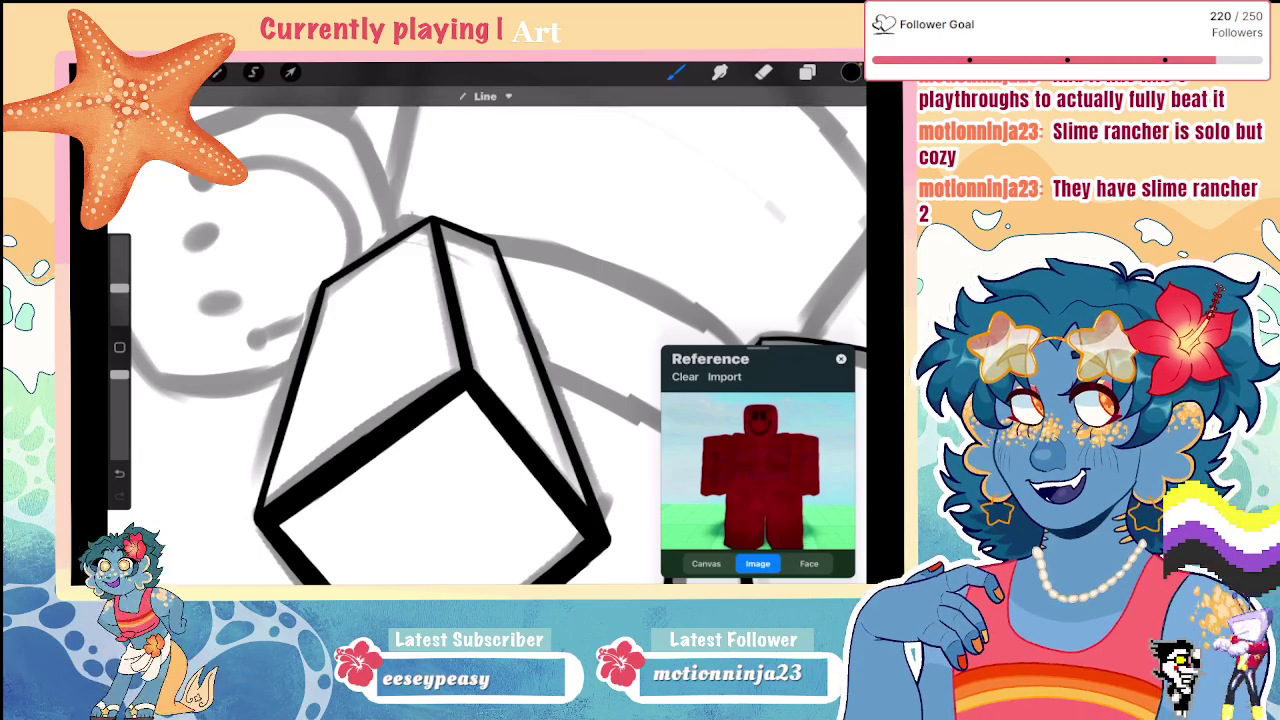
# Step: Add a final short stroke on the cube's left edge
pyautogui.scroll(-5, 470, 330)
pyautogui.scroll(-5, 470, 330)
pyautogui.scroll(5, 470, 330)
pyautogui.moveTo(362, 292)
pyautogui.mouseDown()
pyautogui.moveTo(340, 352)
pyautogui.moveTo(376, 254)
pyautogui.mouseUp()
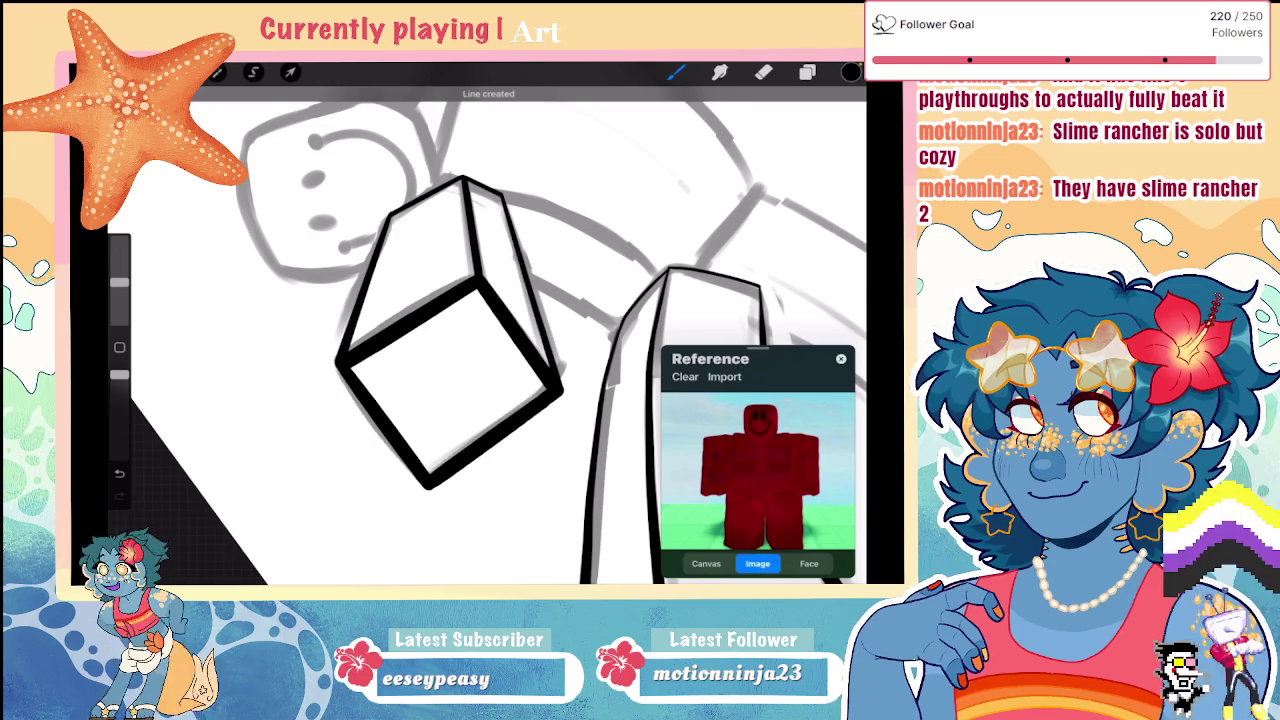
pyautogui.scroll(-2, 470, 330)
# Step: Zoom onto the head and try outlines along its left side, undoing them
pyautogui.scroll(-3, 470, 330)
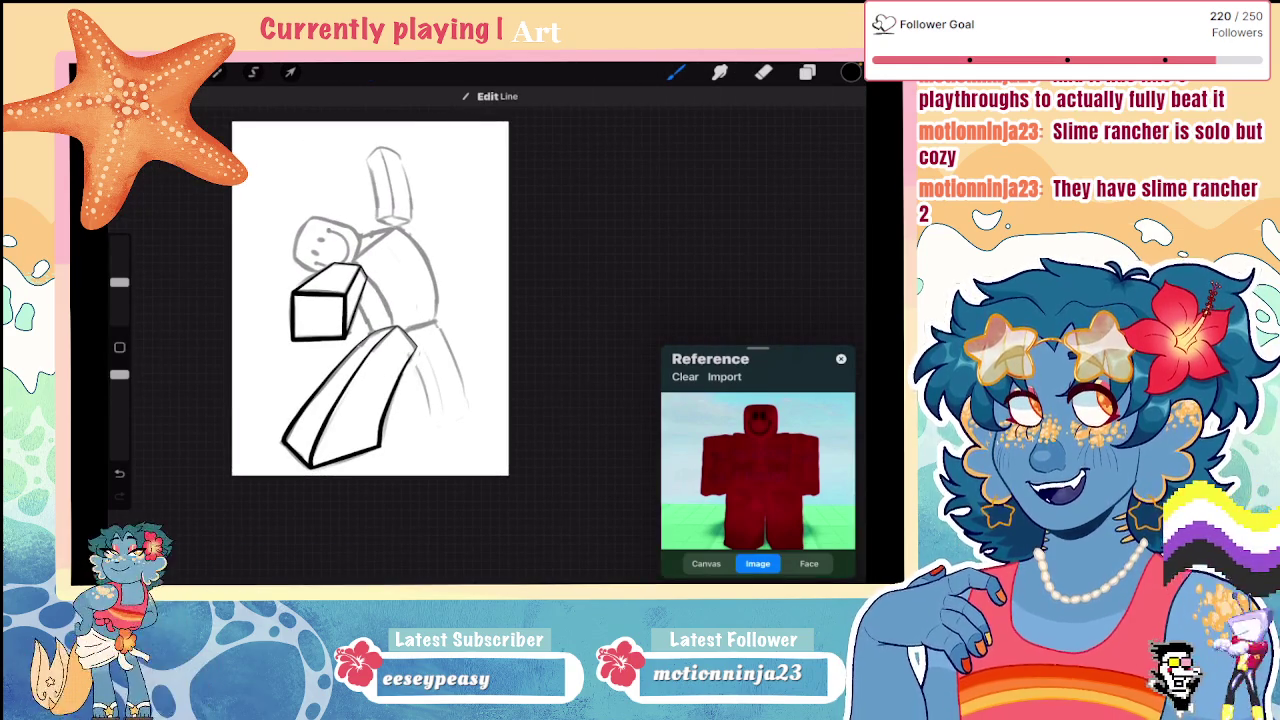
pyautogui.scroll(4, 470, 330)
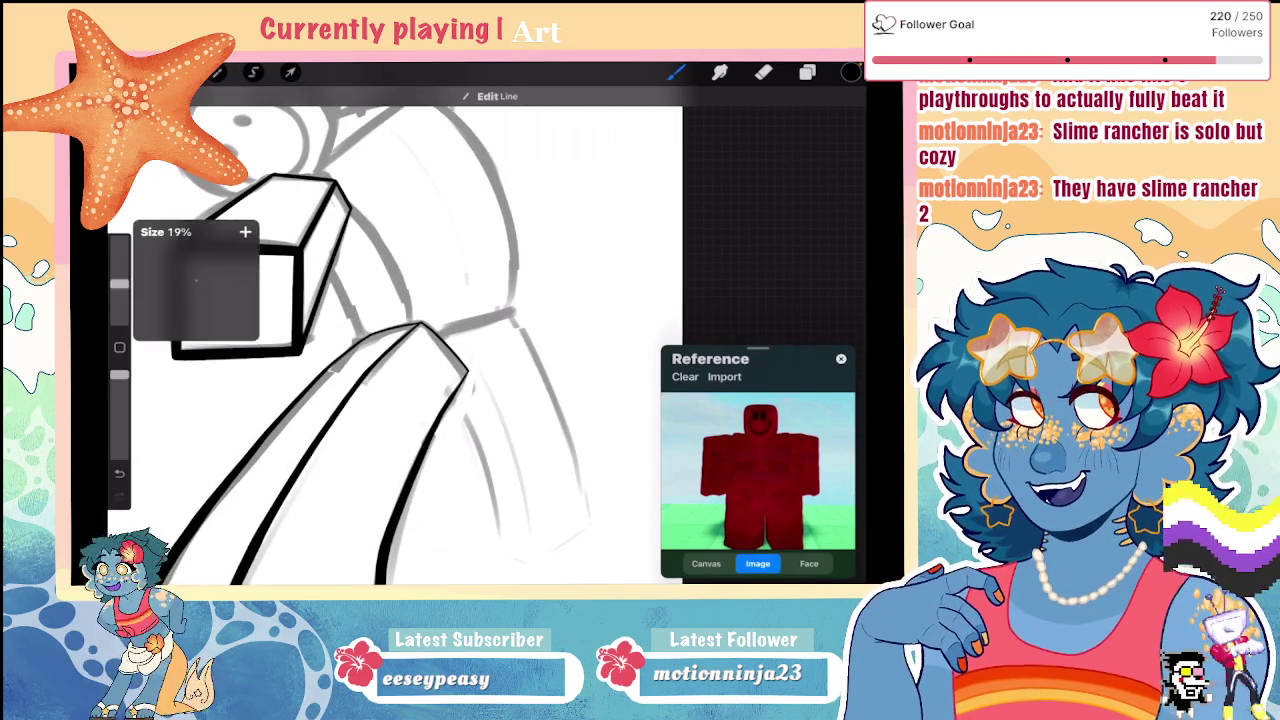
pyautogui.scroll(3, 400, 340)
pyautogui.scroll(-1, 470, 330)
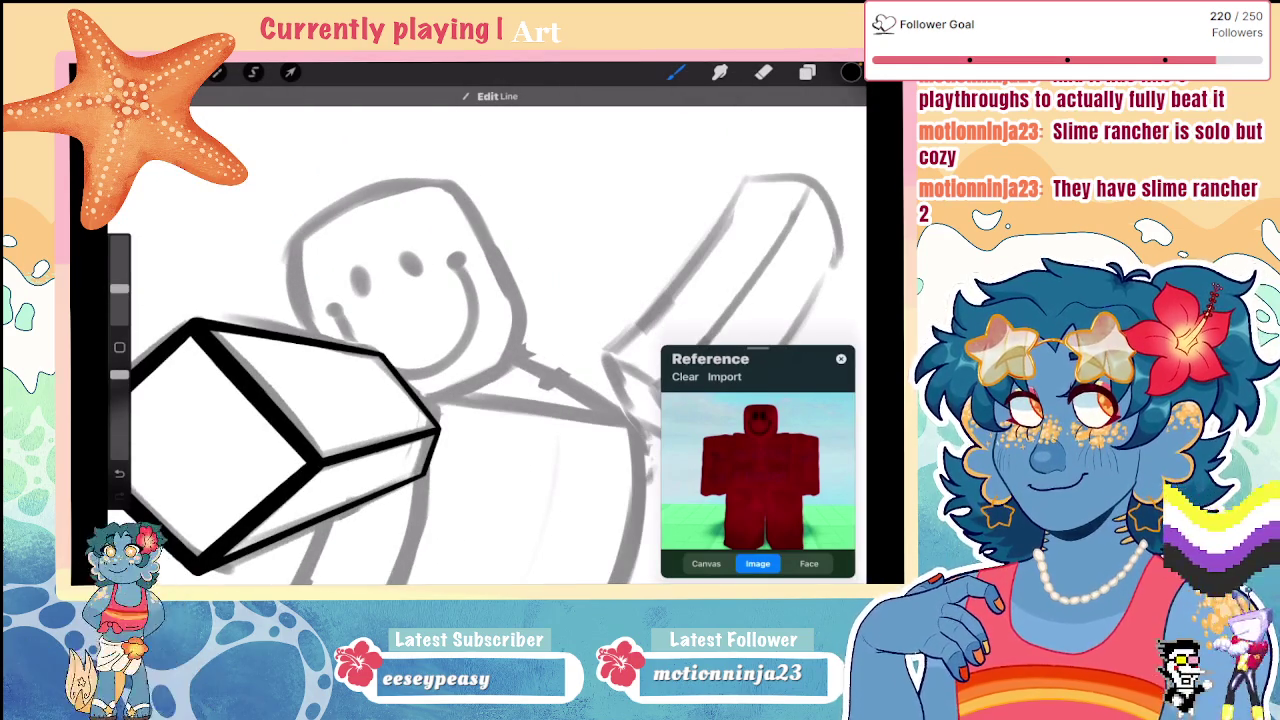
pyautogui.moveTo(318, 340); pyautogui.dragTo(305, 286)
pyautogui.hotkey('ctrl', 'z')
pyautogui.moveTo(292, 237); pyautogui.dragTo(322, 342)
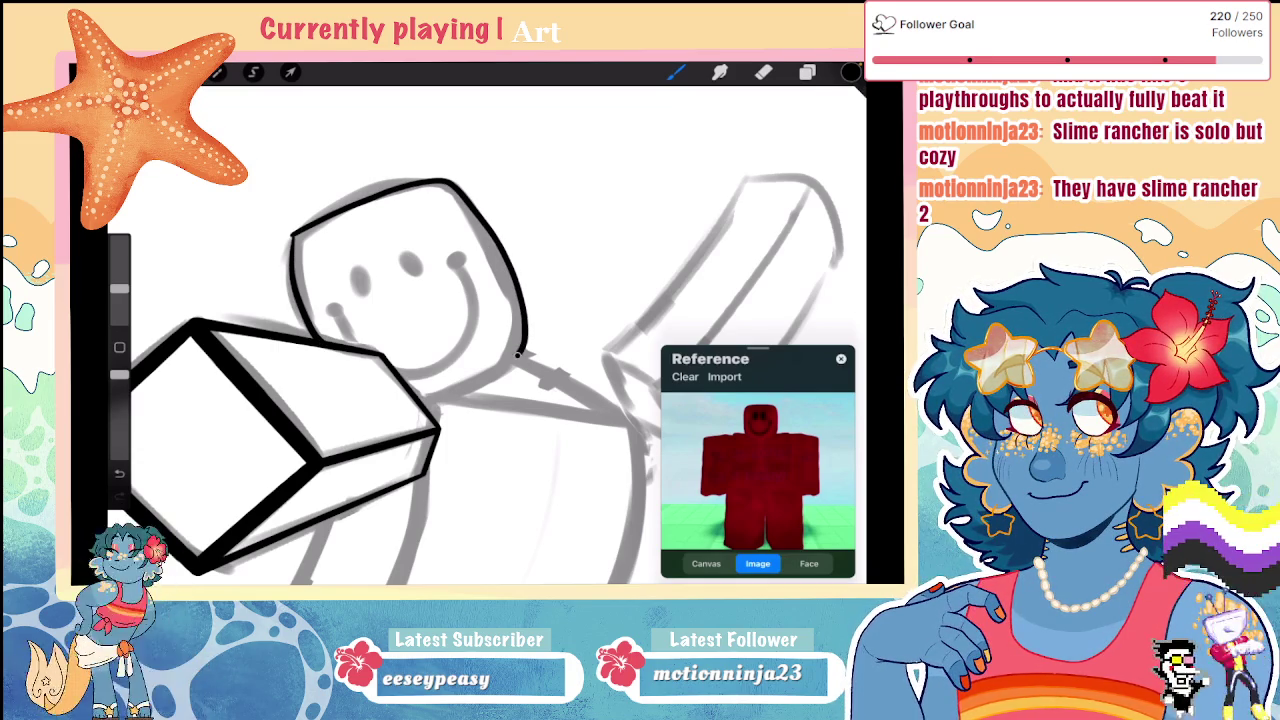
pyautogui.scroll(-2, 470, 330)
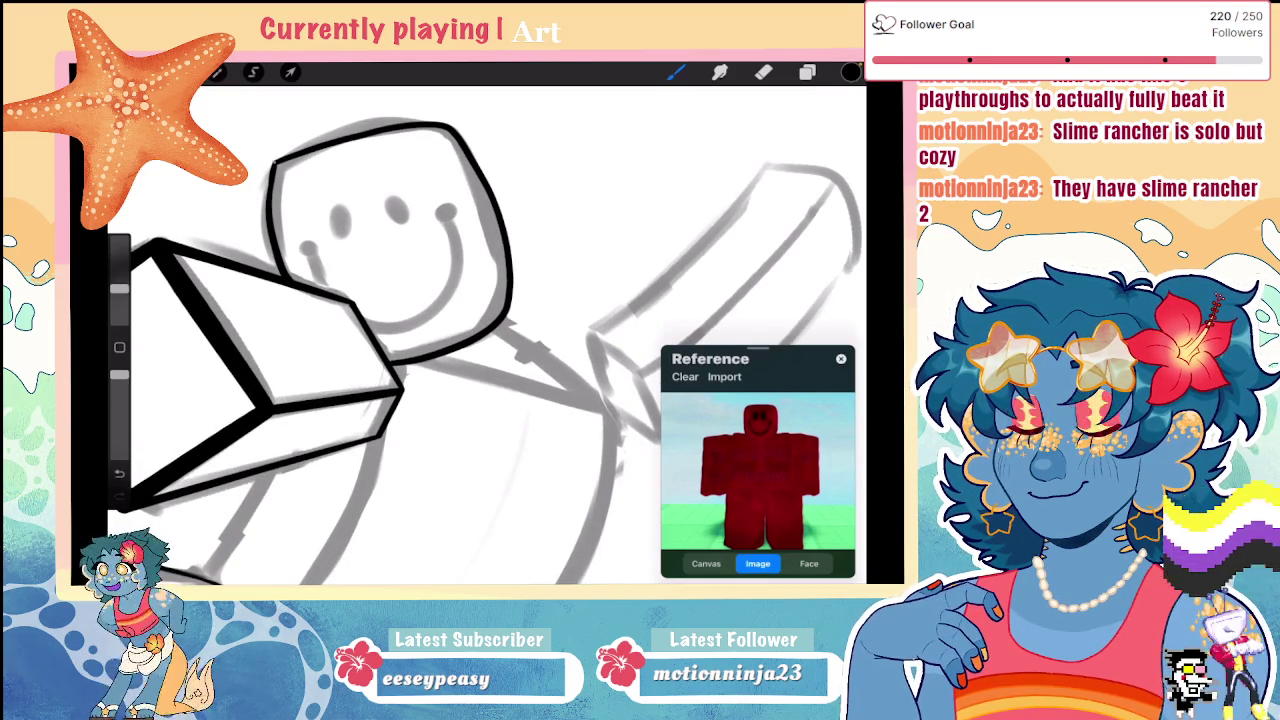
pyautogui.scroll(-3, 487, 330)
pyautogui.hotkey('ctrl', 'z')
# Step: Reframe the view and draw one long black stroke down the torso beside the smiley head
pyautogui.scroll(3, 487, 330)
pyautogui.scroll(-2, 450, 330)
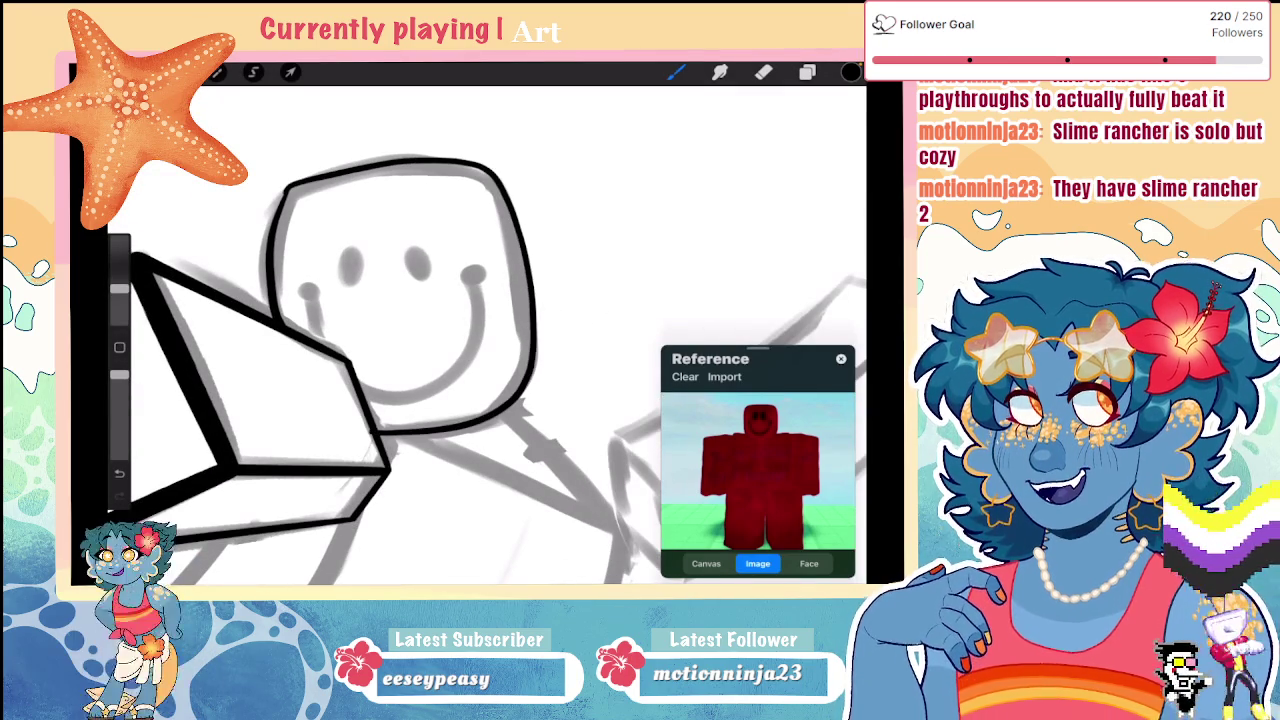
pyautogui.scroll(-3, 480, 330)
pyautogui.scroll(3, 480, 330)
pyautogui.scroll(3, 480, 330)
pyautogui.moveTo(335, 188); pyautogui.dragTo(312, 396)
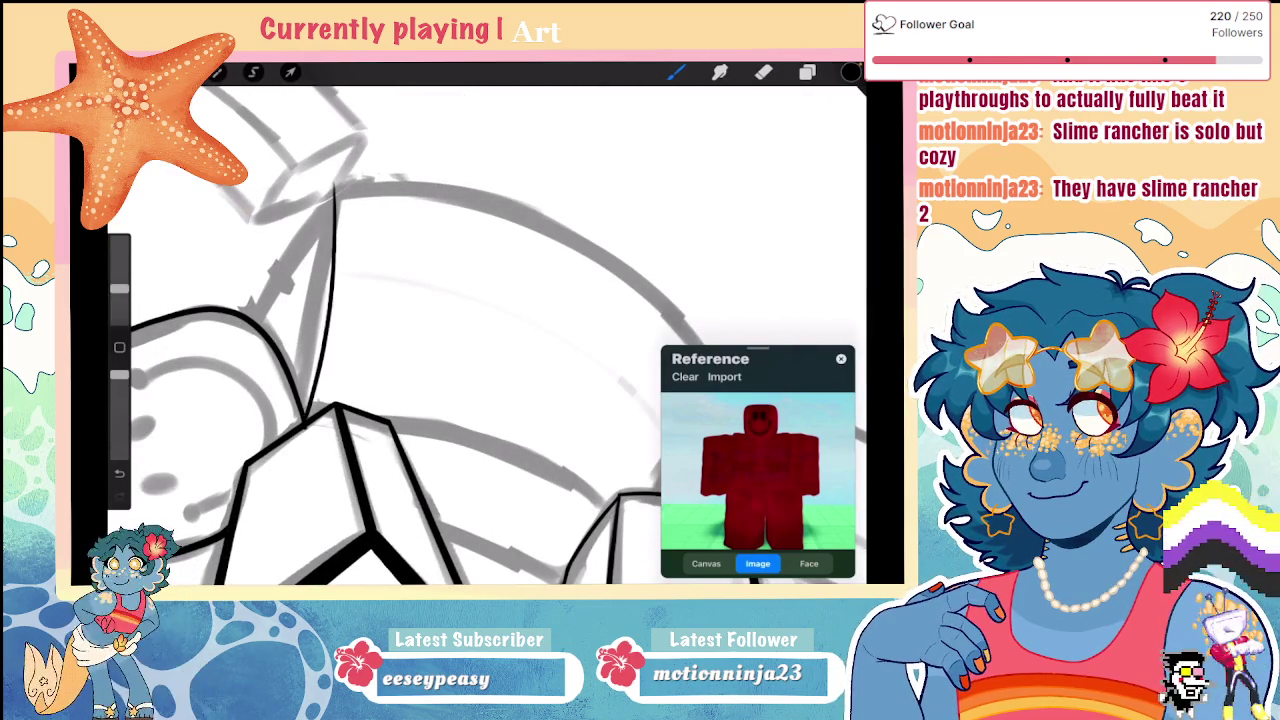
# Step: Undo the last stroke and ink the diagonal shoulder line over the sketch
pyautogui.scroll(-2, 480, 330)
pyautogui.hotkey('ctrl', 'z')
pyautogui.click(763, 72)
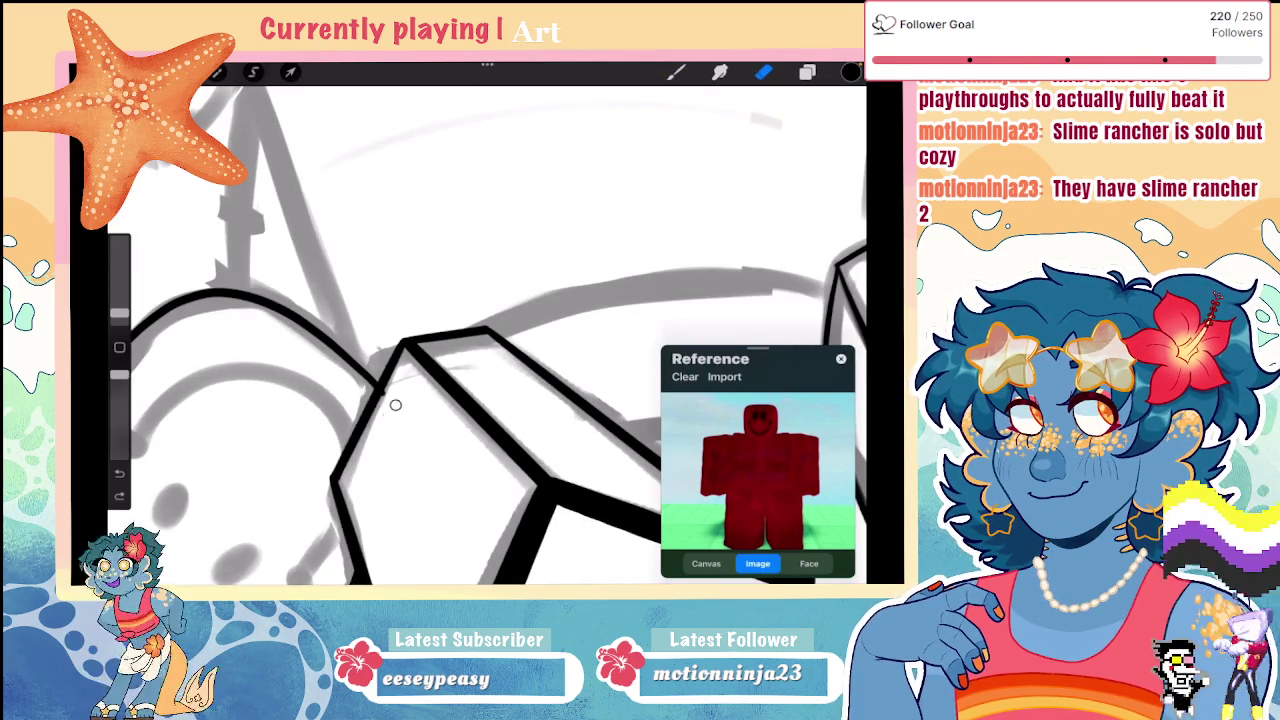
pyautogui.click(675, 72)
pyautogui.scroll(-2, 480, 330)
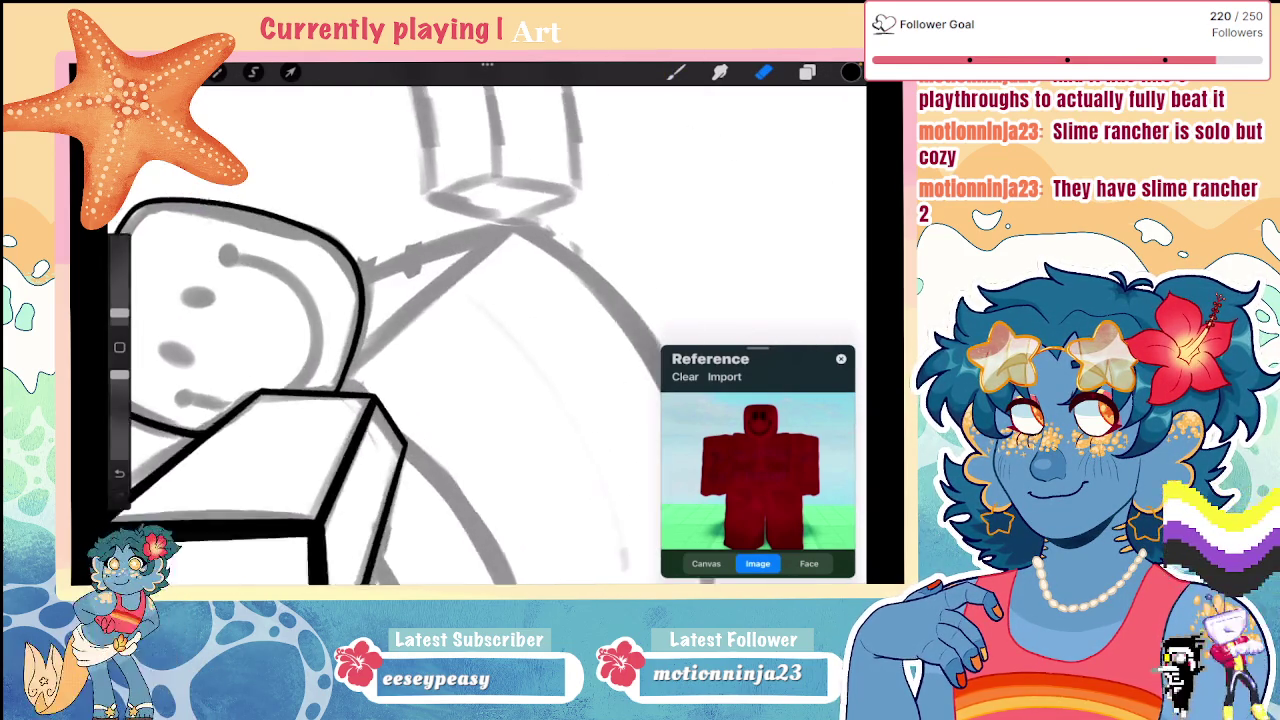
pyautogui.moveTo(518, 188); pyautogui.dragTo(372, 398)
pyautogui.scroll(-2, 480, 330)
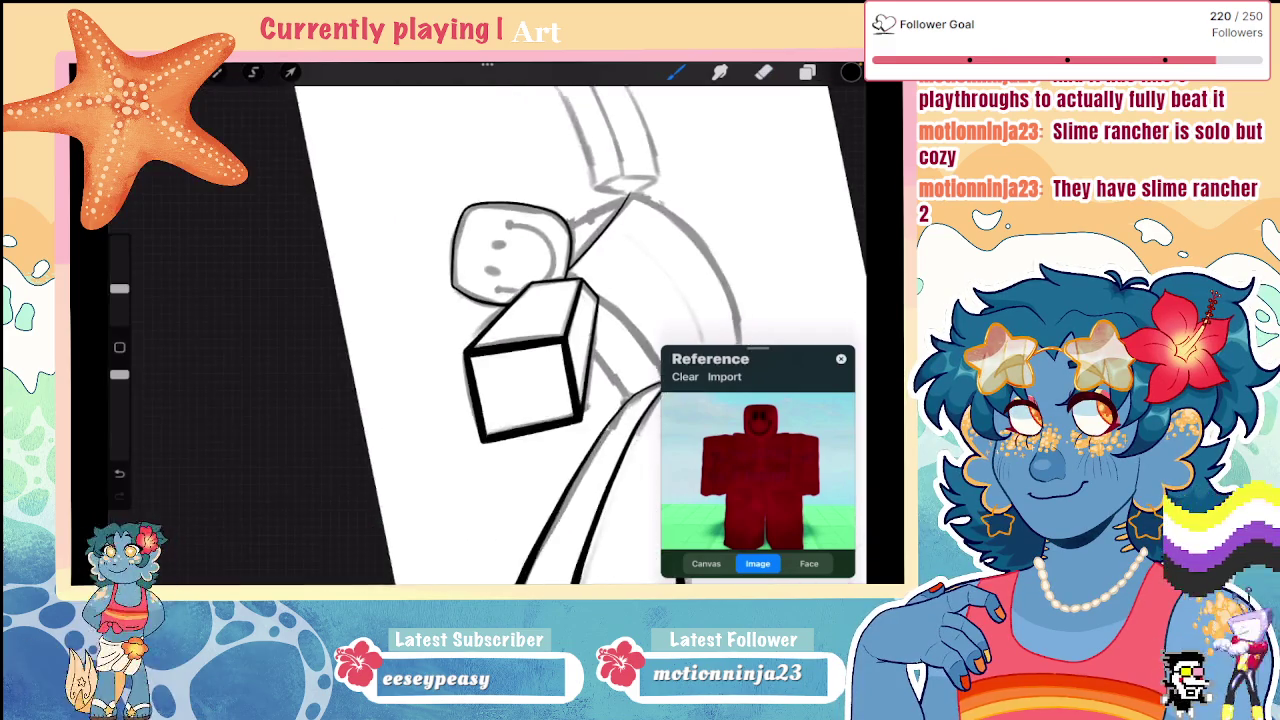
pyautogui.scroll(2, 480, 330)
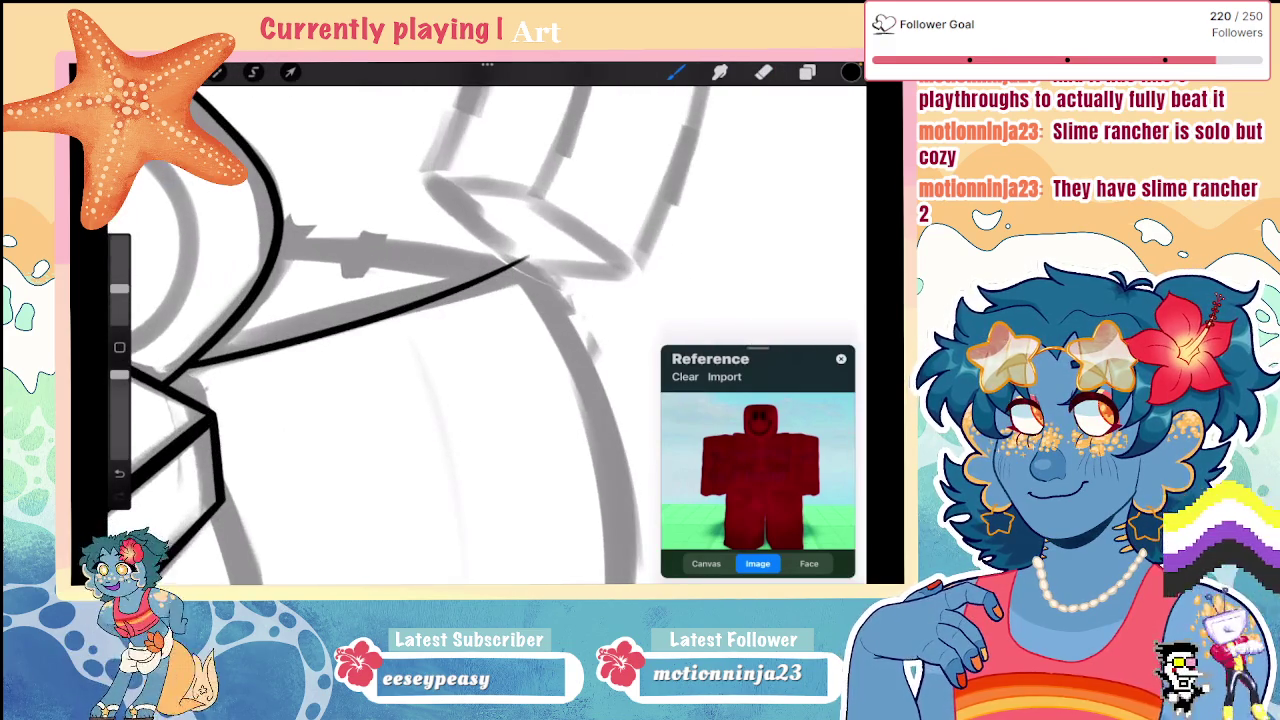
# Step: Replace the misplaced shoulder lines with a short corner stroke and an edge meeting in a sharp point
pyautogui.moveTo(280, 243); pyautogui.dragTo(528, 256)
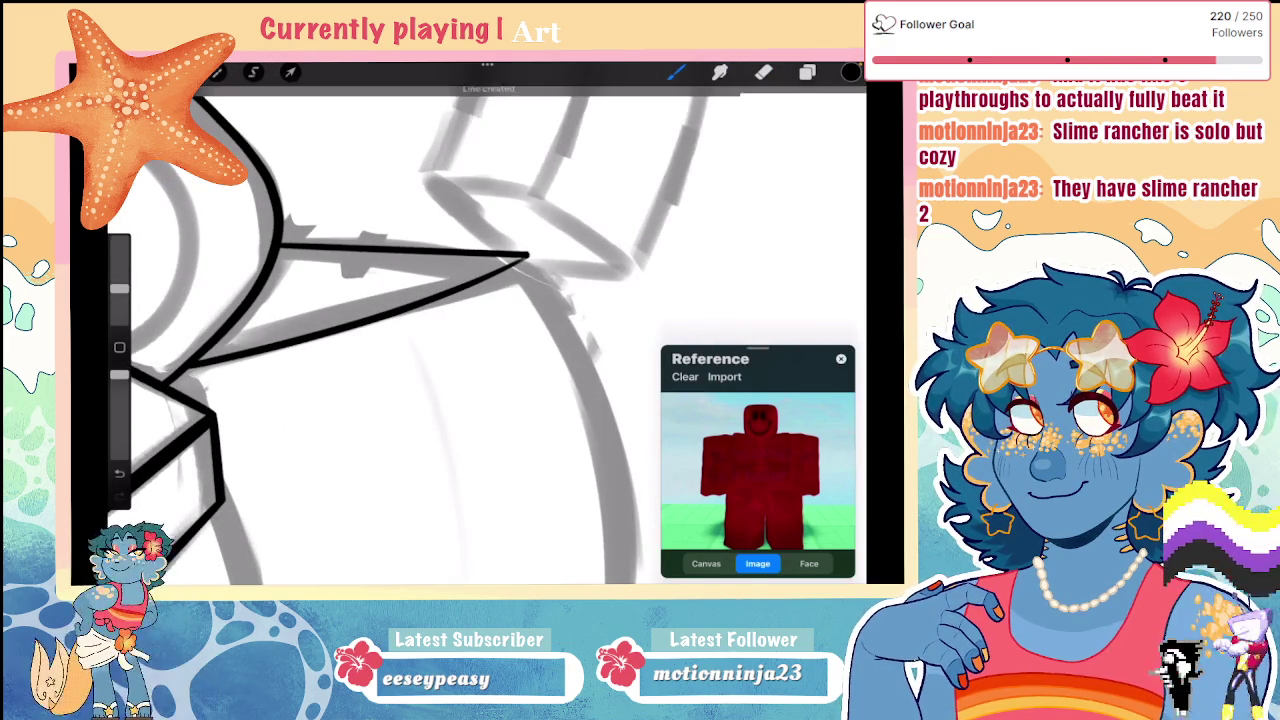
pyautogui.scroll(1, 480, 330)
pyautogui.hotkey('ctrl', 'z')
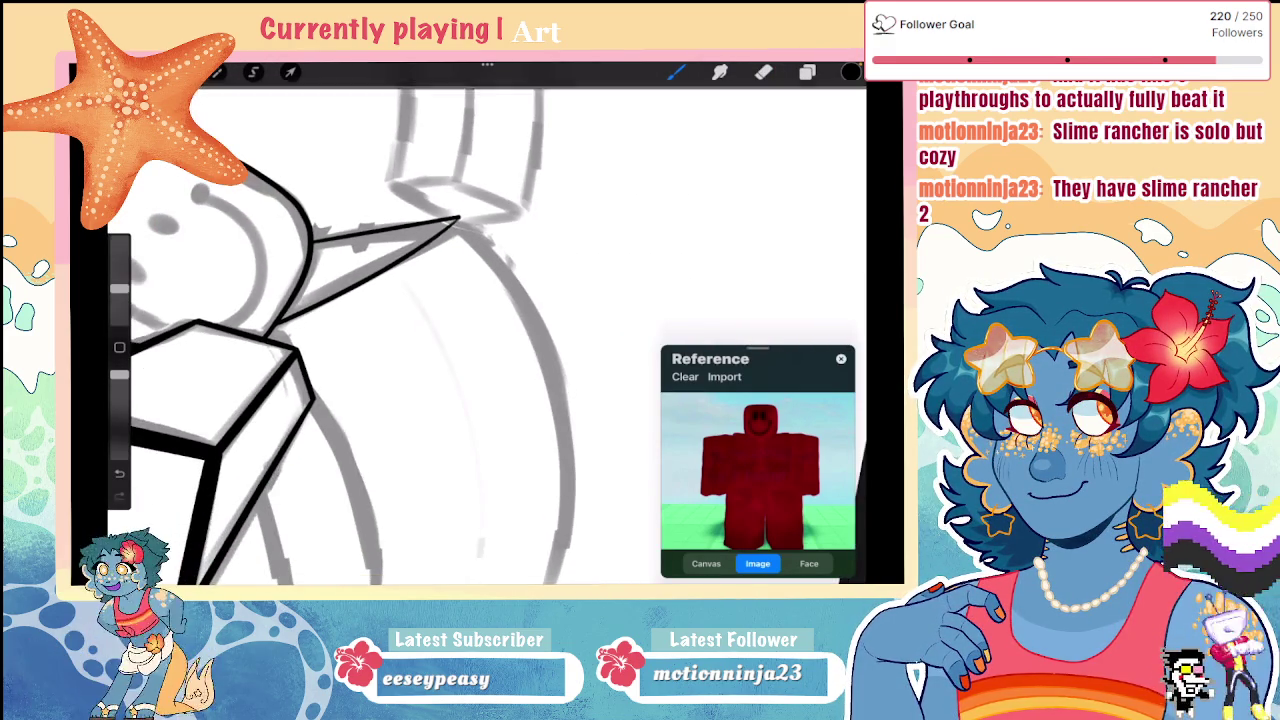
pyautogui.hotkey('ctrl', 'z')
pyautogui.hotkey('ctrl', 'z')
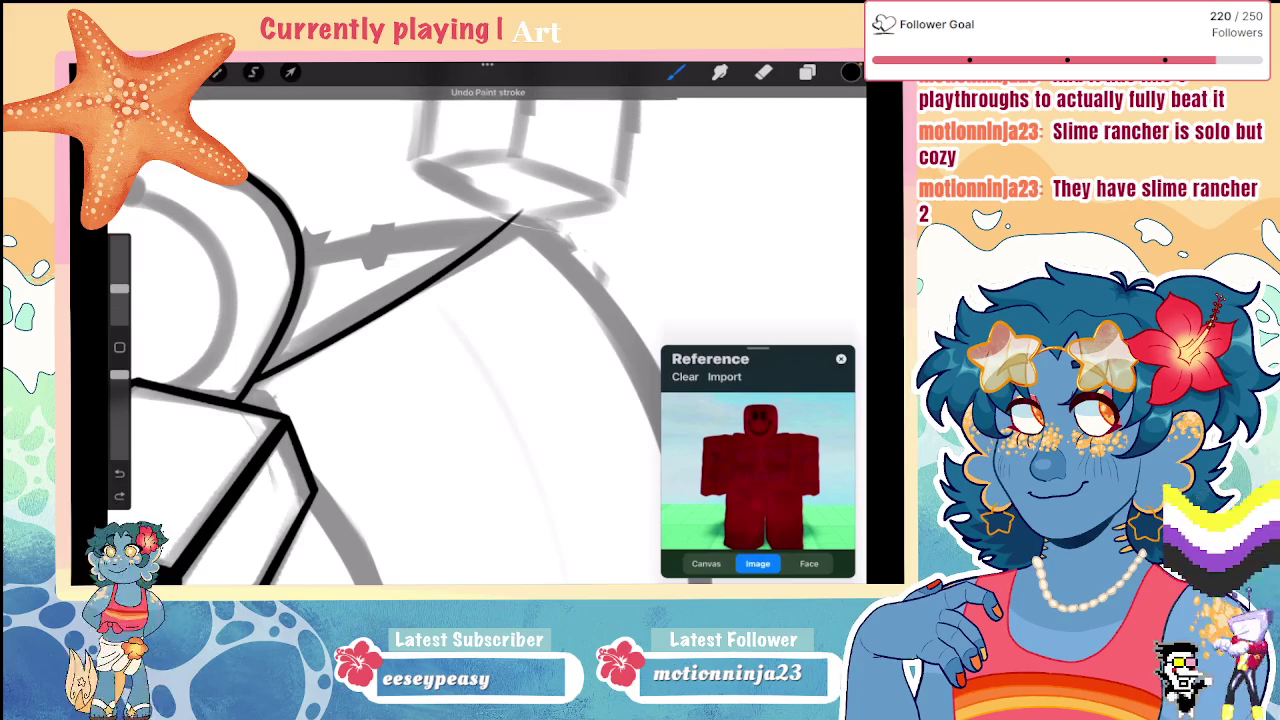
pyautogui.moveTo(328, 250); pyautogui.dragTo(352, 228)
pyautogui.moveTo(304, 268)
pyautogui.mouseDown()
pyautogui.moveTo(352, 226)
pyautogui.moveTo(478, 213)
pyautogui.mouseUp()
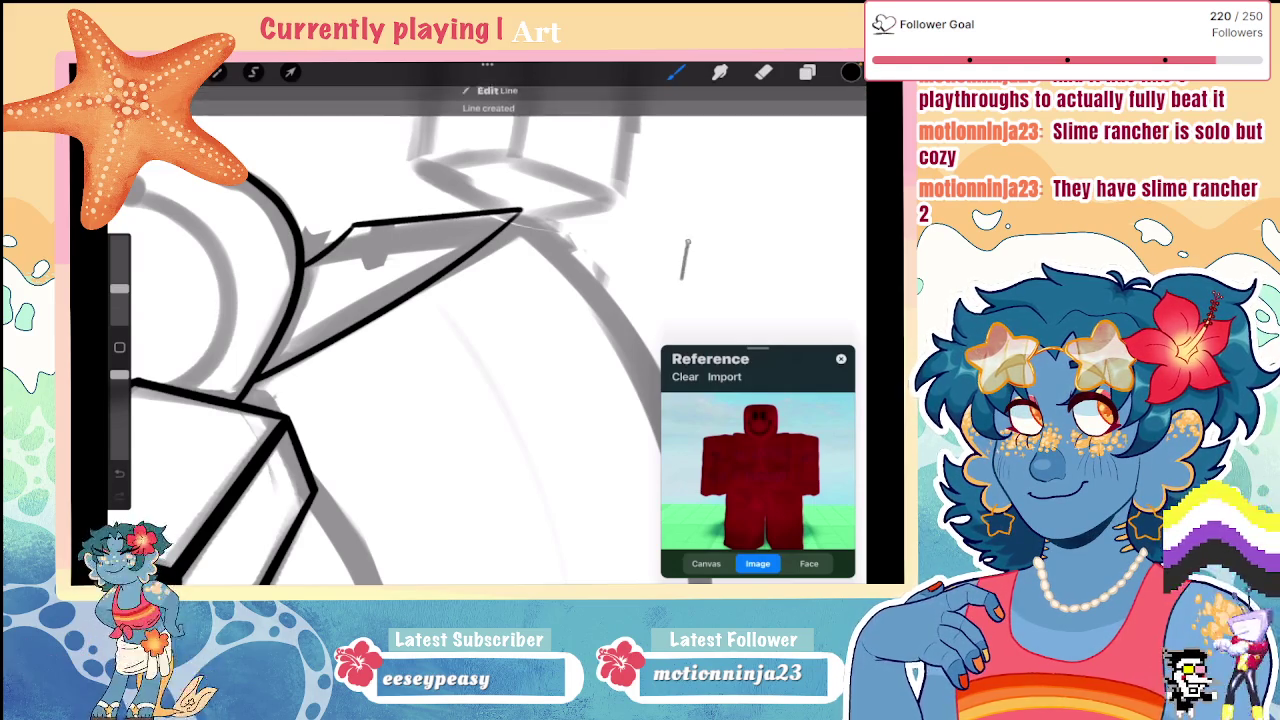
pyautogui.scroll(-3, 400, 330)
pyautogui.scroll(-3, 400, 330)
pyautogui.scroll(3, 400, 330)
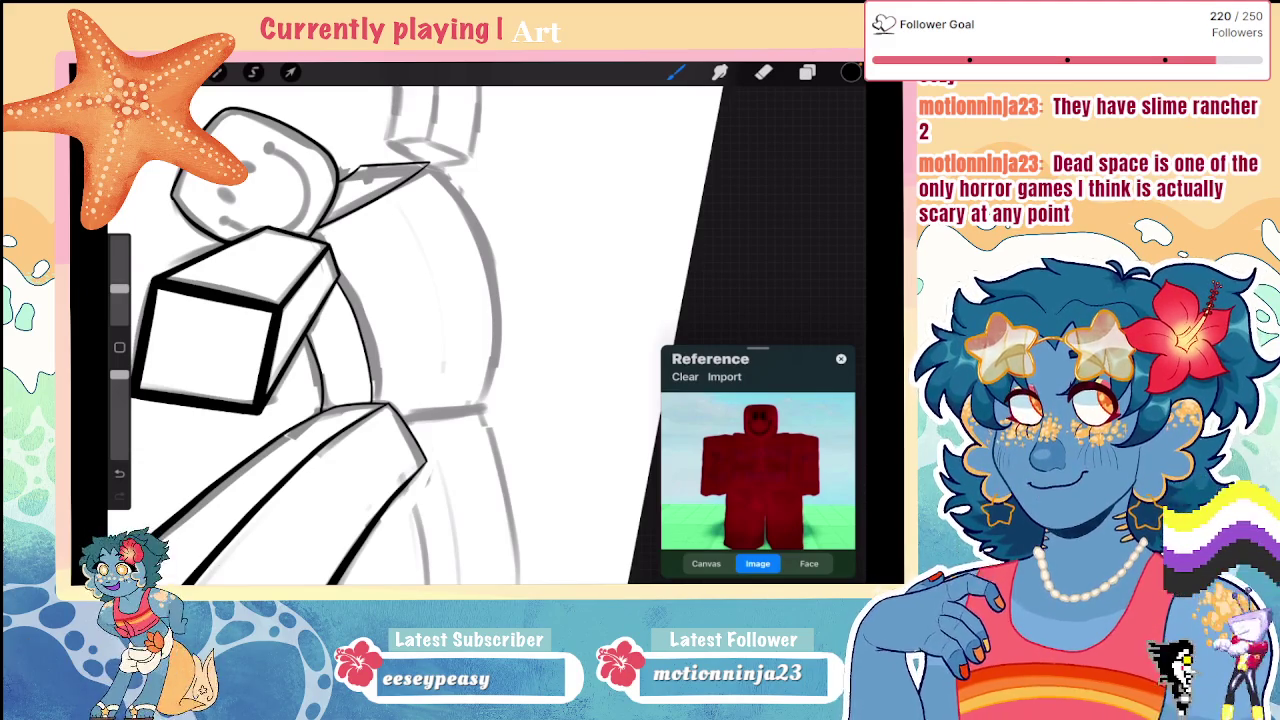
# Step: Ink the torso's curved outer edge and a vertical side line, rotating the canvas between strokes
pyautogui.scroll(3, 330, 335)
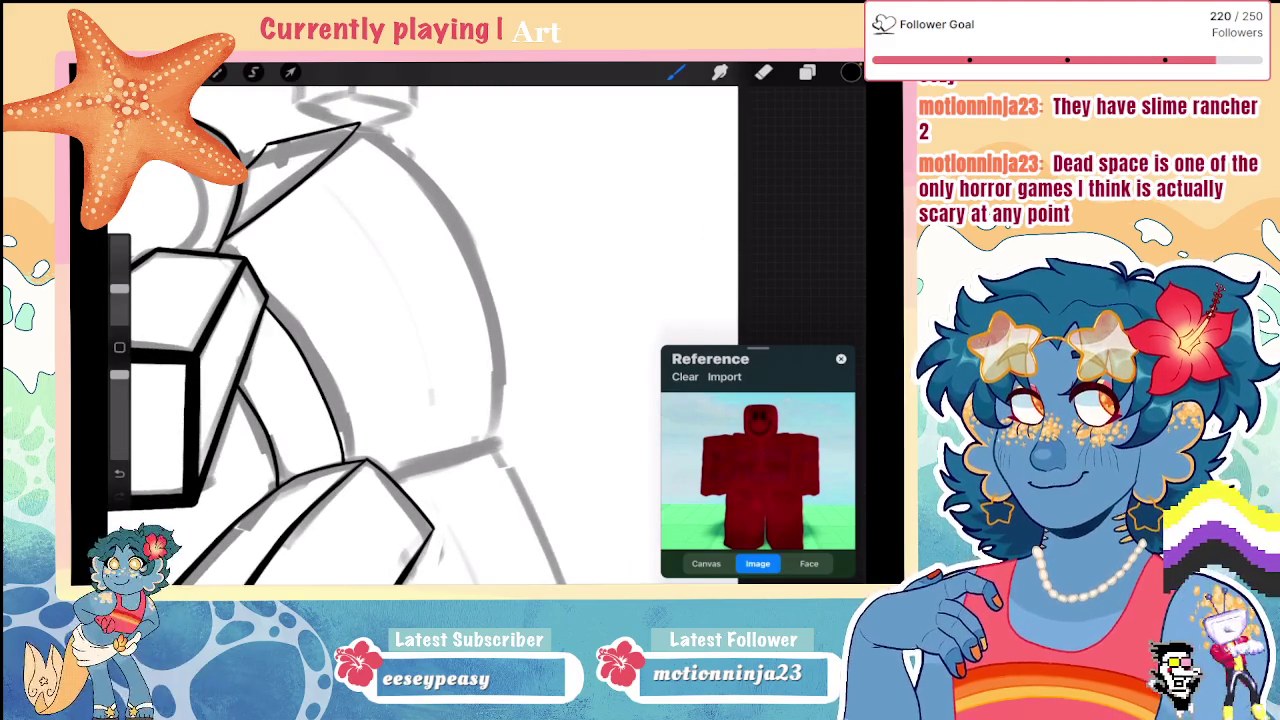
pyautogui.moveTo(362, 125); pyautogui.dragTo(513, 338)
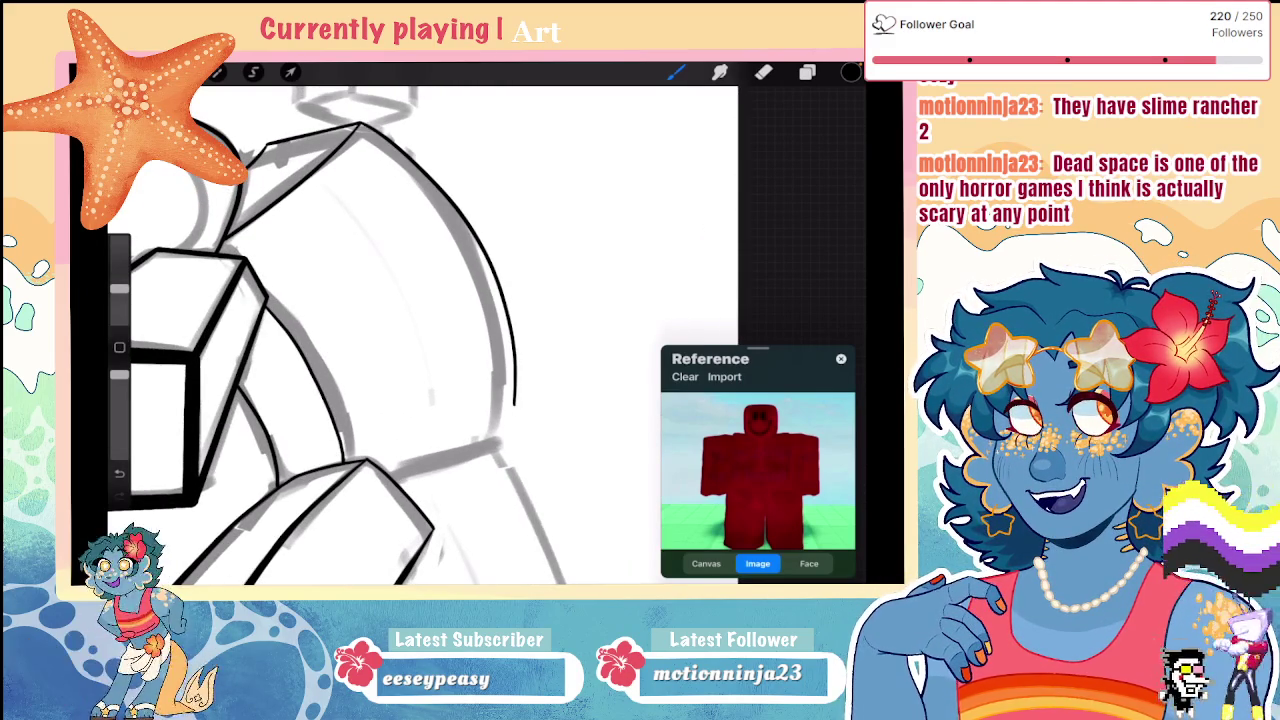
pyautogui.moveTo(450, 300); pyautogui.dragTo(400, 350)
pyautogui.moveTo(555, 162); pyautogui.dragTo(550, 378)
pyautogui.moveTo(450, 330)
pyautogui.mouseDown()
pyautogui.moveTo(380, 290)
pyautogui.moveTo(450, 300)
pyautogui.mouseUp()
pyautogui.scroll(-3, 380, 320)
pyautogui.scroll(5, 380, 300)
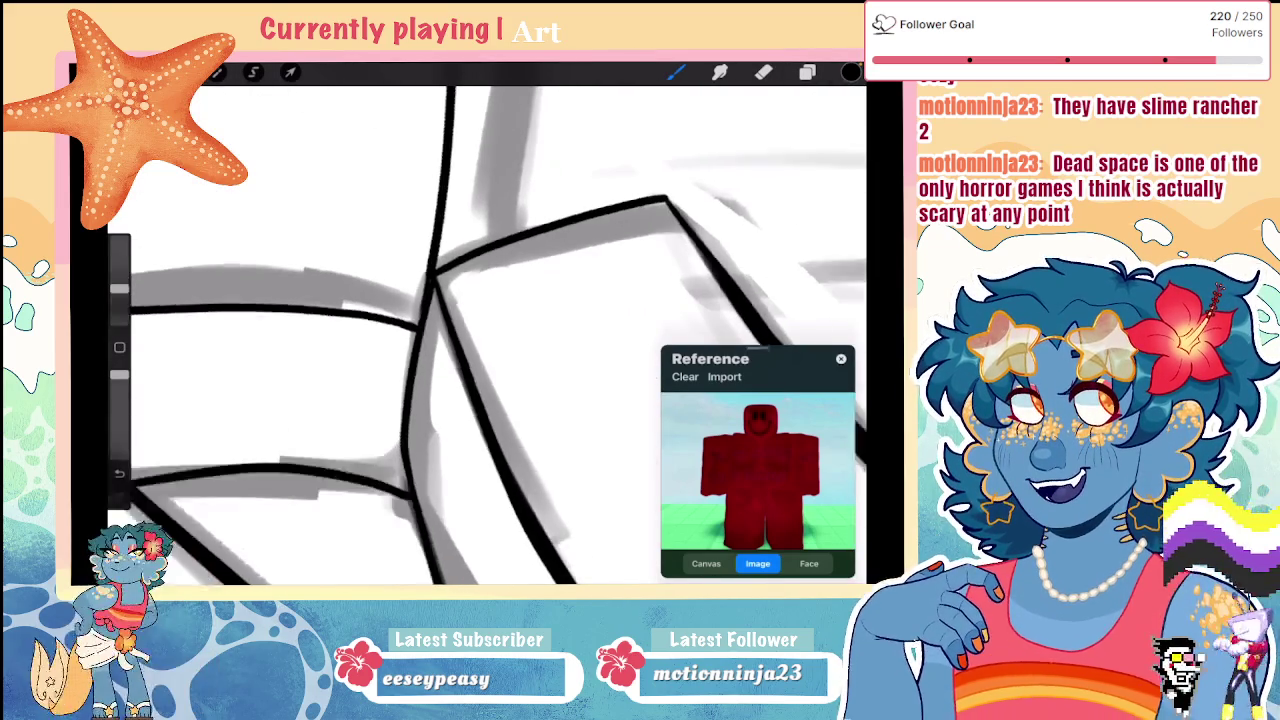
pyautogui.scroll(-5, 440, 320)
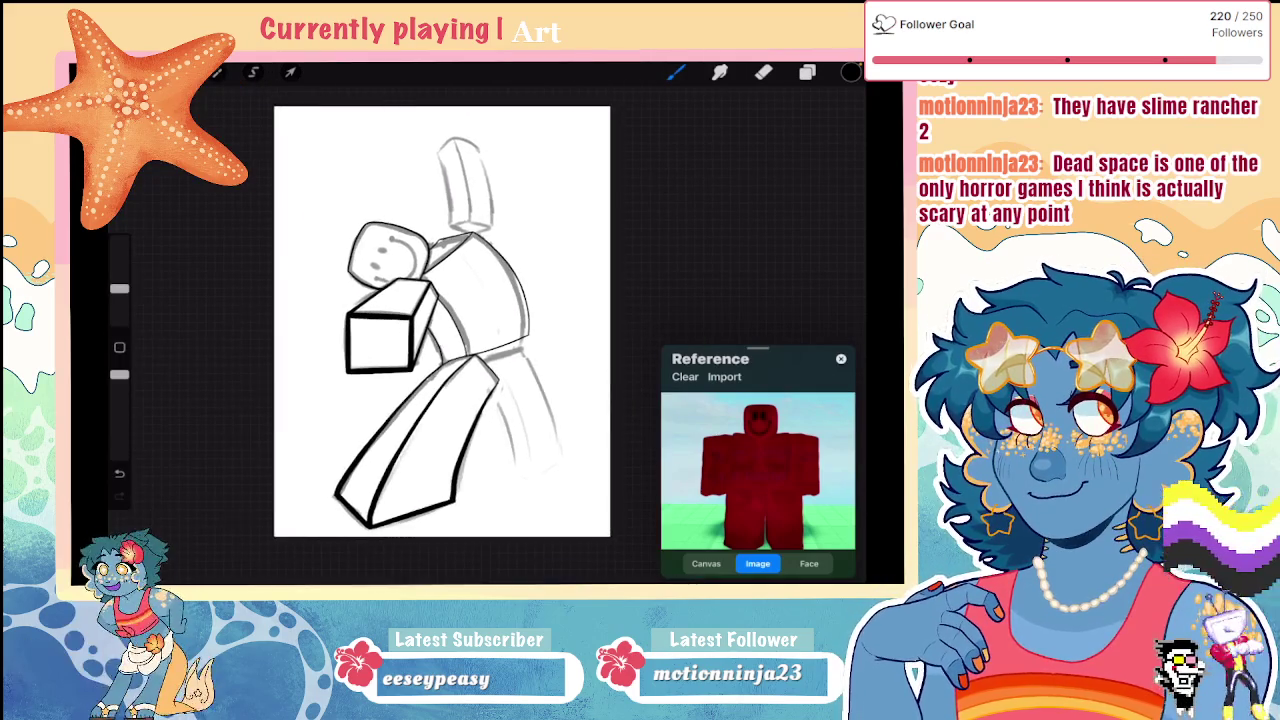
pyautogui.scroll(5, 380, 320)
pyautogui.scroll(2, 350, 330)
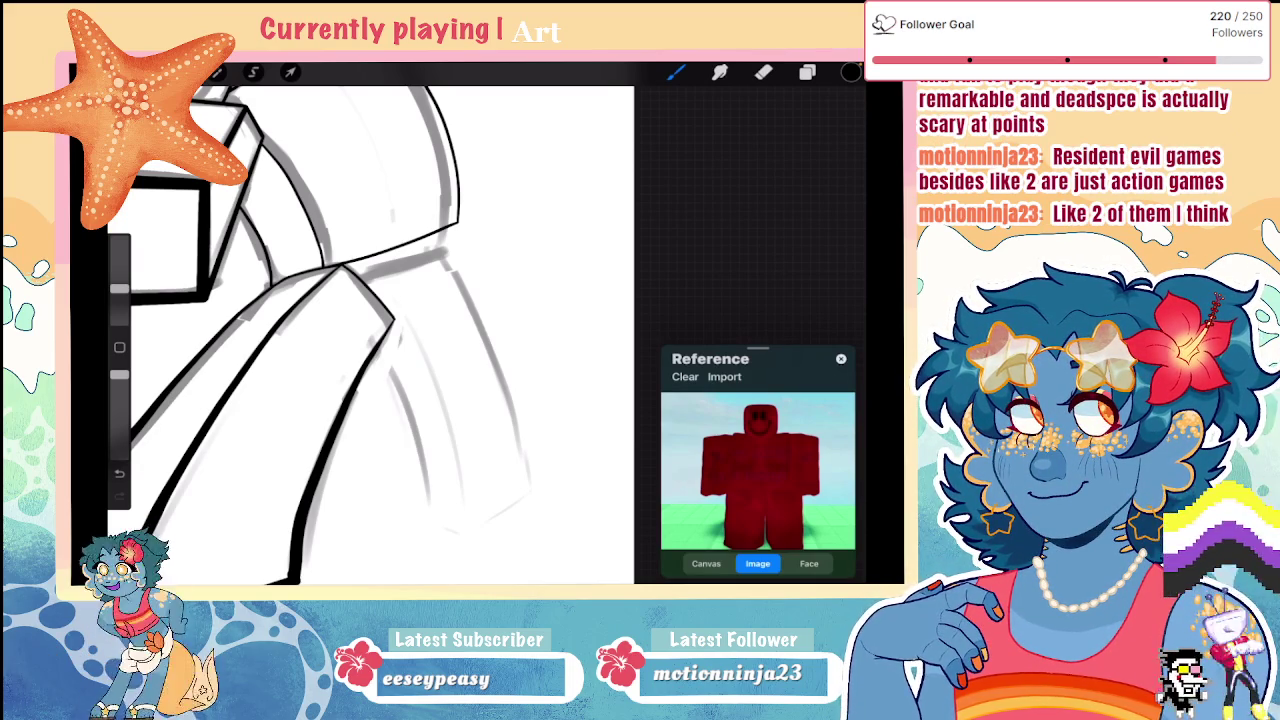
pyautogui.scroll(-3, 350, 320)
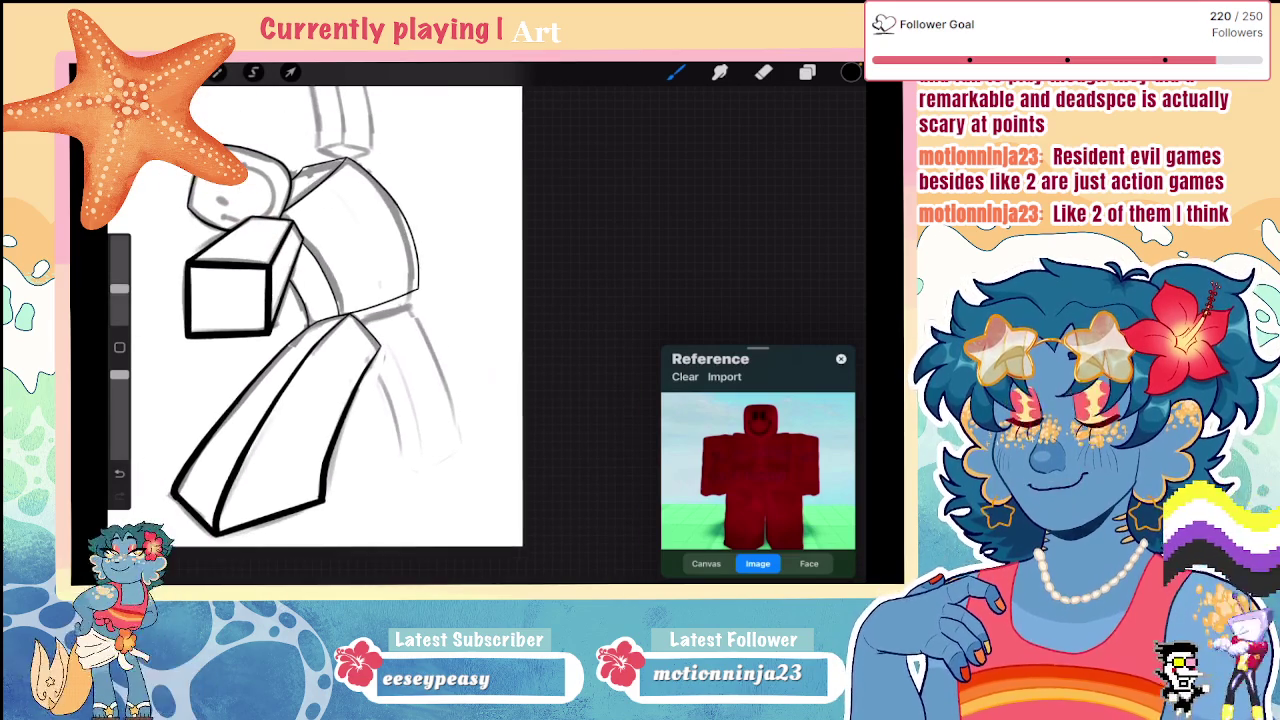
# Step: Replace a stray short stroke and ink the corner at the back leg's tip
pyautogui.scroll(2, 350, 320)
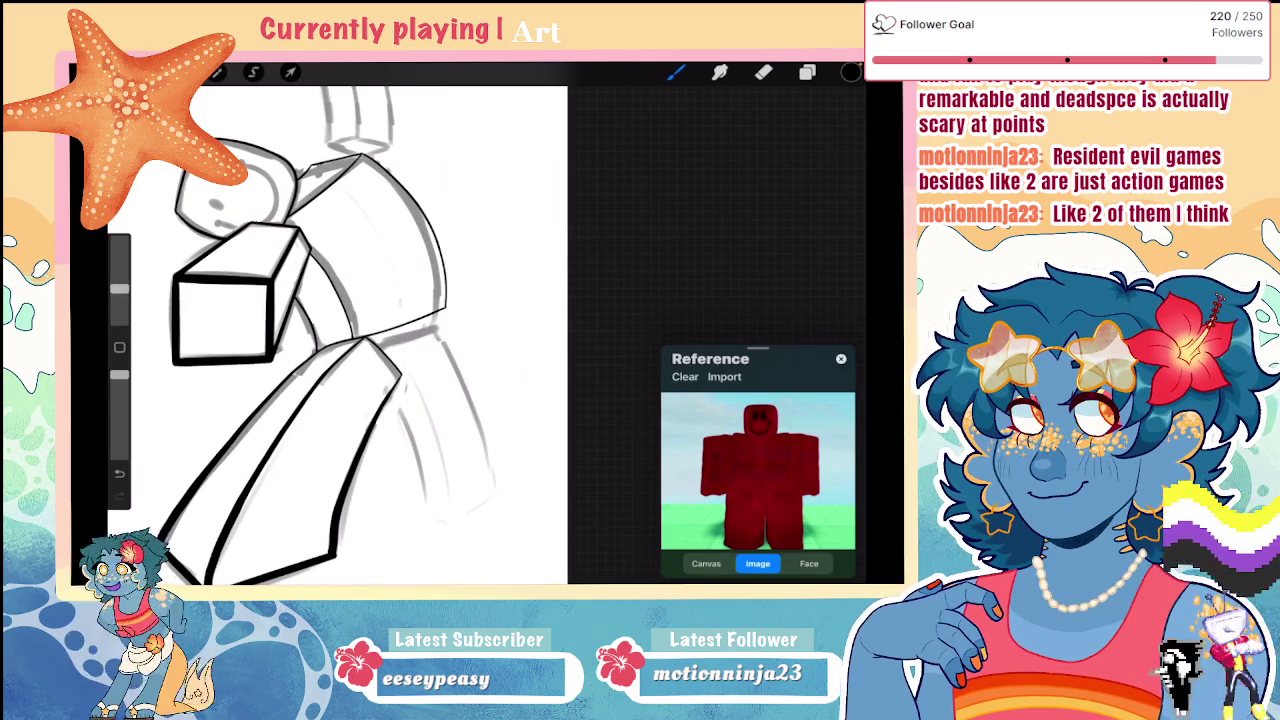
pyautogui.scroll(3, 350, 330)
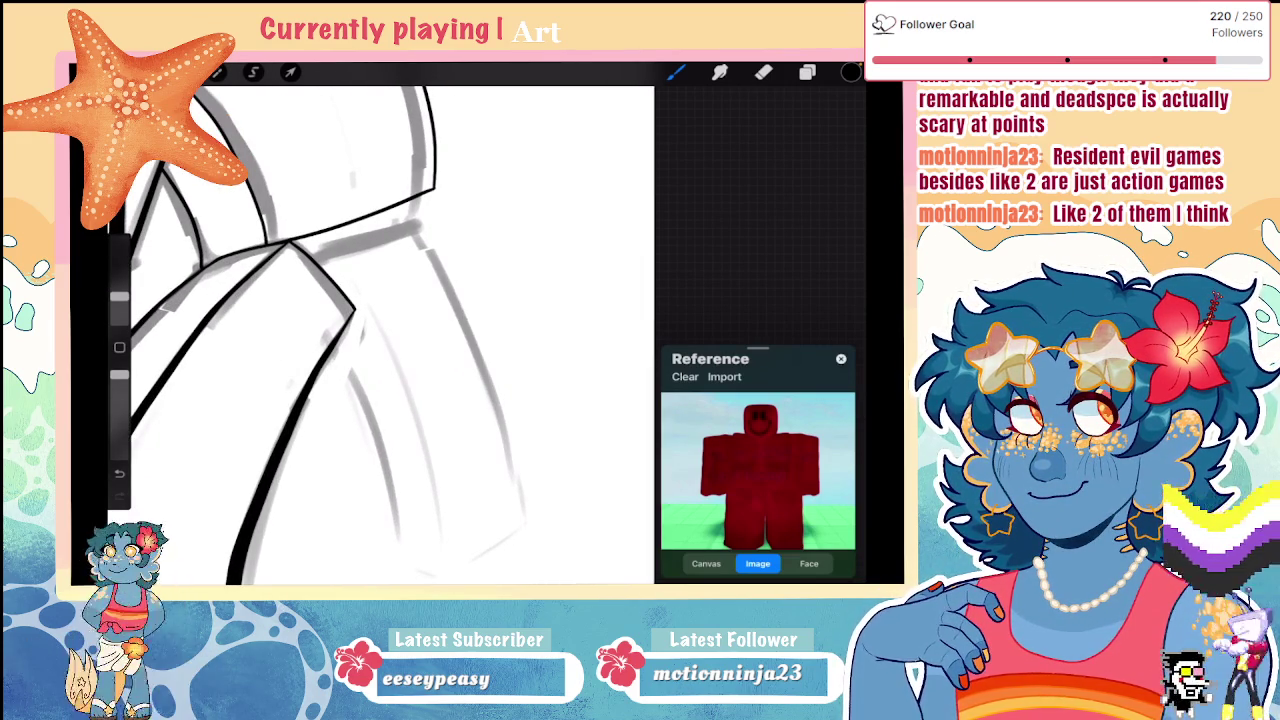
pyautogui.hotkey('ctrl', 'z')
pyautogui.moveTo(390, 557); pyautogui.dragTo(432, 576)
pyautogui.scroll(-3, 350, 330)
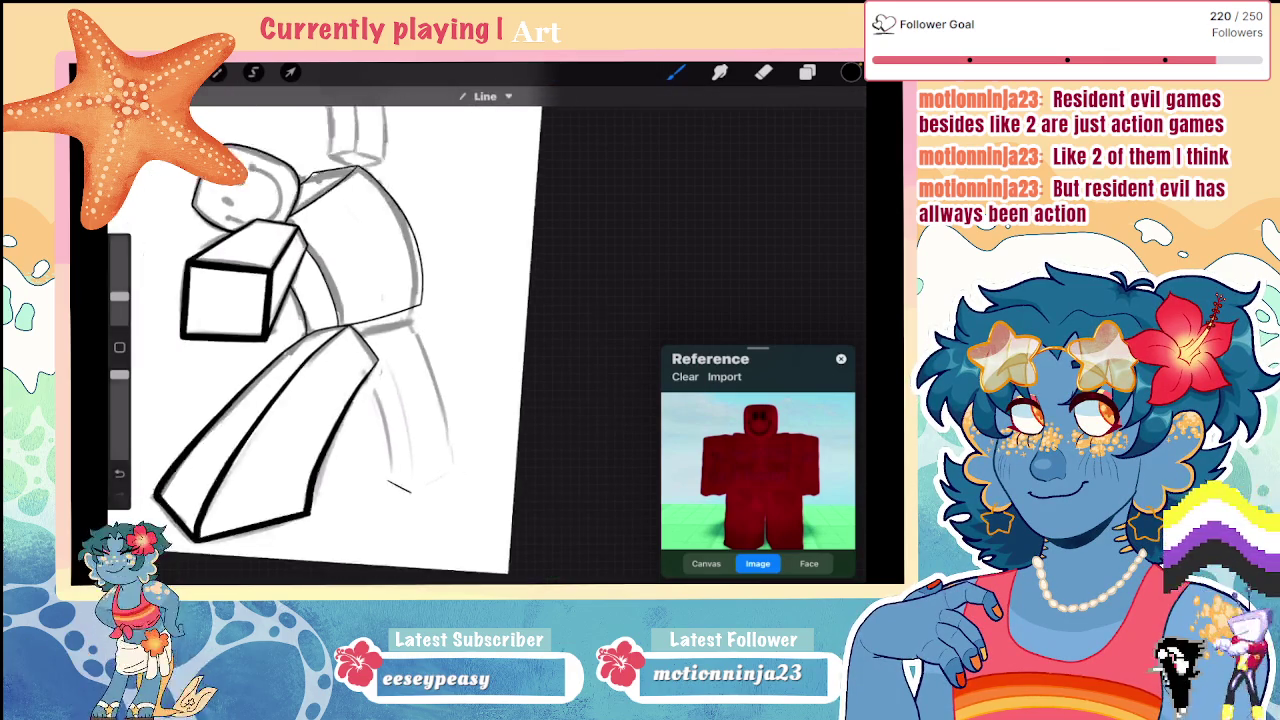
pyautogui.scroll(5, 400, 400)
pyautogui.moveTo(485, 507); pyautogui.dragTo(501, 358)
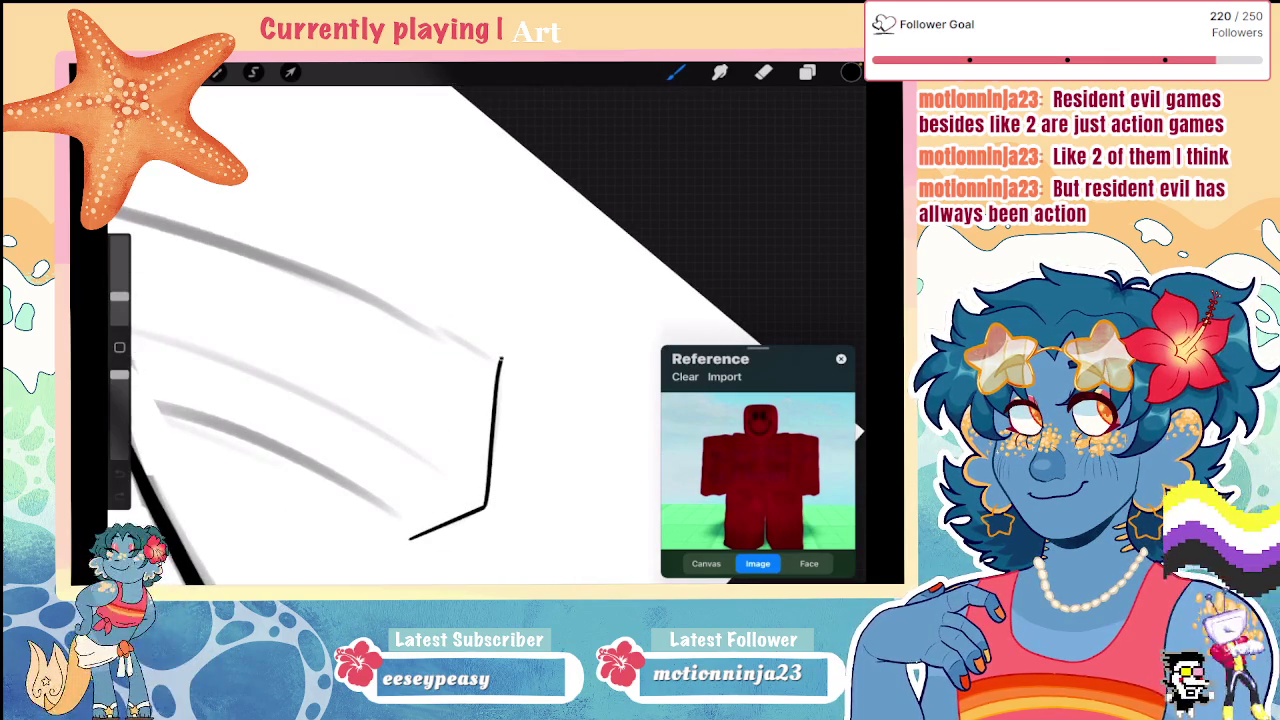
pyautogui.scroll(-3, 350, 330)
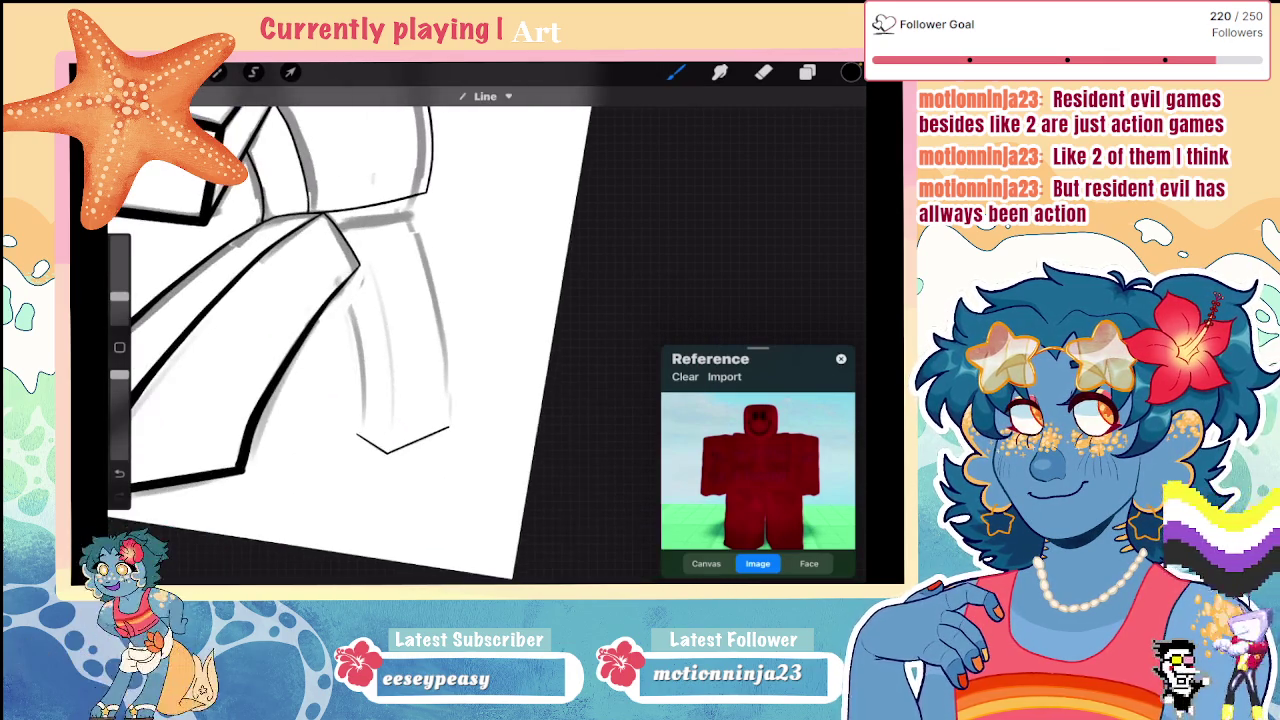
pyautogui.scroll(1, 350, 330)
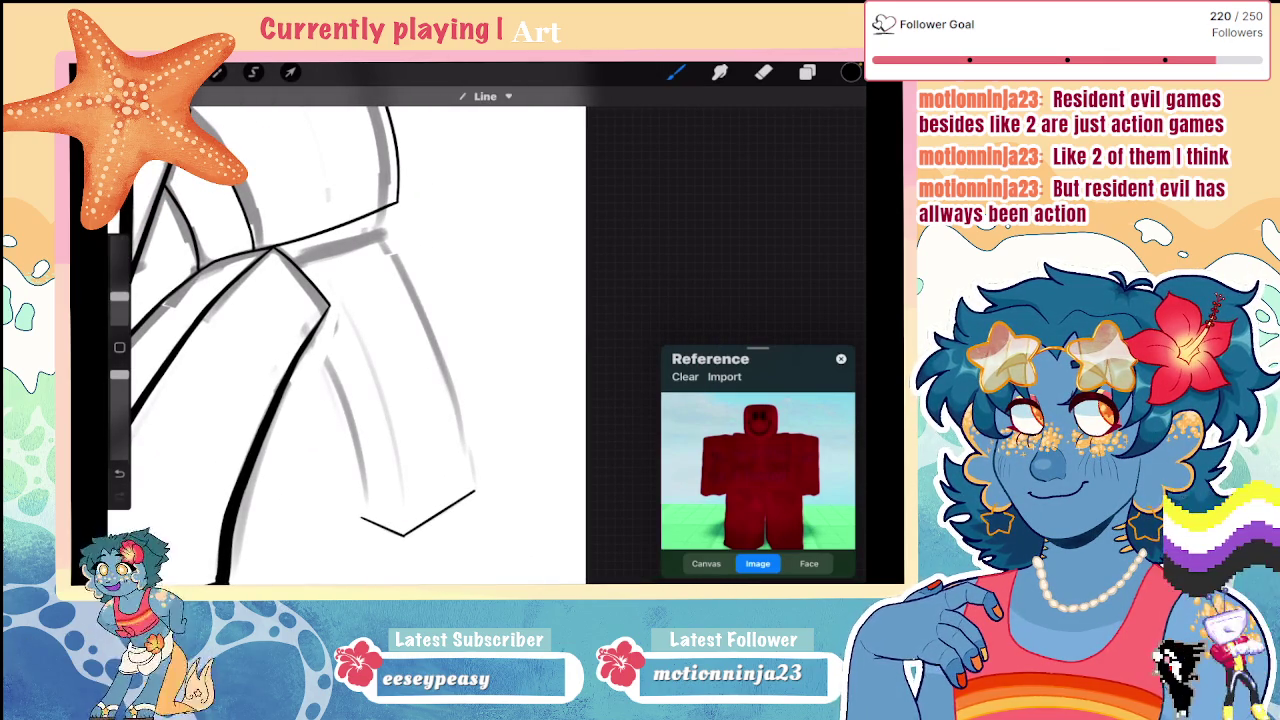
# Step: Ink the back leg's curved outer edge, lengthen its top line, and redraw its left edge down to the tip
pyautogui.moveTo(381, 231)
pyautogui.mouseDown()
pyautogui.moveTo(478, 490)
pyautogui.moveTo(382, 232)
pyautogui.mouseUp()
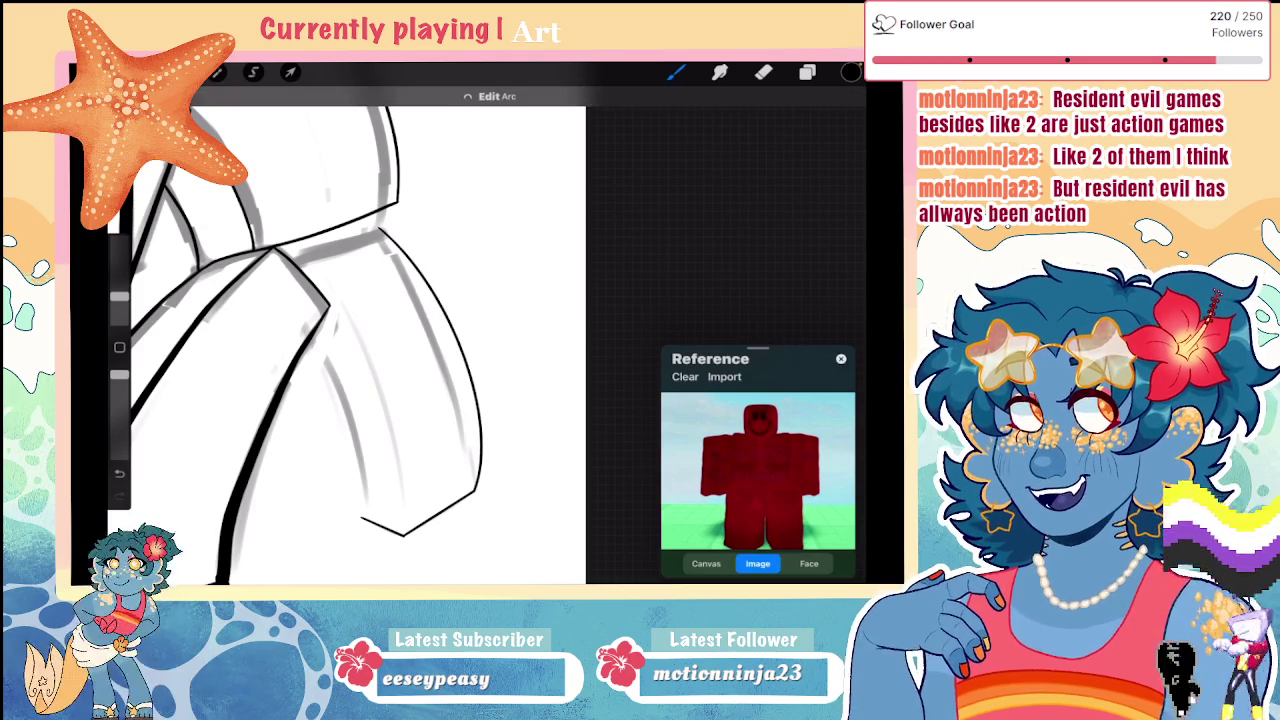
pyautogui.scroll(3, 380, 340)
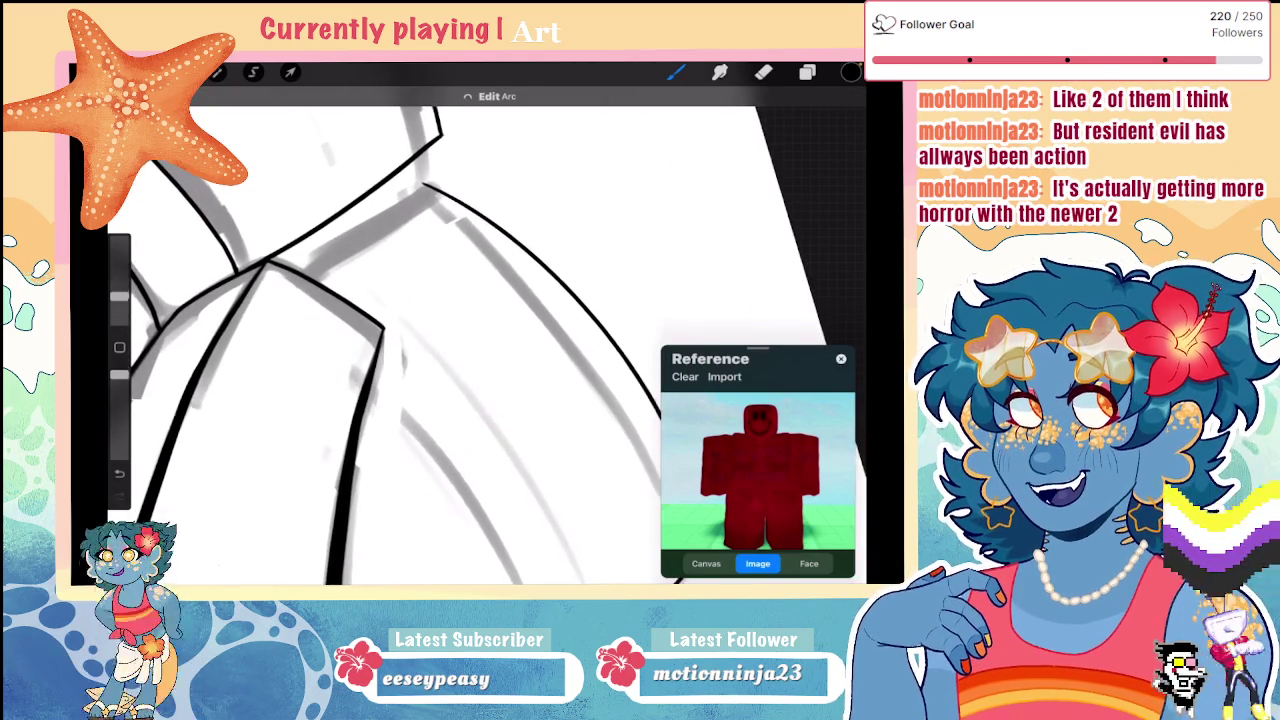
pyautogui.scroll(2, 380, 340)
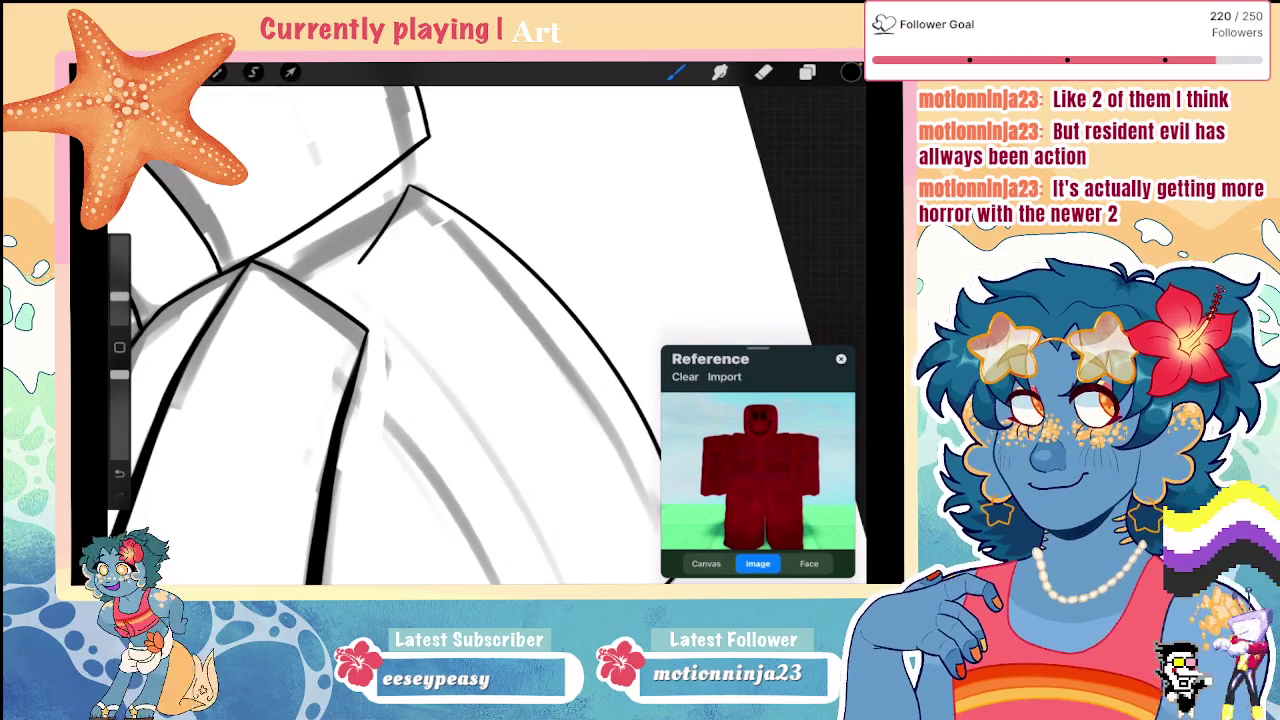
pyautogui.scroll(-3, 400, 330)
pyautogui.scroll(2, 400, 330)
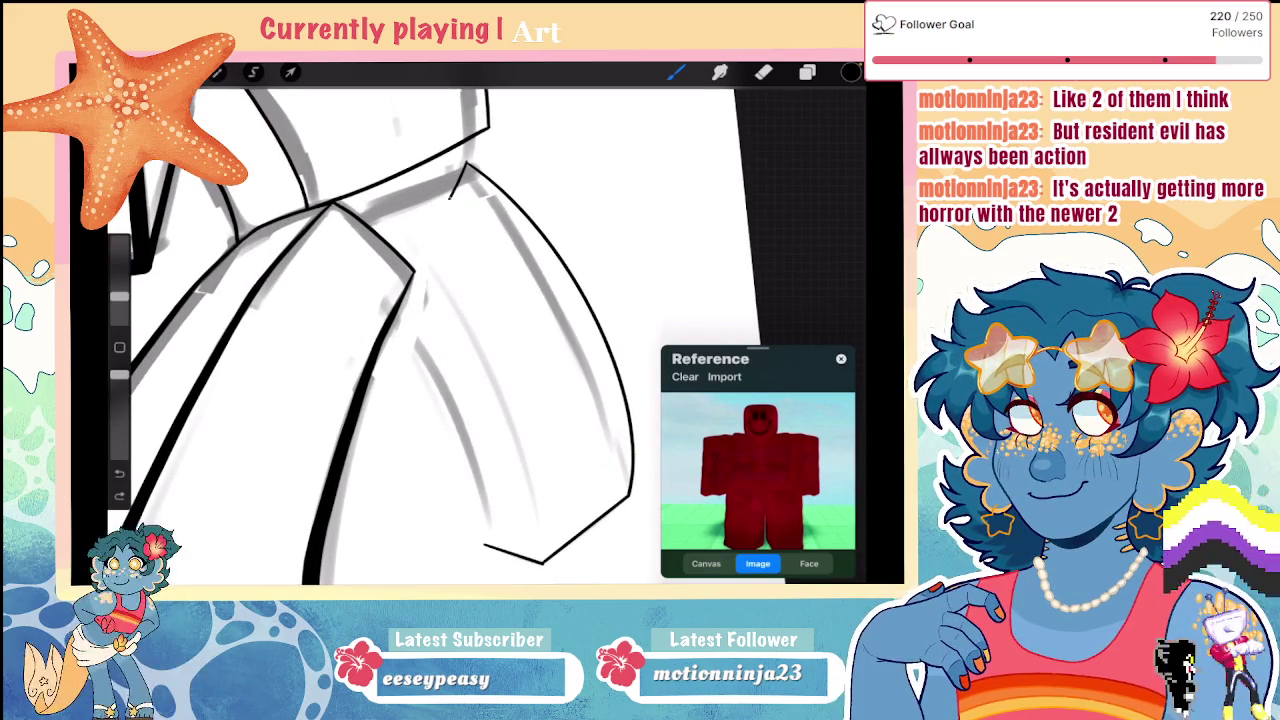
pyautogui.moveTo(464, 166)
pyautogui.mouseDown()
pyautogui.moveTo(428, 211)
pyautogui.moveTo(375, 203)
pyautogui.moveTo(387, 228)
pyautogui.mouseUp()
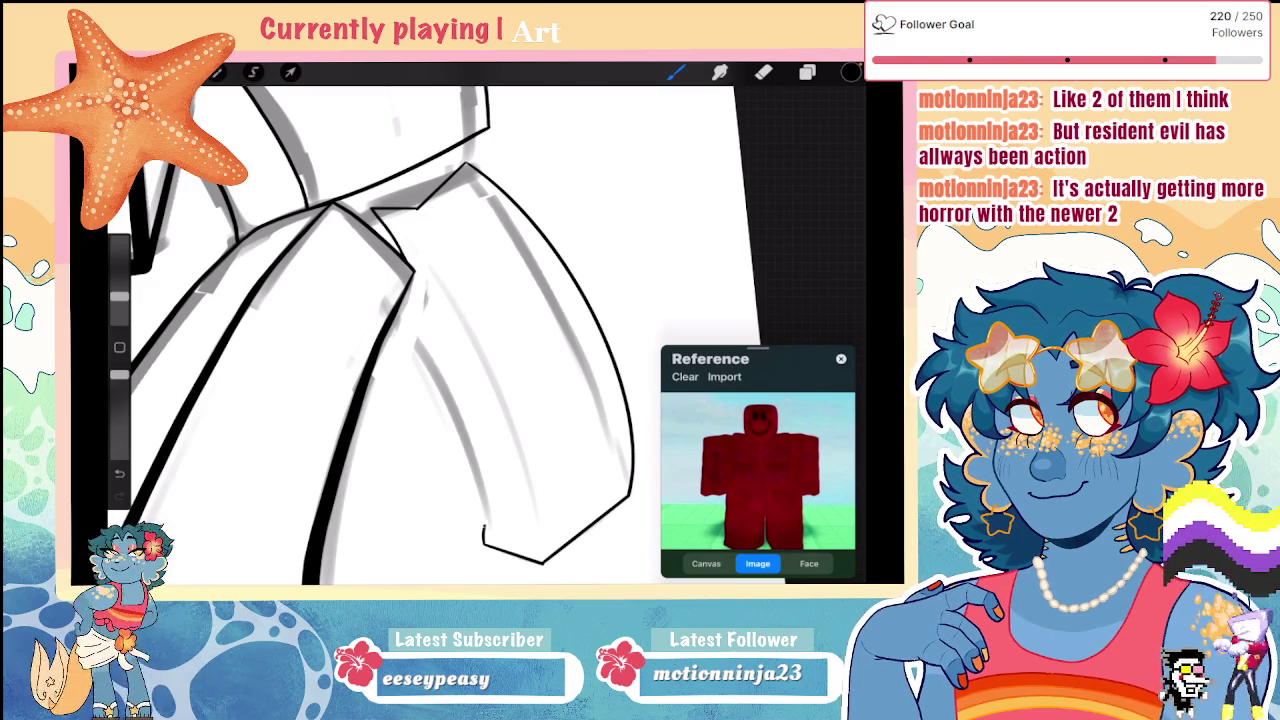
pyautogui.moveTo(412, 278); pyautogui.dragTo(485, 542)
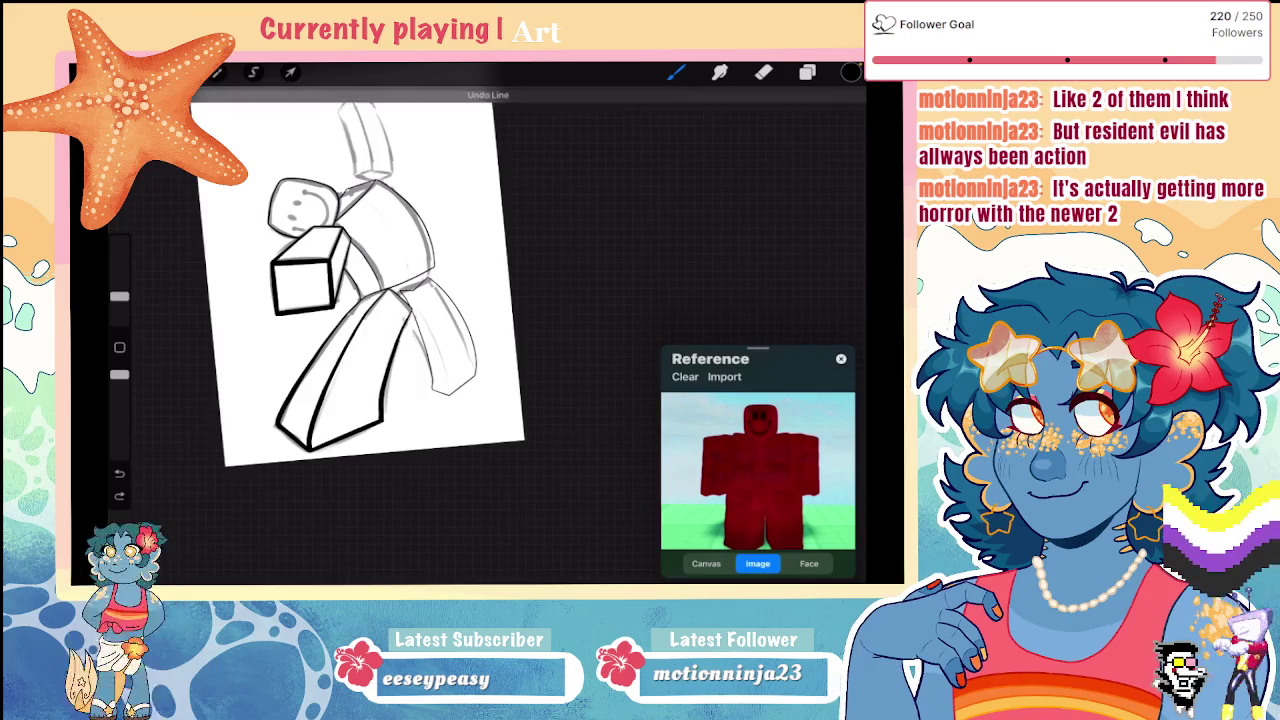
pyautogui.scroll(5, 400, 300)
pyautogui.hotkey('ctrl', 'z')
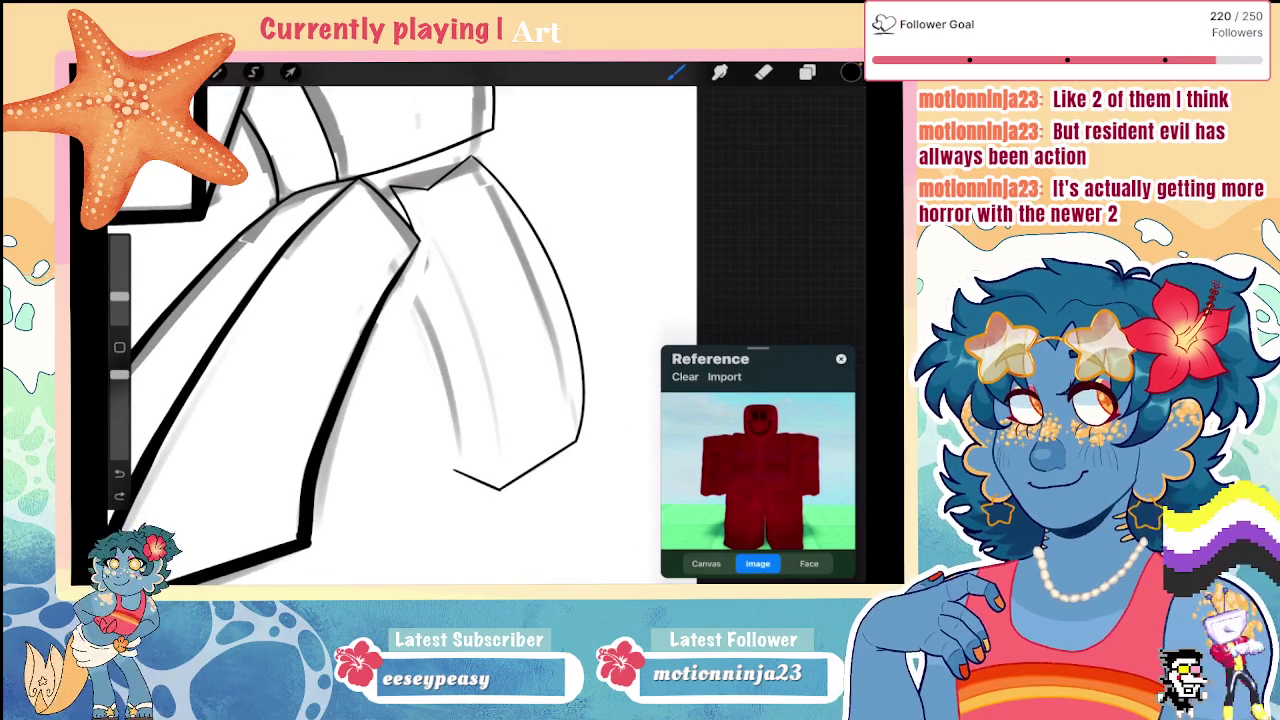
pyautogui.moveTo(390, 186); pyautogui.dragTo(450, 398)
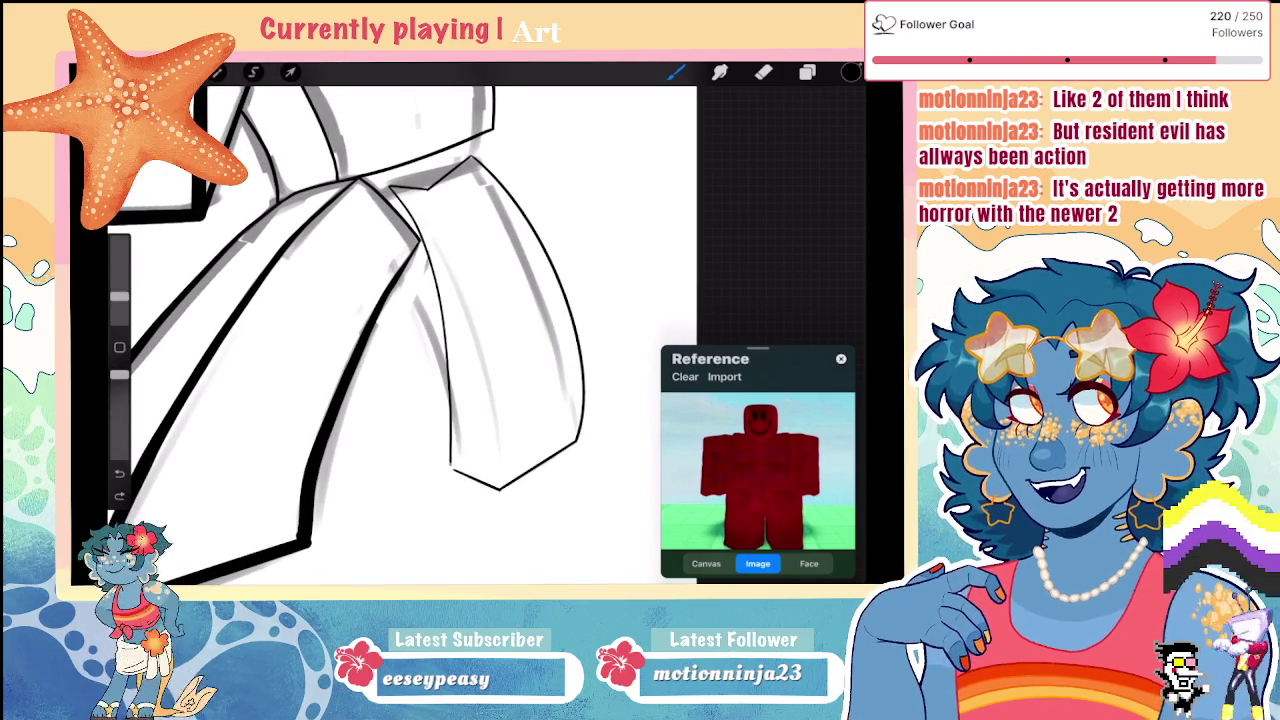
pyautogui.moveTo(420, 250); pyautogui.dragTo(453, 470)
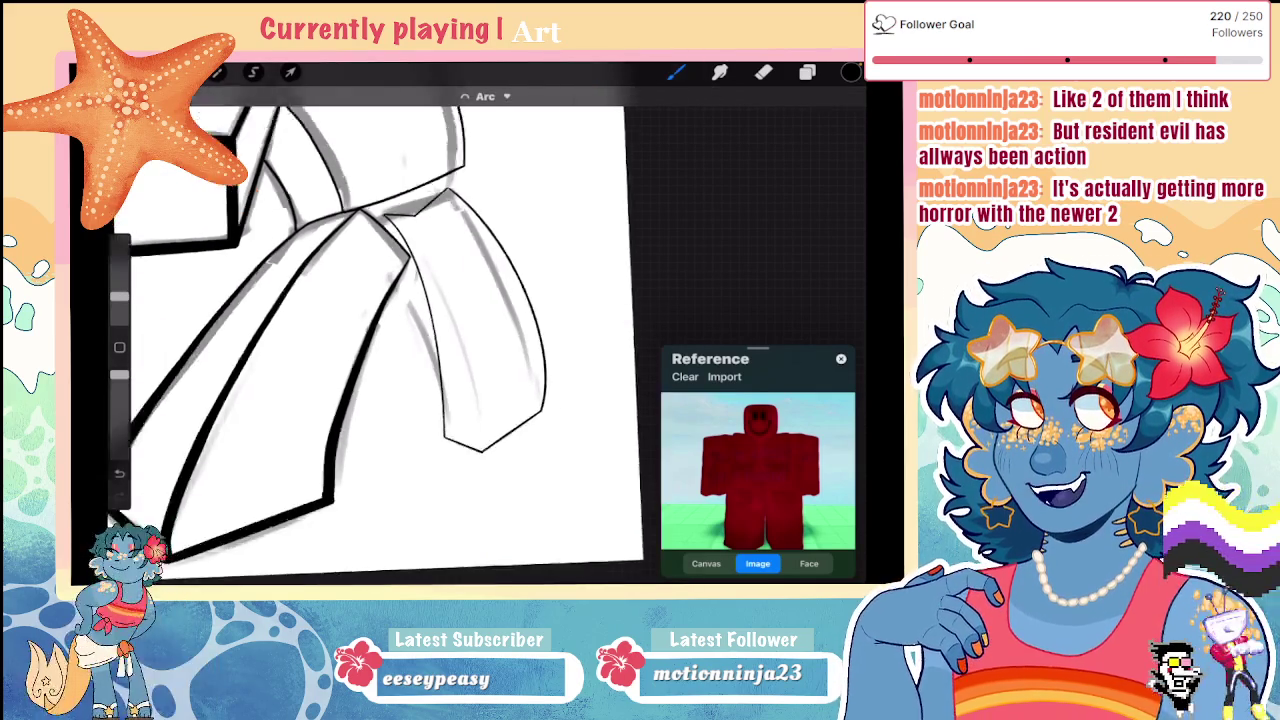
# Step: Add outline strokes along the back leg's inner edge plus a short stroke across it
pyautogui.scroll(2, 400, 330)
pyautogui.moveTo(345, 150)
pyautogui.mouseDown()
pyautogui.moveTo(436, 310)
pyautogui.moveTo(470, 508)
pyautogui.mouseUp()
pyautogui.moveTo(350, 158); pyautogui.dragTo(470, 508)
pyautogui.scroll(-3, 400, 330)
pyautogui.scroll(3, 330, 300)
pyautogui.scroll(2, 330, 300)
pyautogui.moveTo(300, 296)
pyautogui.mouseDown()
pyautogui.moveTo(458, 227)
pyautogui.moveTo(524, 257)
pyautogui.mouseUp()
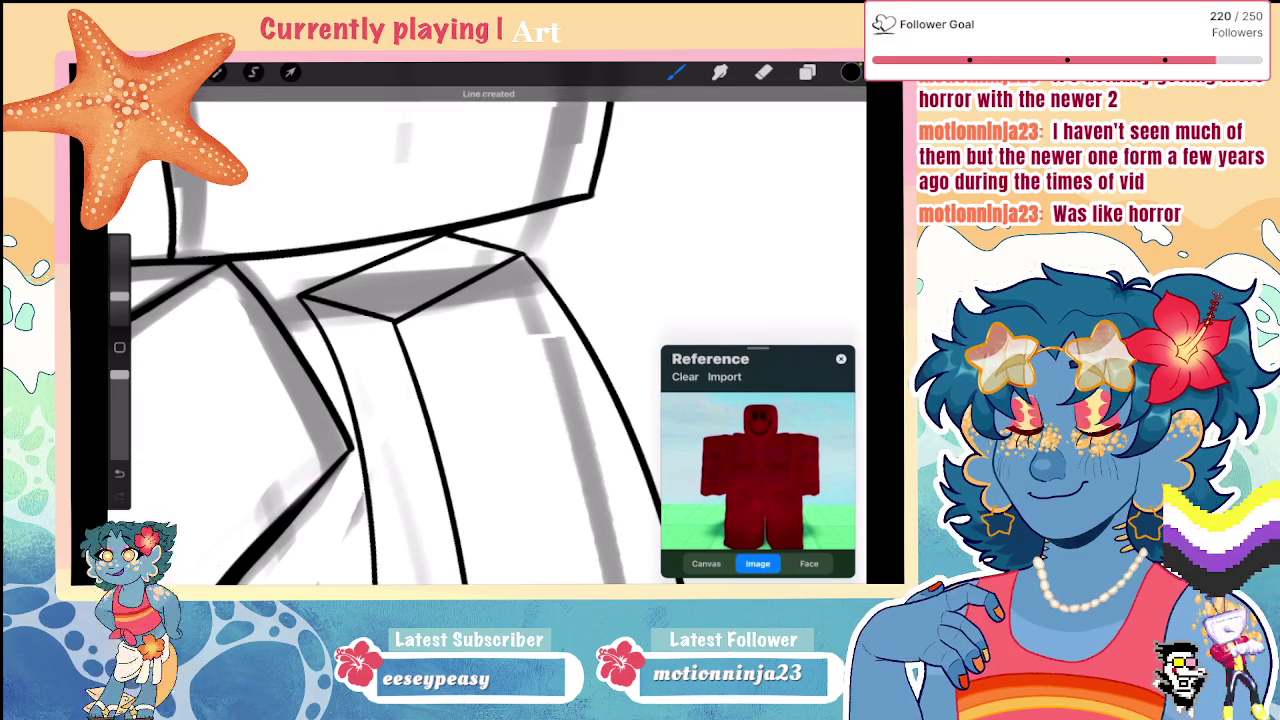
pyautogui.scroll(-3, 470, 330)
pyautogui.scroll(-2, 470, 330)
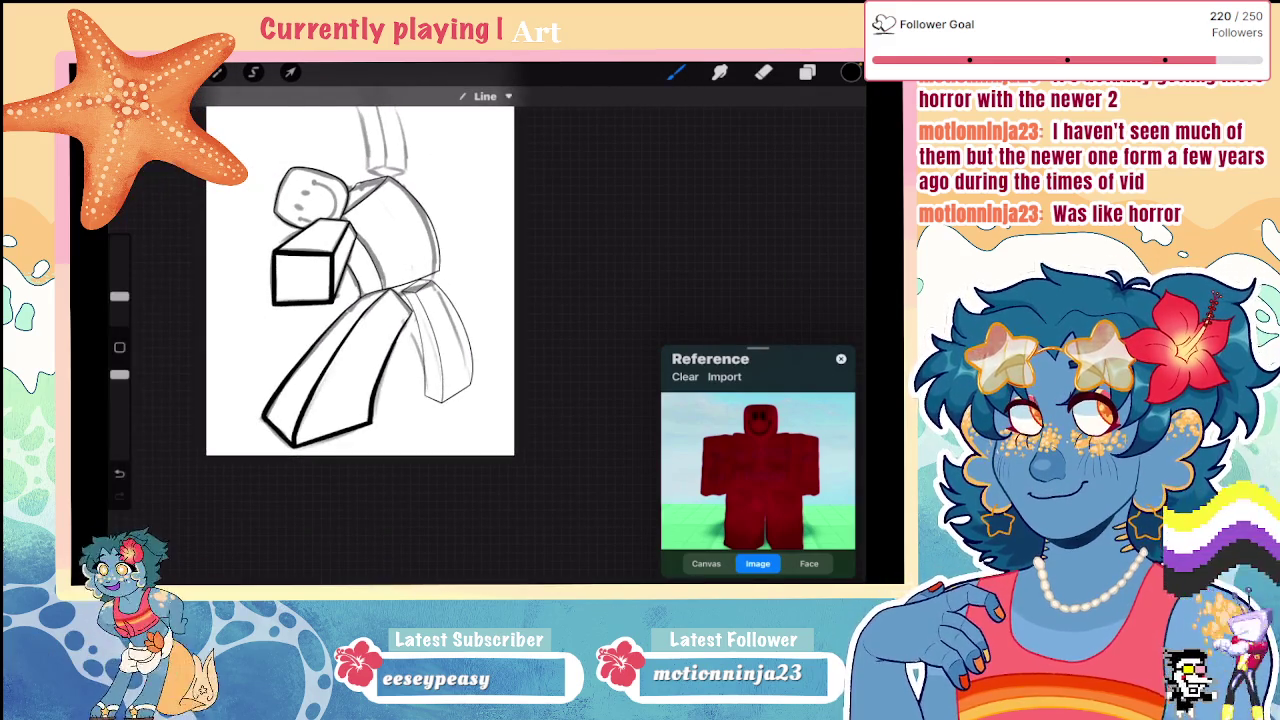
pyautogui.scroll(2, 360, 300)
pyautogui.scroll(3, 360, 300)
# Step: Lasso the inked back leg with a freehand selection and transform it into place
pyautogui.press('s')
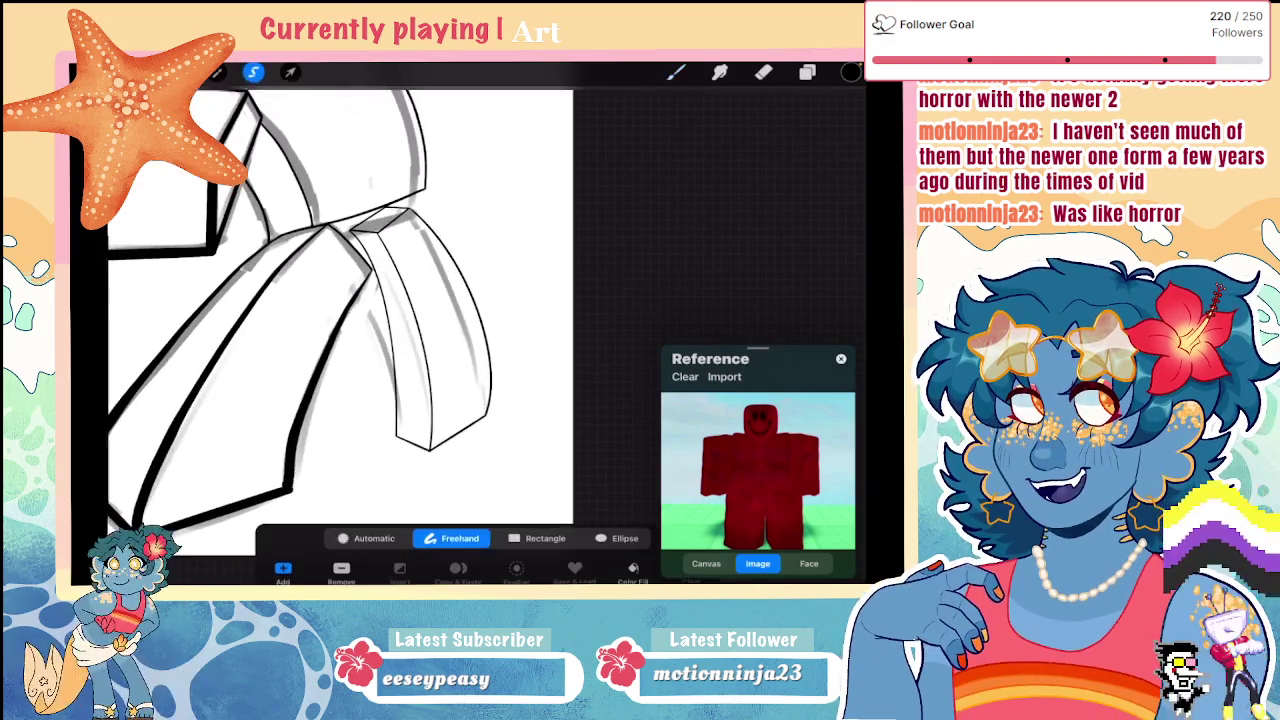
pyautogui.scroll(2, 470, 320)
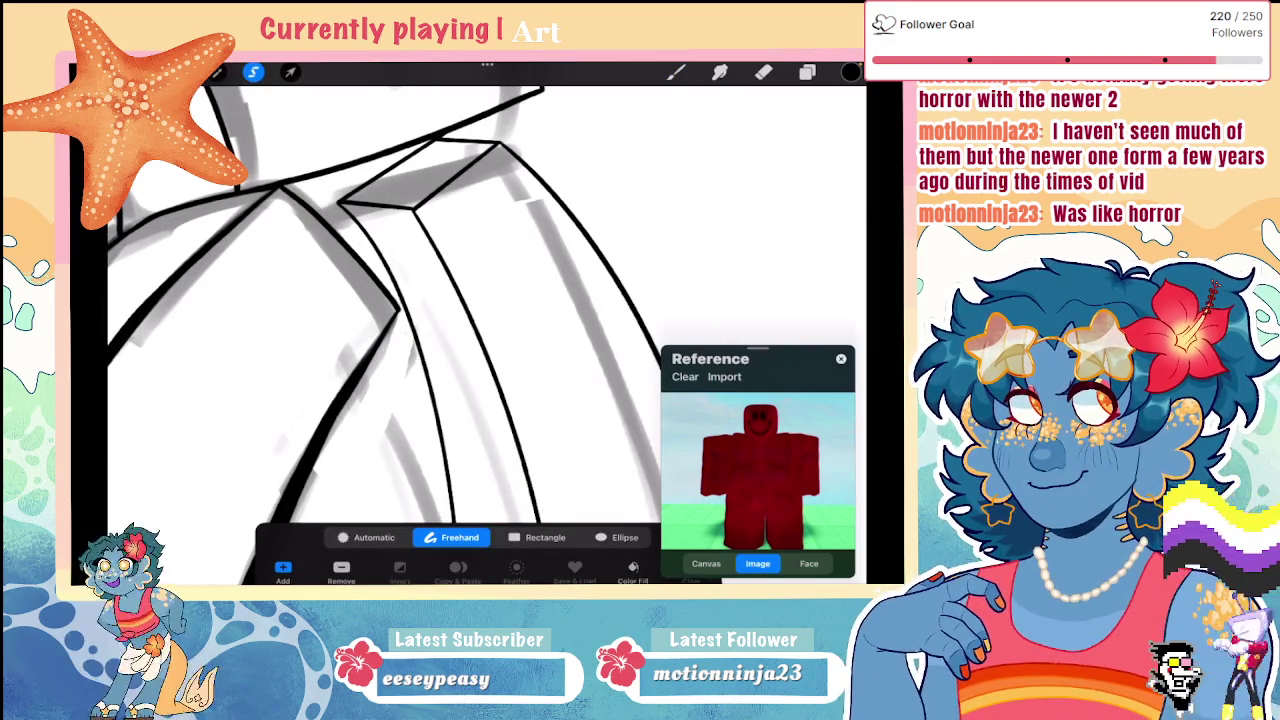
pyautogui.moveTo(378, 274); pyautogui.dragTo(400, 316)
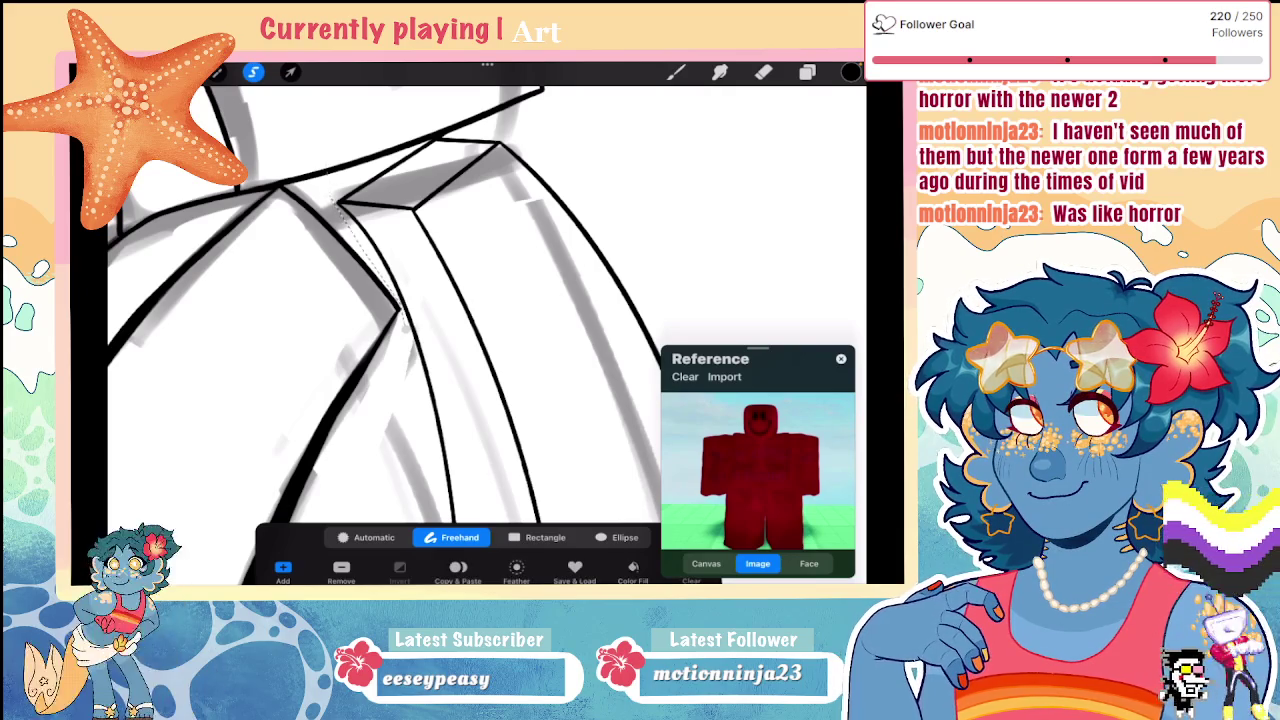
pyautogui.scroll(2, 480, 300)
pyautogui.scroll(2, 480, 300)
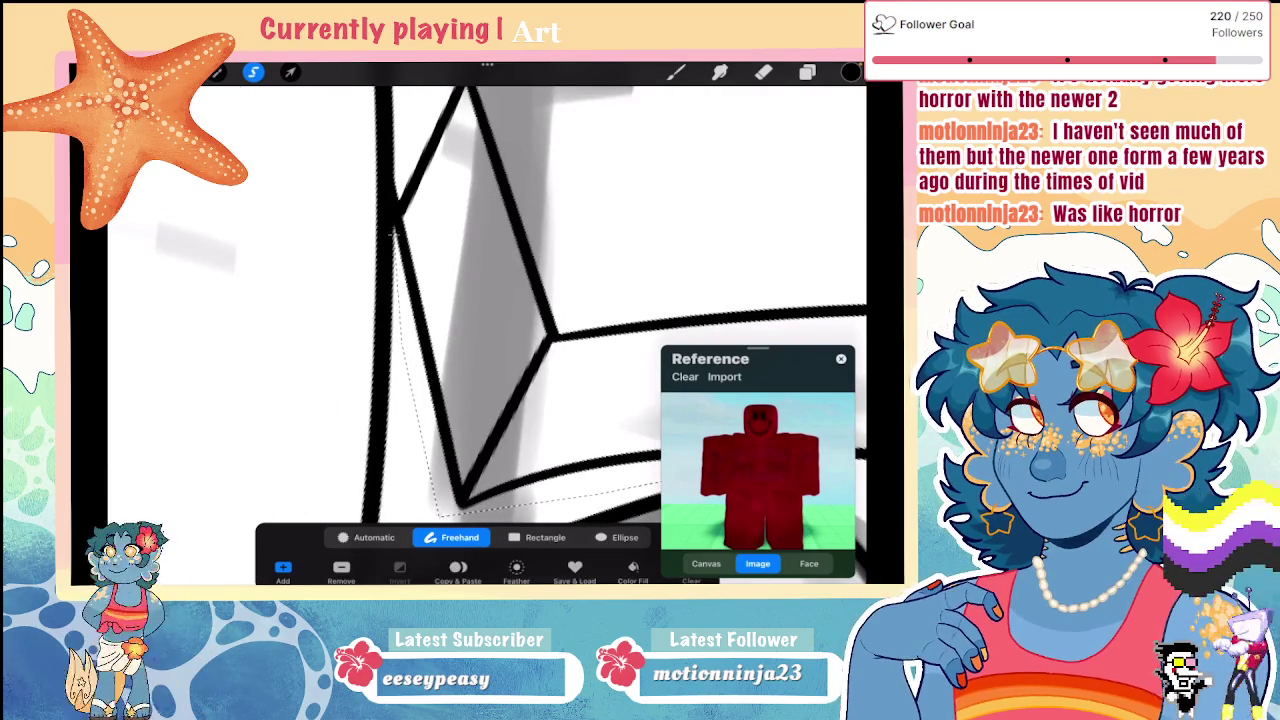
pyautogui.scroll(-2, 480, 300)
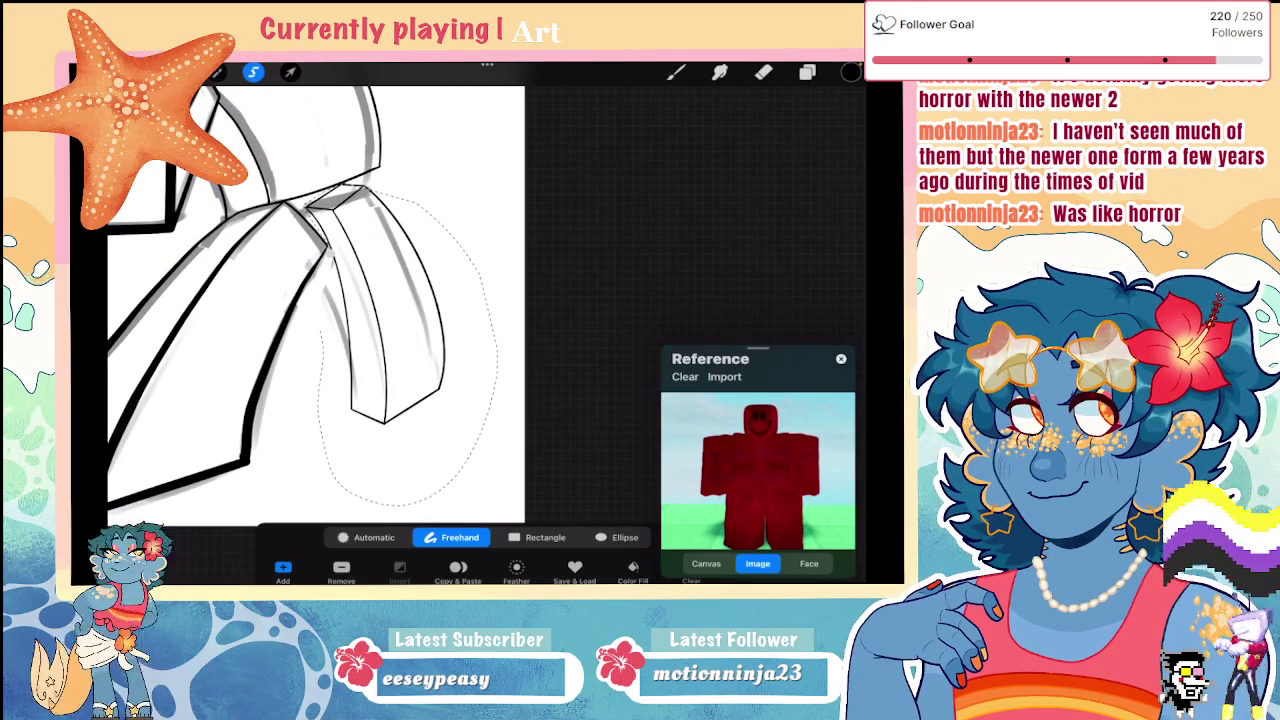
pyautogui.click(290, 72)
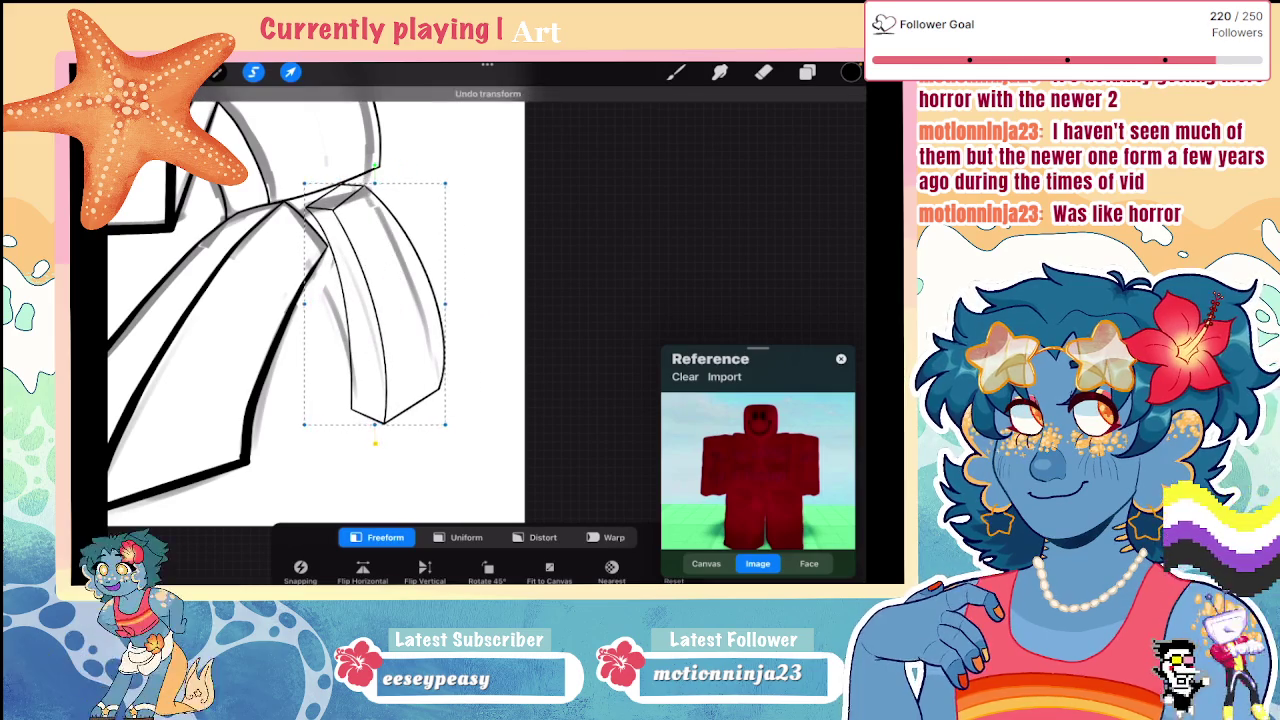
pyautogui.click(290, 72)
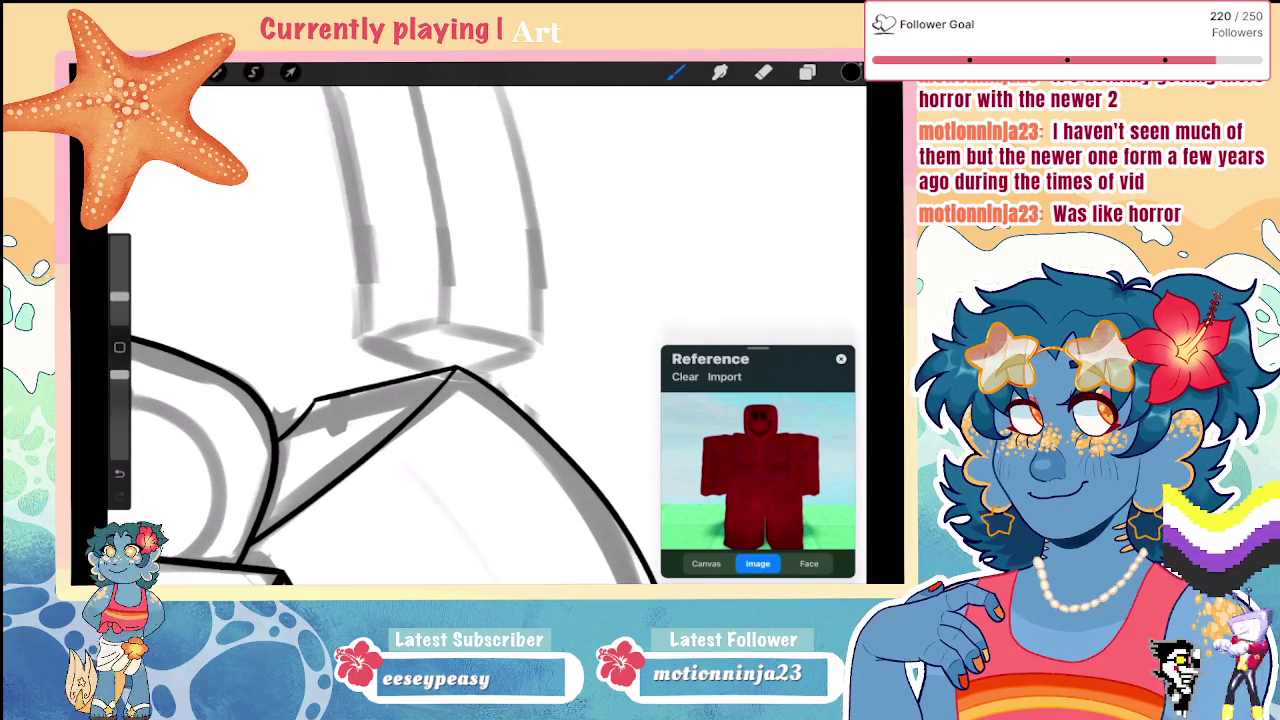
# Step: Ink the arm's diamond-shaped underside edges, redoing strokes that came out too long or short
pyautogui.hotkey('ctrl', 'z')
pyautogui.moveTo(538, 347)
pyautogui.mouseDown()
pyautogui.moveTo(445, 325)
pyautogui.moveTo(356, 345)
pyautogui.mouseUp()
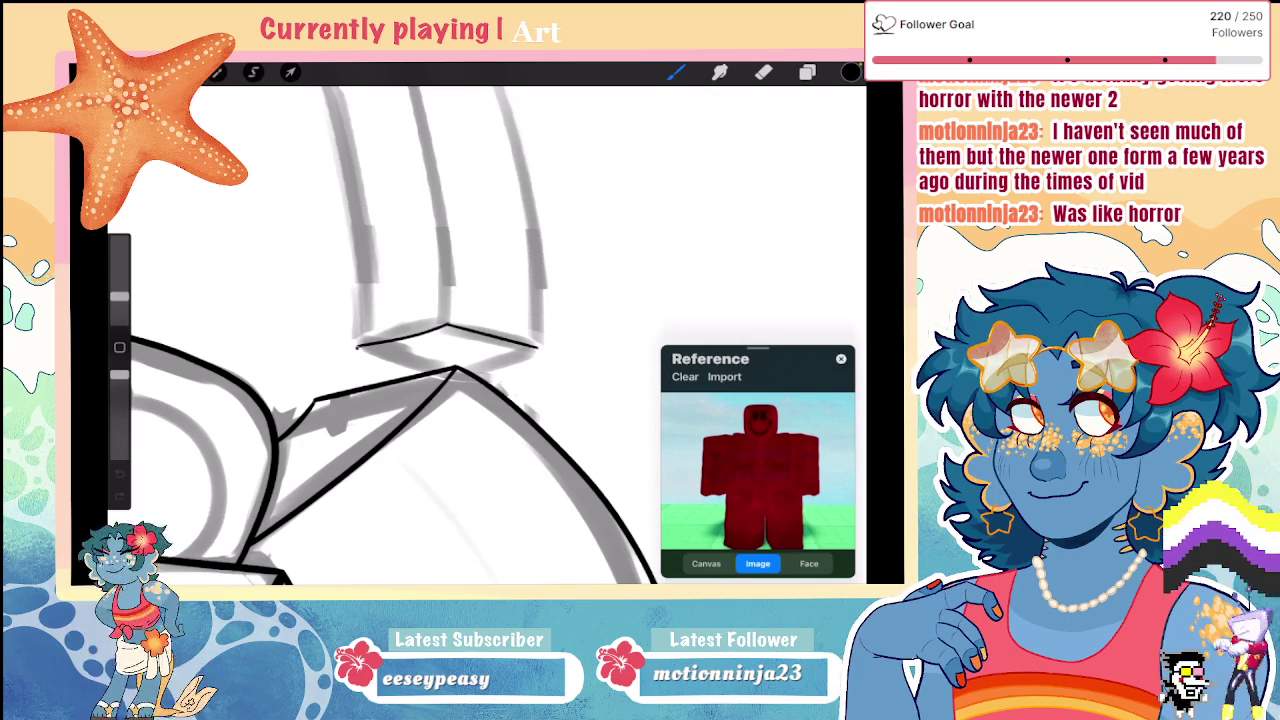
pyautogui.hotkey('ctrl', 'z')
pyautogui.moveTo(445, 325)
pyautogui.mouseDown()
pyautogui.moveTo(360, 342)
pyautogui.moveTo(405, 361)
pyautogui.mouseUp()
pyautogui.hotkey('ctrl', 'z')
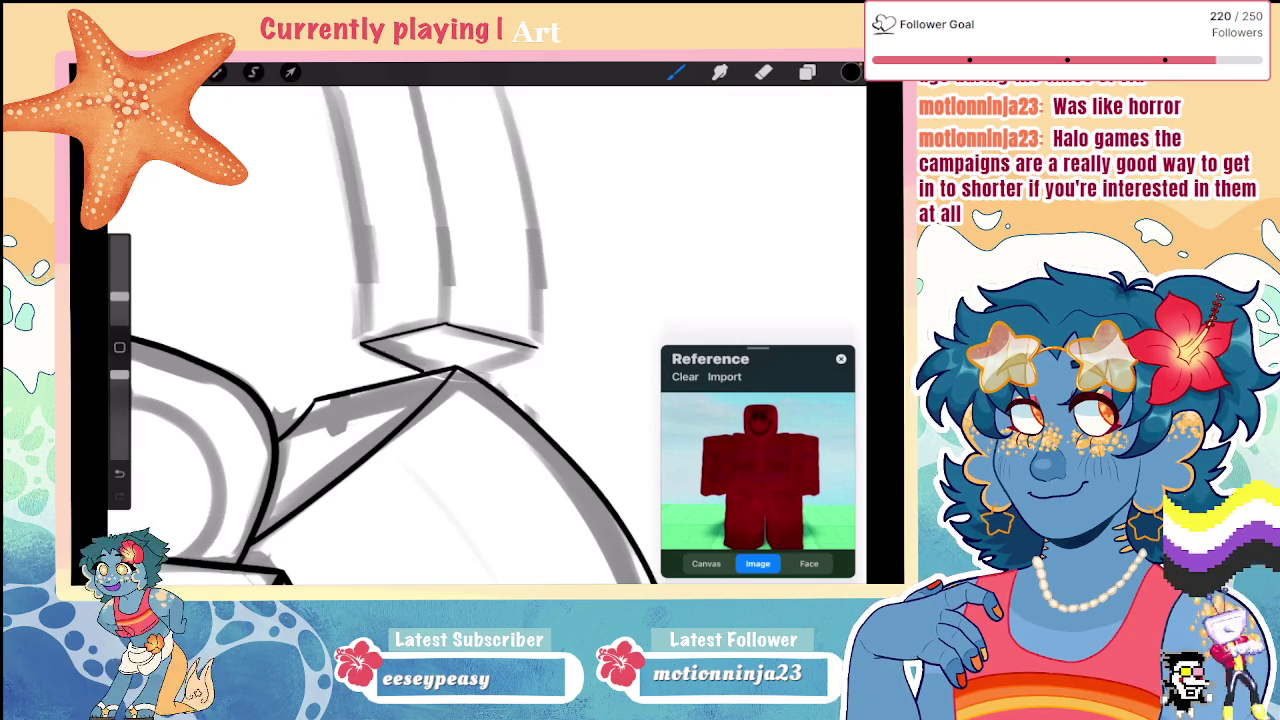
pyautogui.moveTo(360, 343); pyautogui.dragTo(455, 372)
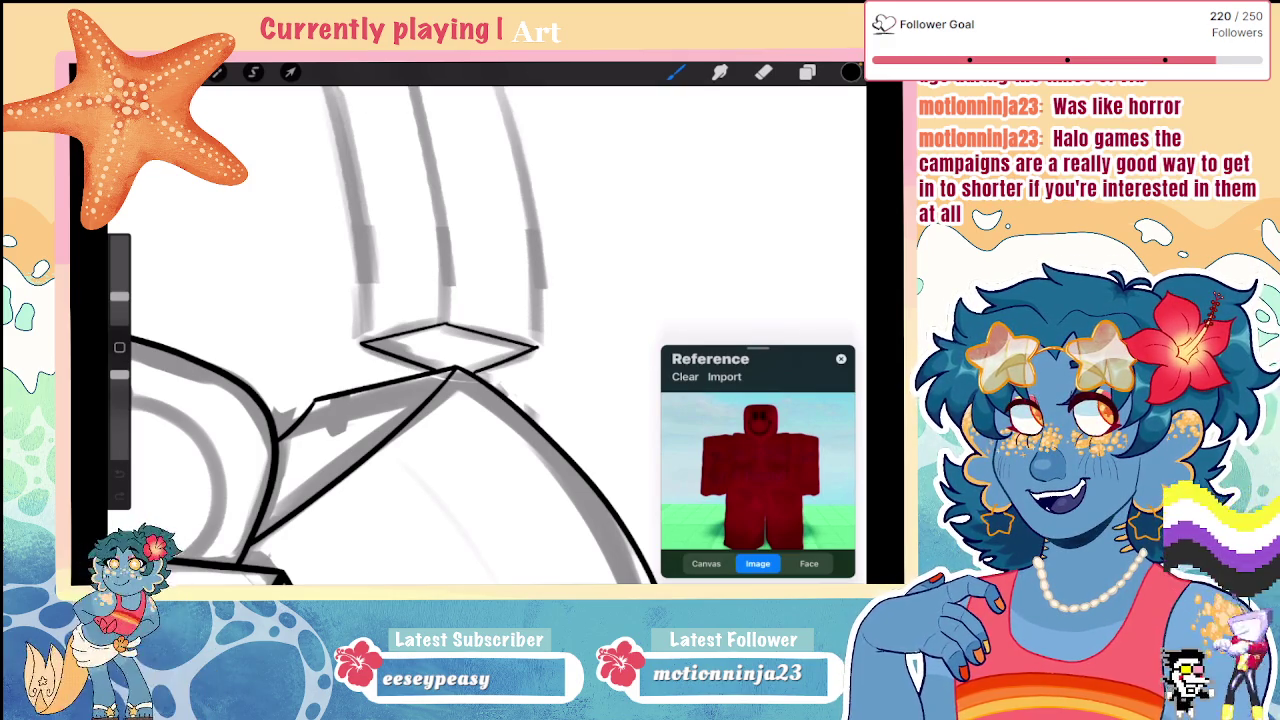
pyautogui.hotkey('ctrl', 'z')
pyautogui.moveTo(450, 325); pyautogui.dragTo(538, 347)
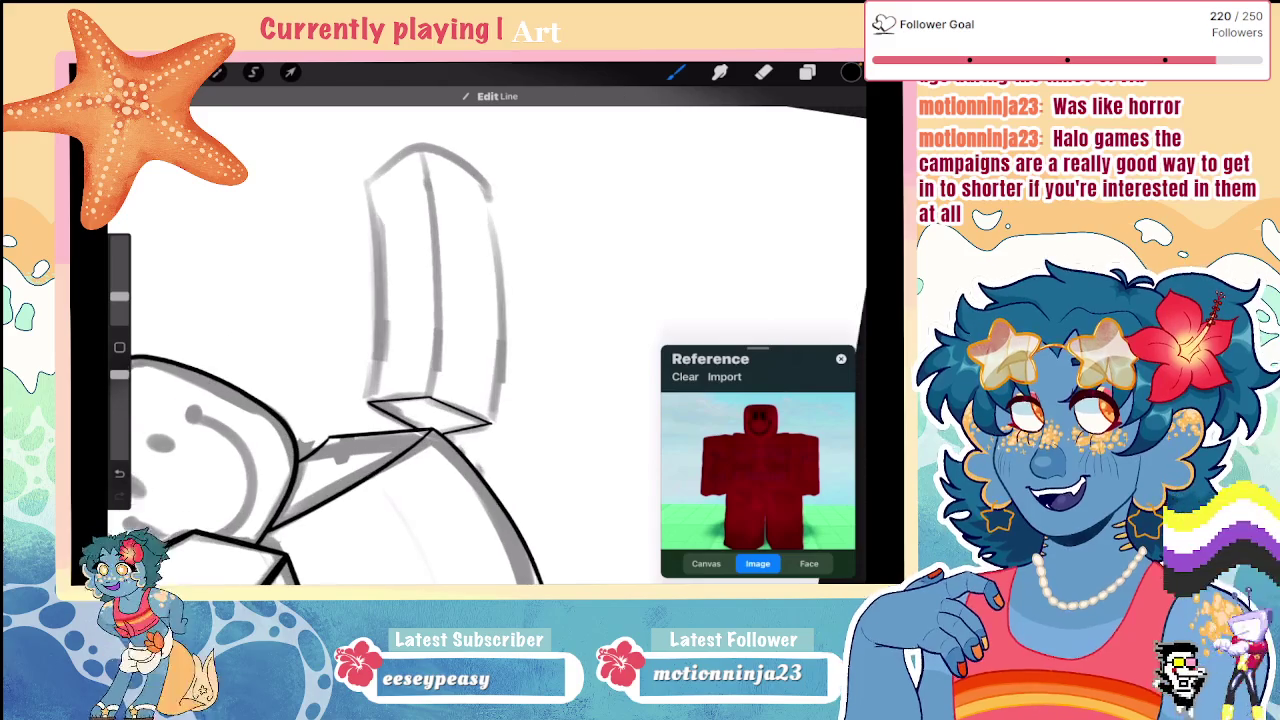
# Step: Draw the arm block's straight top-left and top-right edges meeting at the apex
pyautogui.moveTo(379, 159)
pyautogui.mouseDown()
pyautogui.moveTo(431, 142)
pyautogui.moveTo(366, 182)
pyautogui.mouseUp()
pyautogui.moveTo(431, 142); pyautogui.dragTo(502, 194)
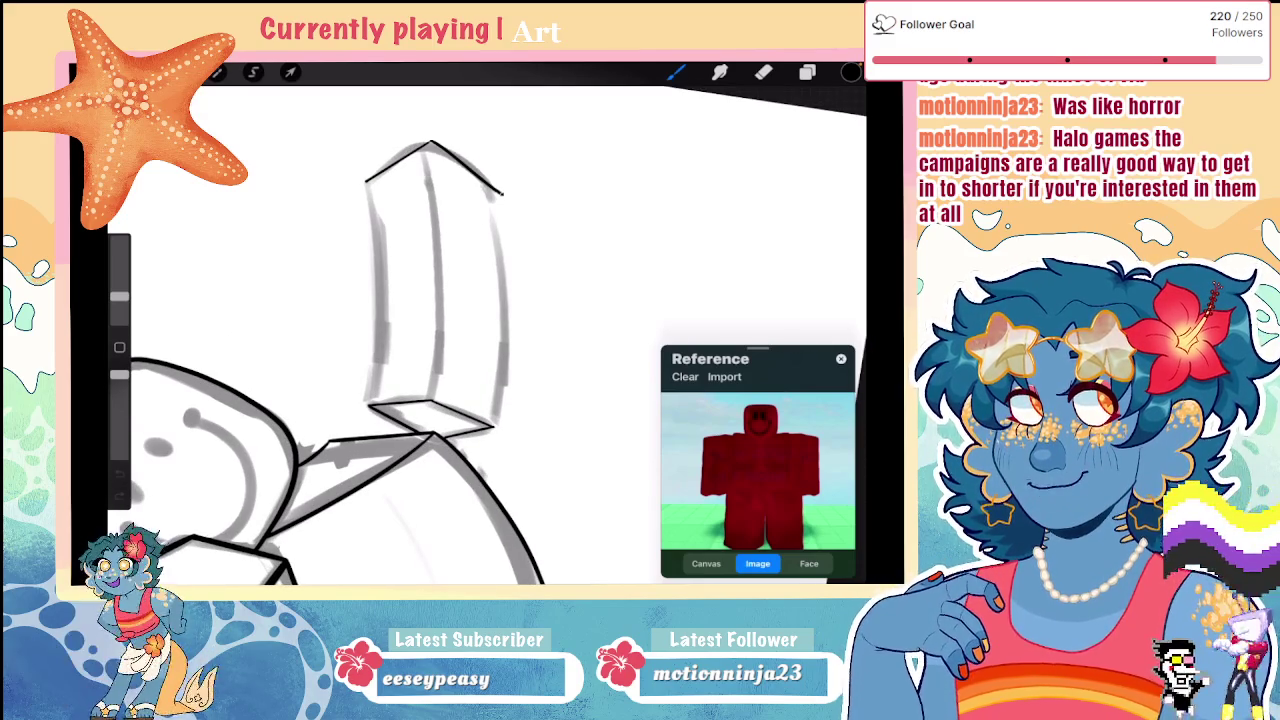
pyautogui.moveTo(431, 142); pyautogui.dragTo(492, 178)
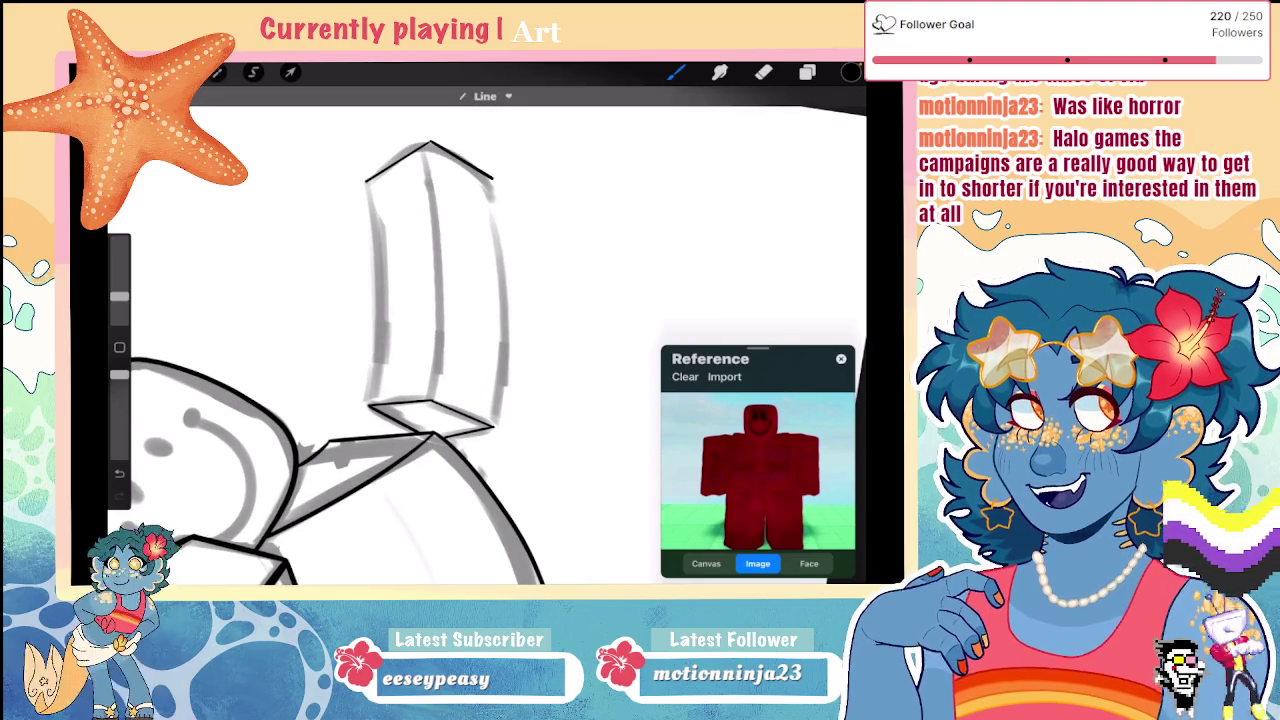
pyautogui.hotkey('ctrl', 'z')
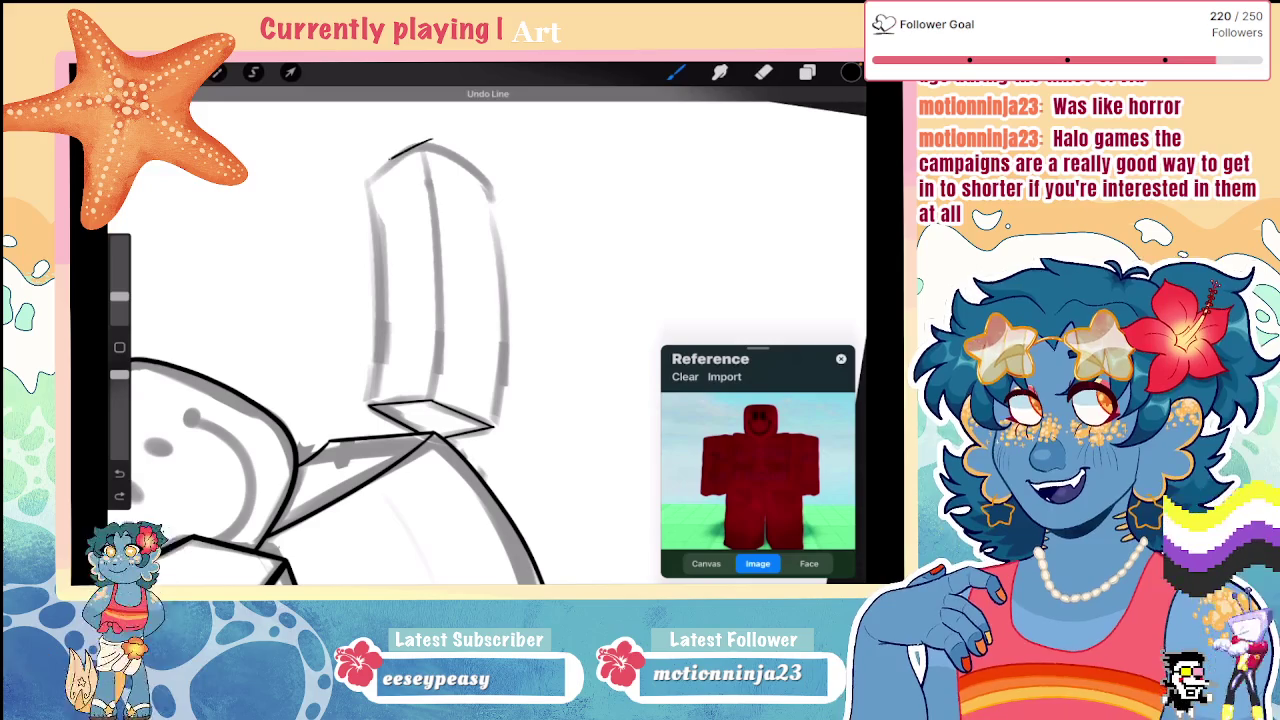
pyautogui.moveTo(431, 142); pyautogui.dragTo(370, 178)
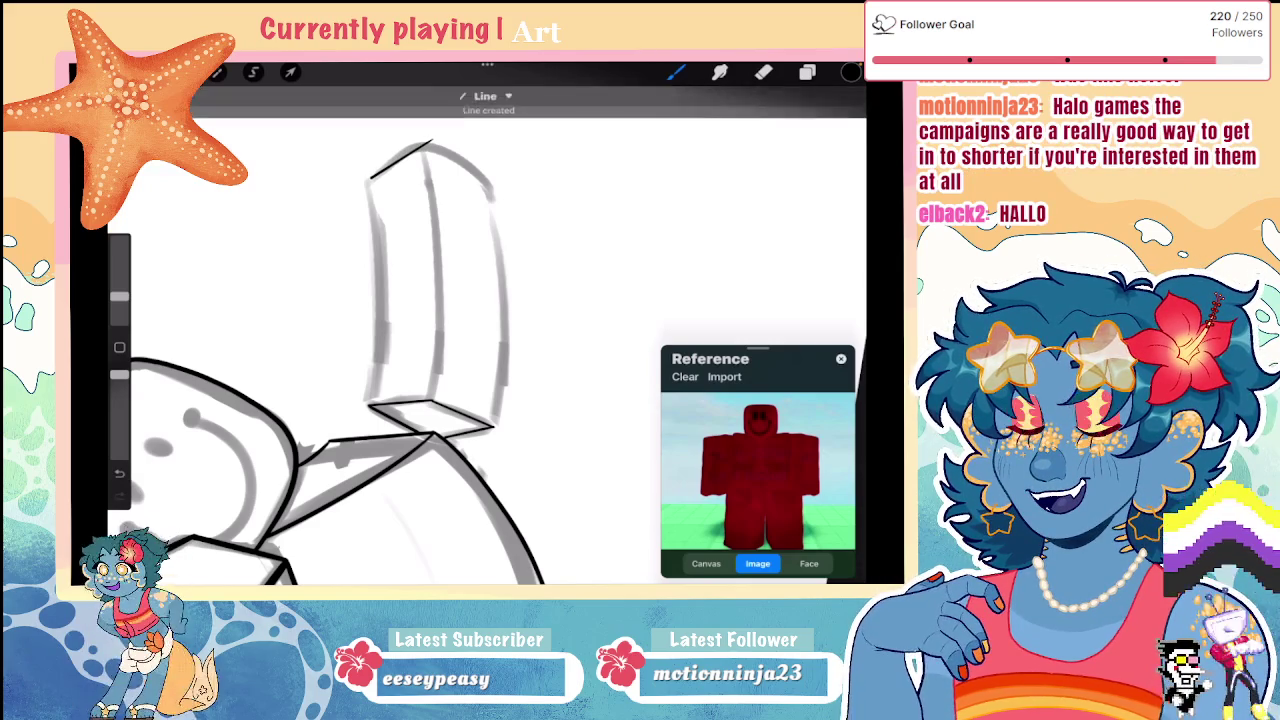
pyautogui.moveTo(431, 142); pyautogui.dragTo(492, 178)
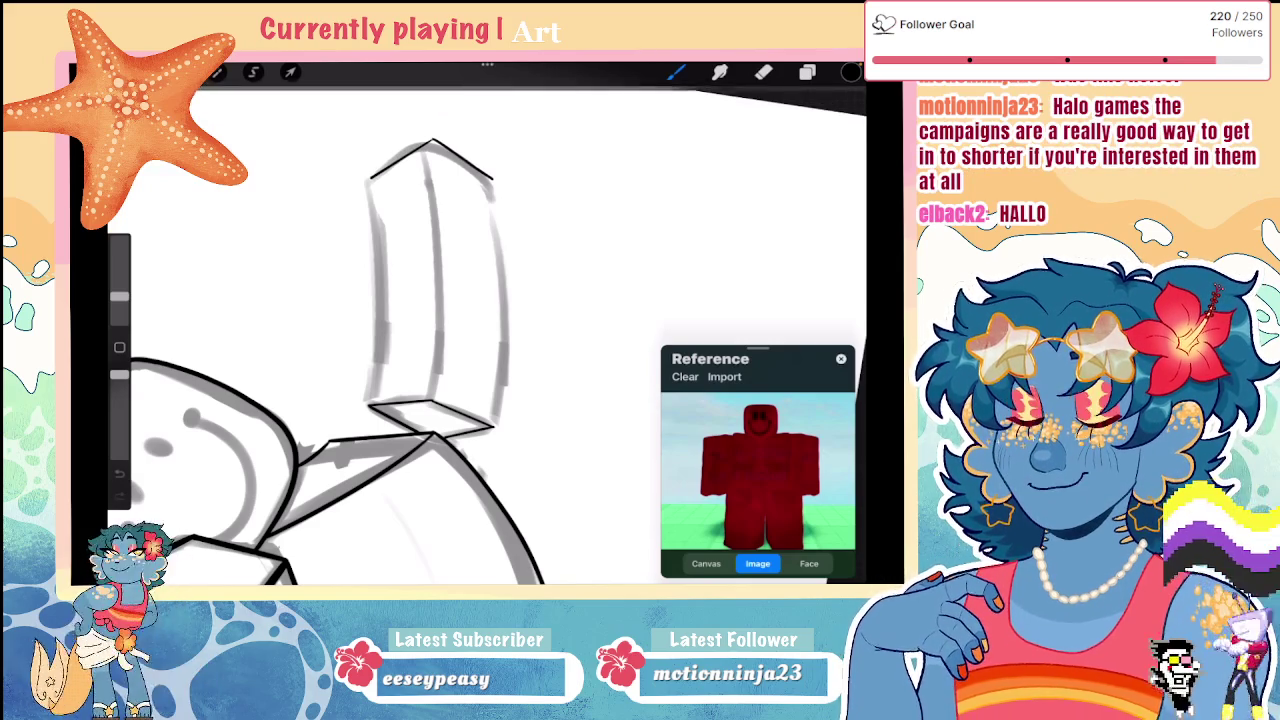
pyautogui.moveTo(431, 142); pyautogui.dragTo(498, 176)
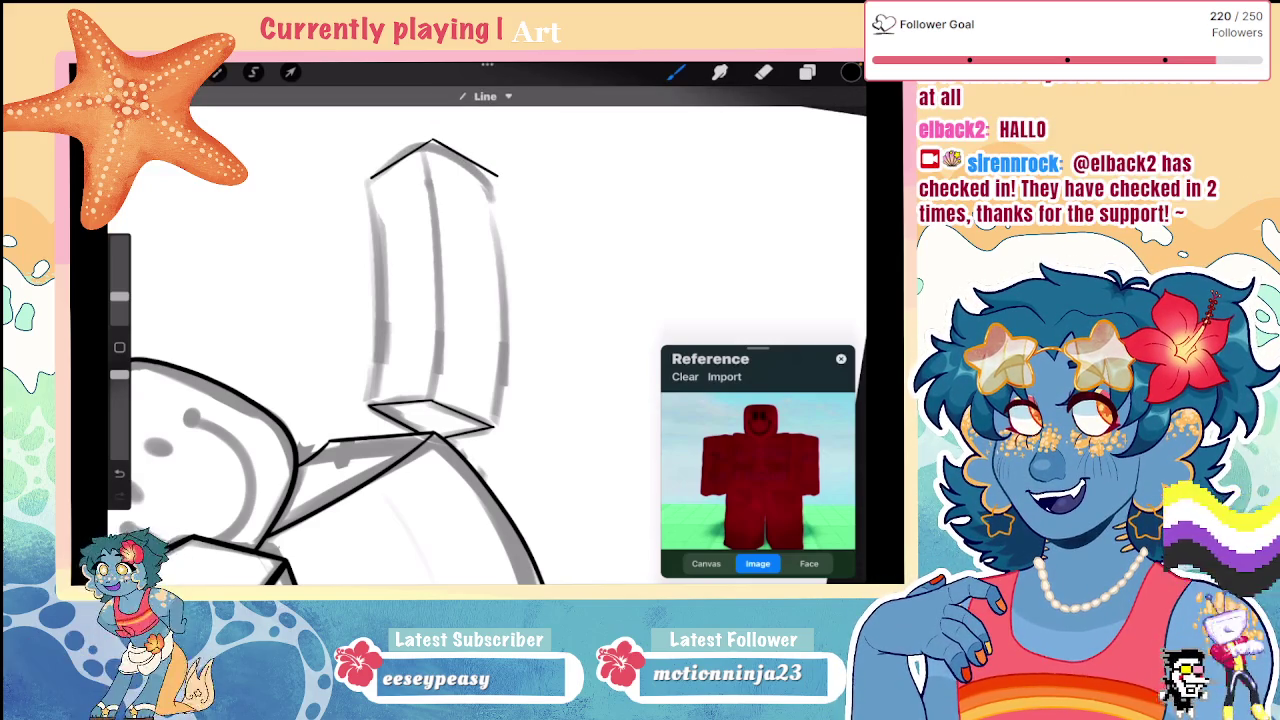
# Step: Ink the arm's curved right side, full-length left edge and smooth inner vertical arc
pyautogui.moveTo(499, 178); pyautogui.dragTo(517, 338)
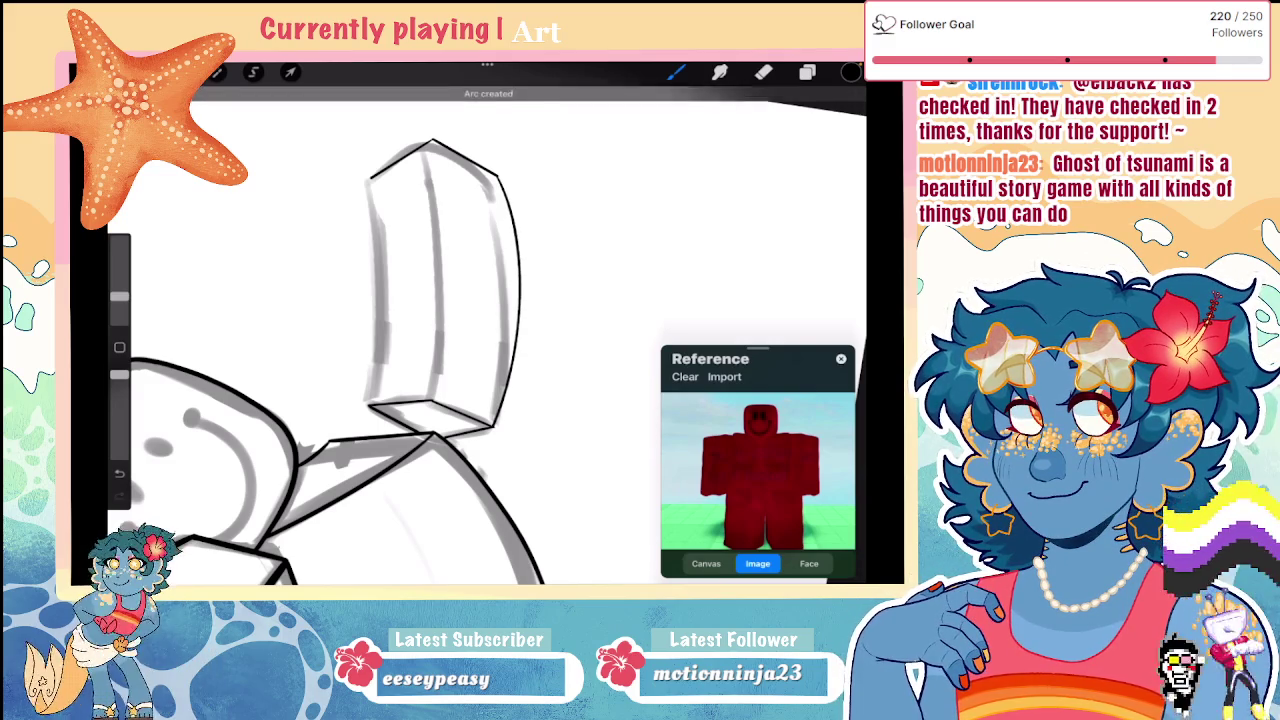
pyautogui.moveTo(372, 180); pyautogui.dragTo(386, 288)
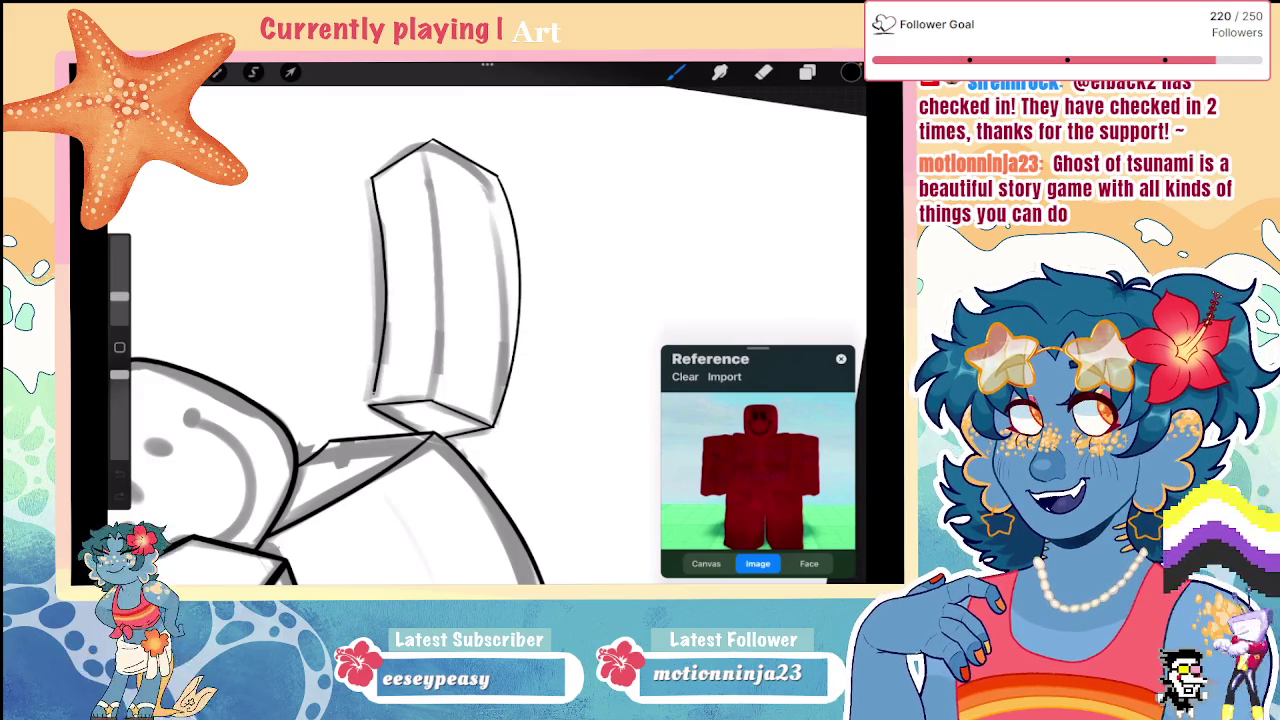
pyautogui.moveTo(372, 184); pyautogui.dragTo(370, 404)
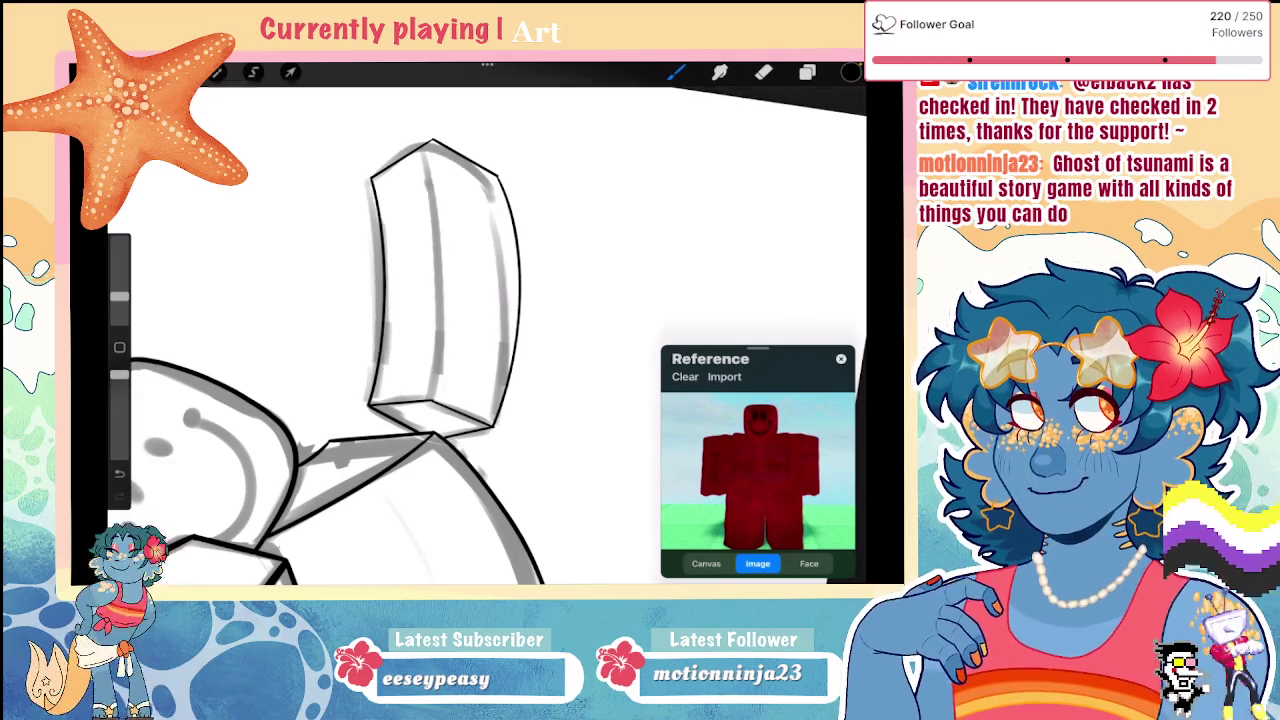
pyautogui.moveTo(433, 154); pyautogui.dragTo(445, 360)
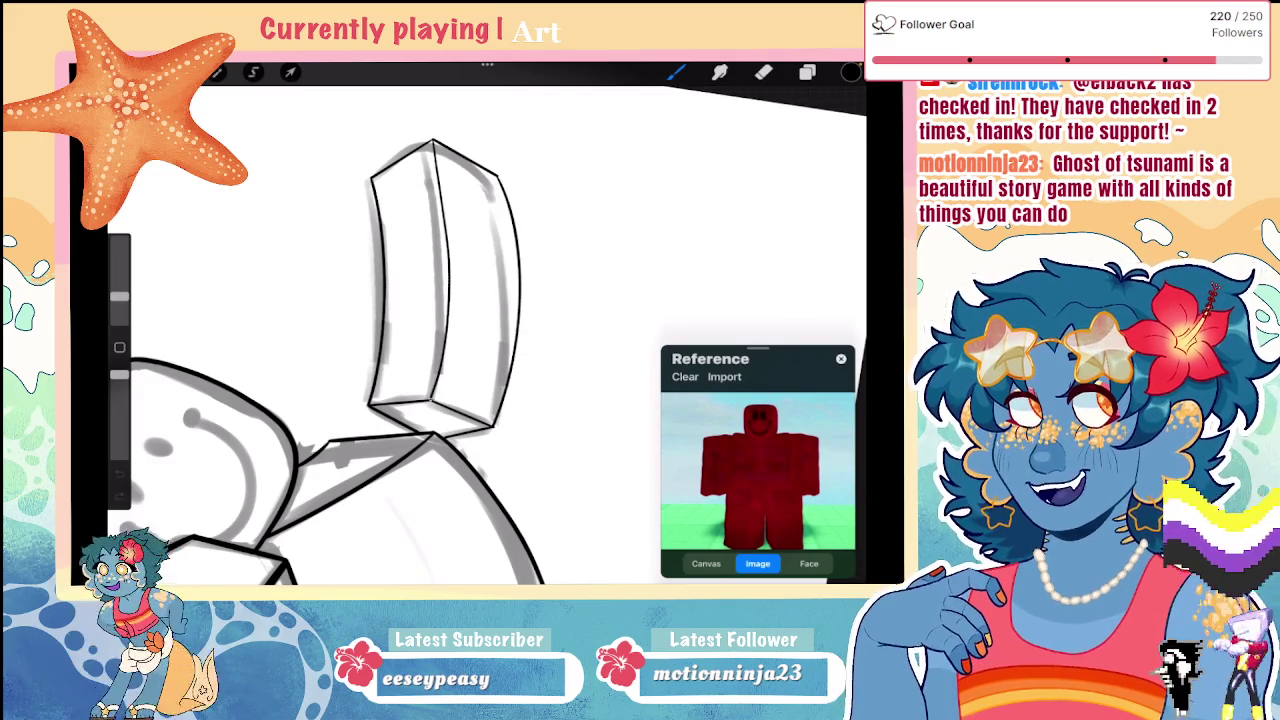
pyautogui.hotkey('ctrl', 'z')
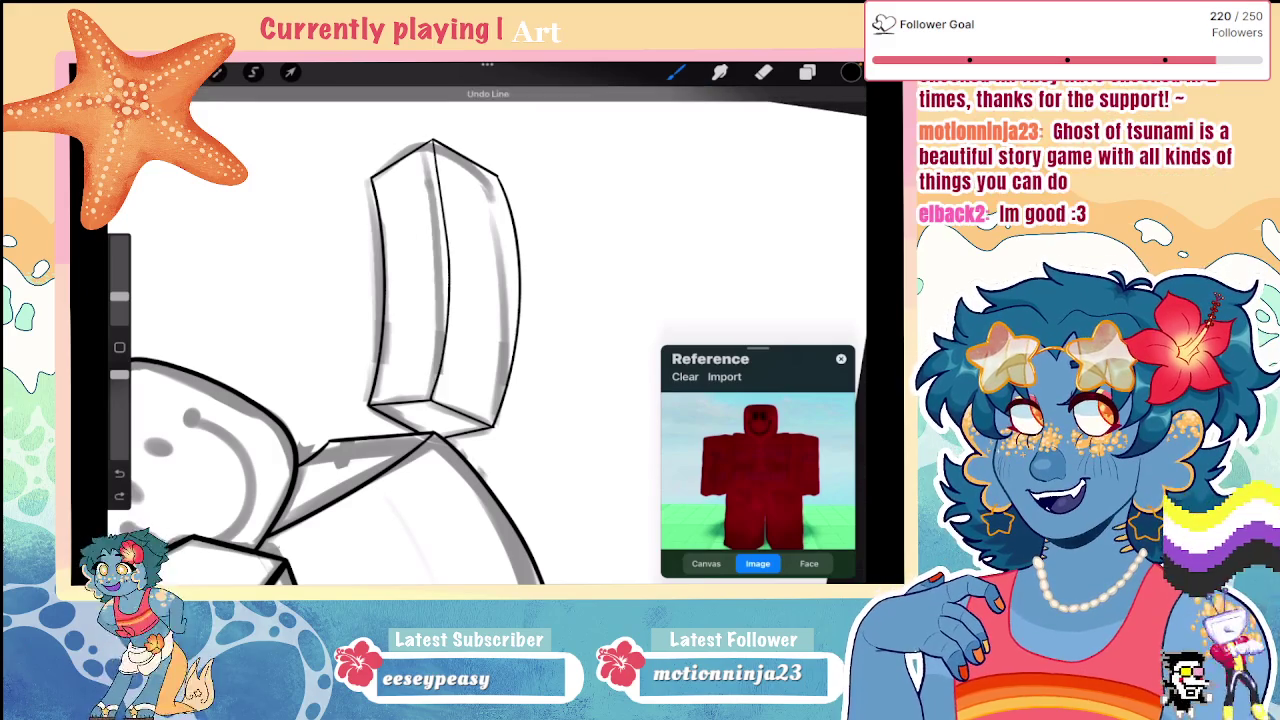
pyautogui.moveTo(453, 214); pyautogui.dragTo(456, 340)
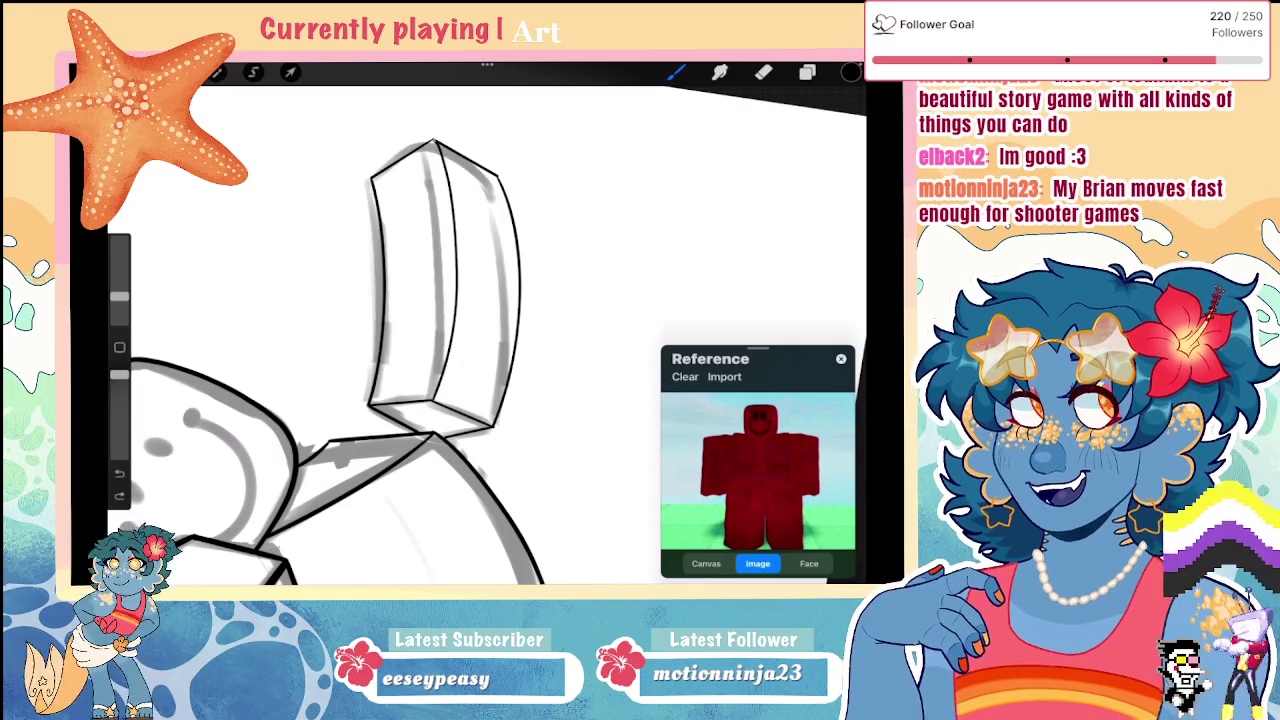
pyautogui.moveTo(434, 150); pyautogui.dragTo(445, 390)
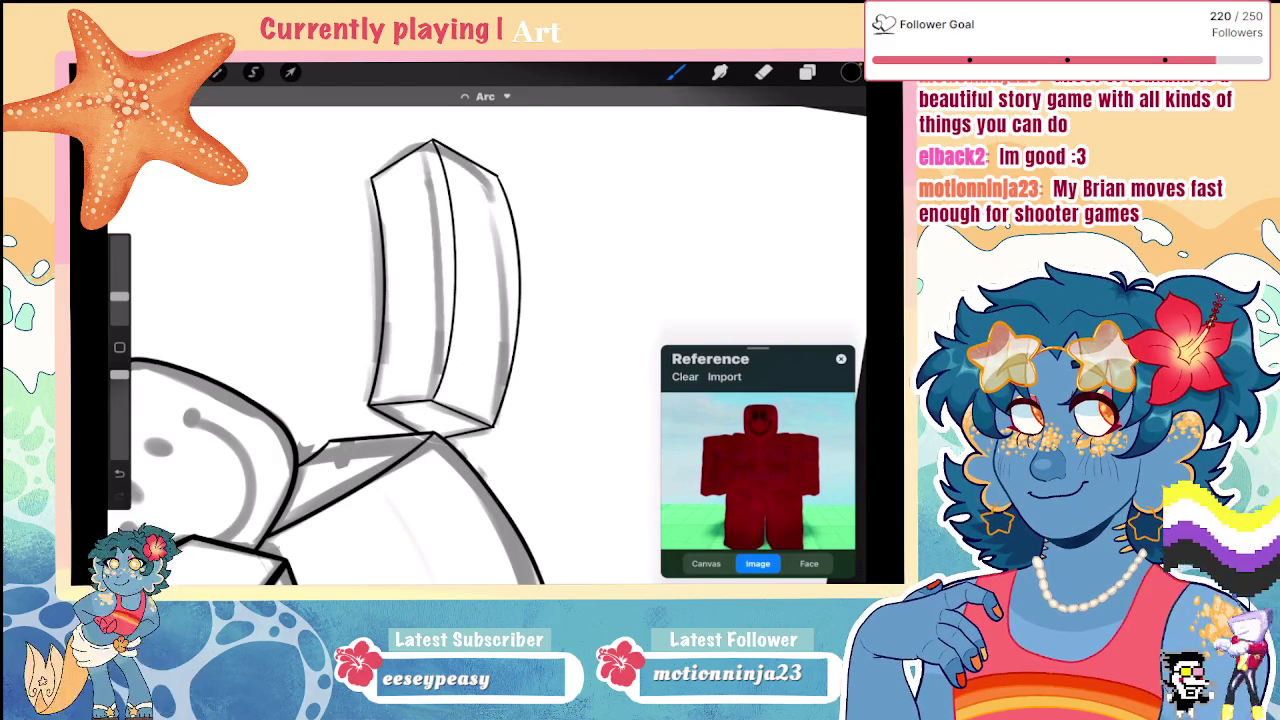
pyautogui.scroll(5, 330, 330)
pyautogui.click(763, 72)
# Step: Pan over the arm drawing, browse the brush library, and check Layer 3's opacity
pyautogui.moveTo(119, 296); pyautogui.dragTo(119, 318)
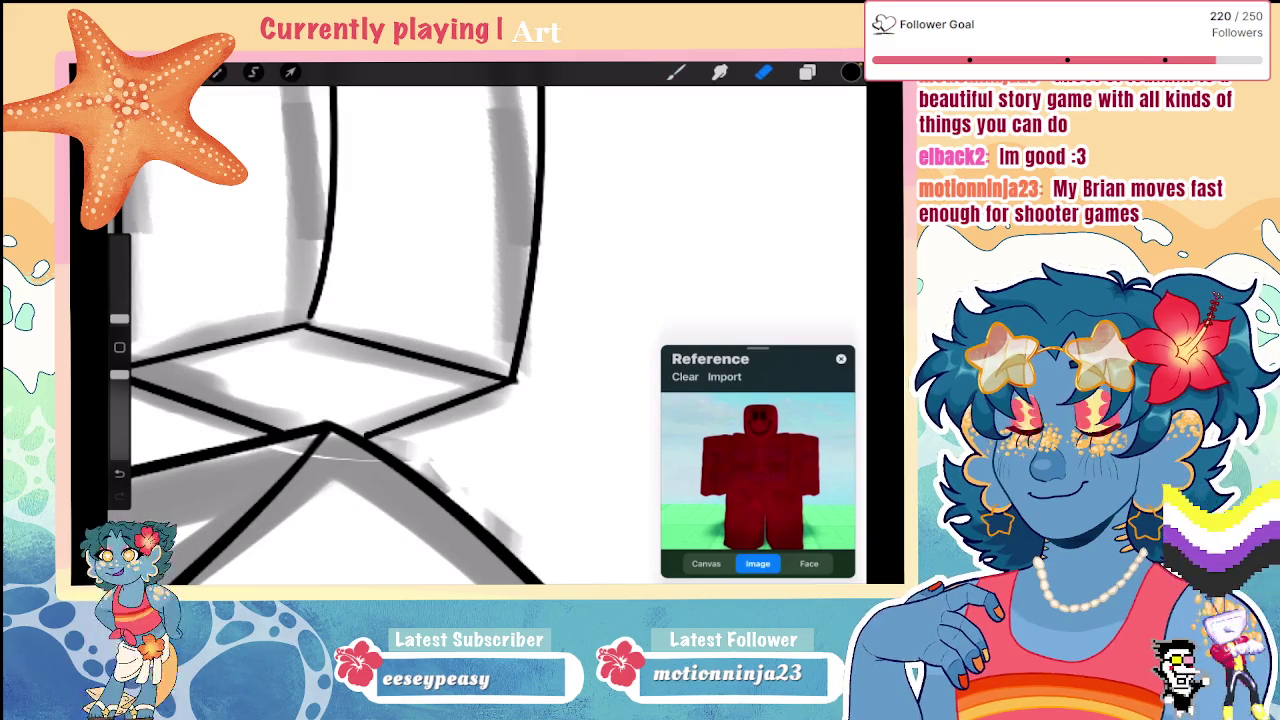
pyautogui.moveTo(325, 425)
pyautogui.mouseDown()
pyautogui.moveTo(457, 300)
pyautogui.moveTo(520, 370)
pyautogui.mouseUp()
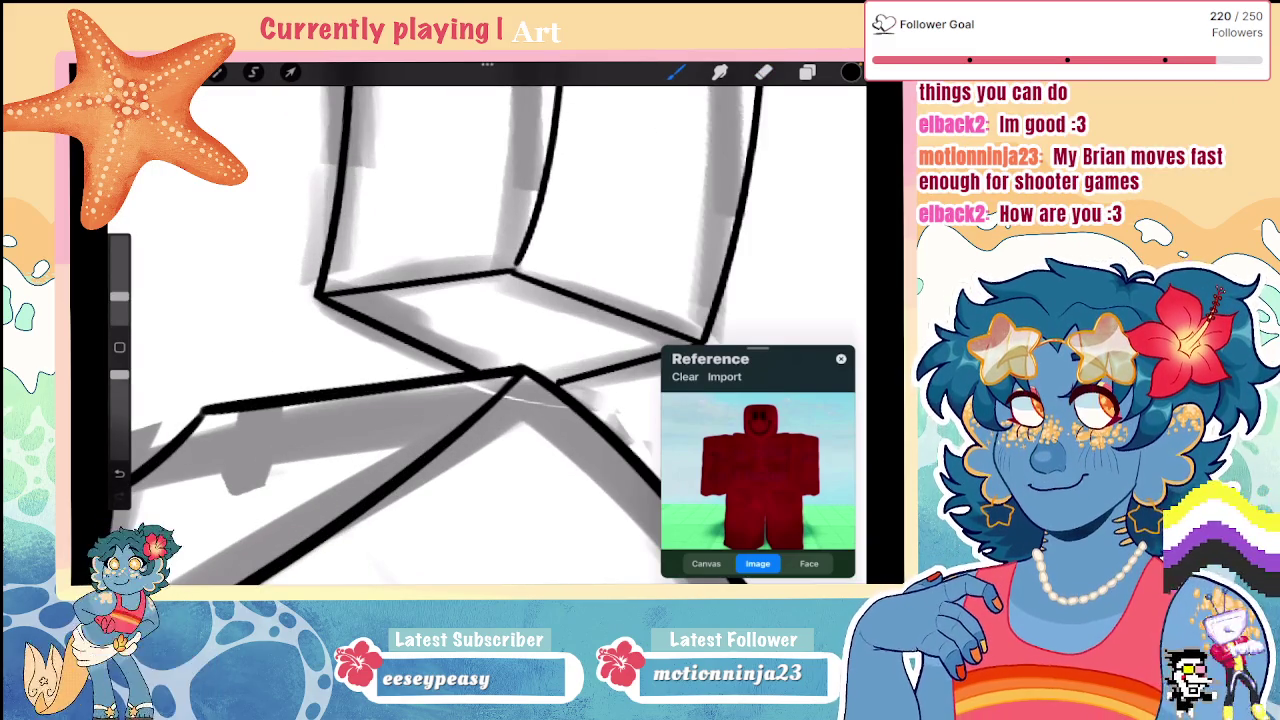
pyautogui.scroll(-5, 400, 330)
pyautogui.scroll(-2, 400, 330)
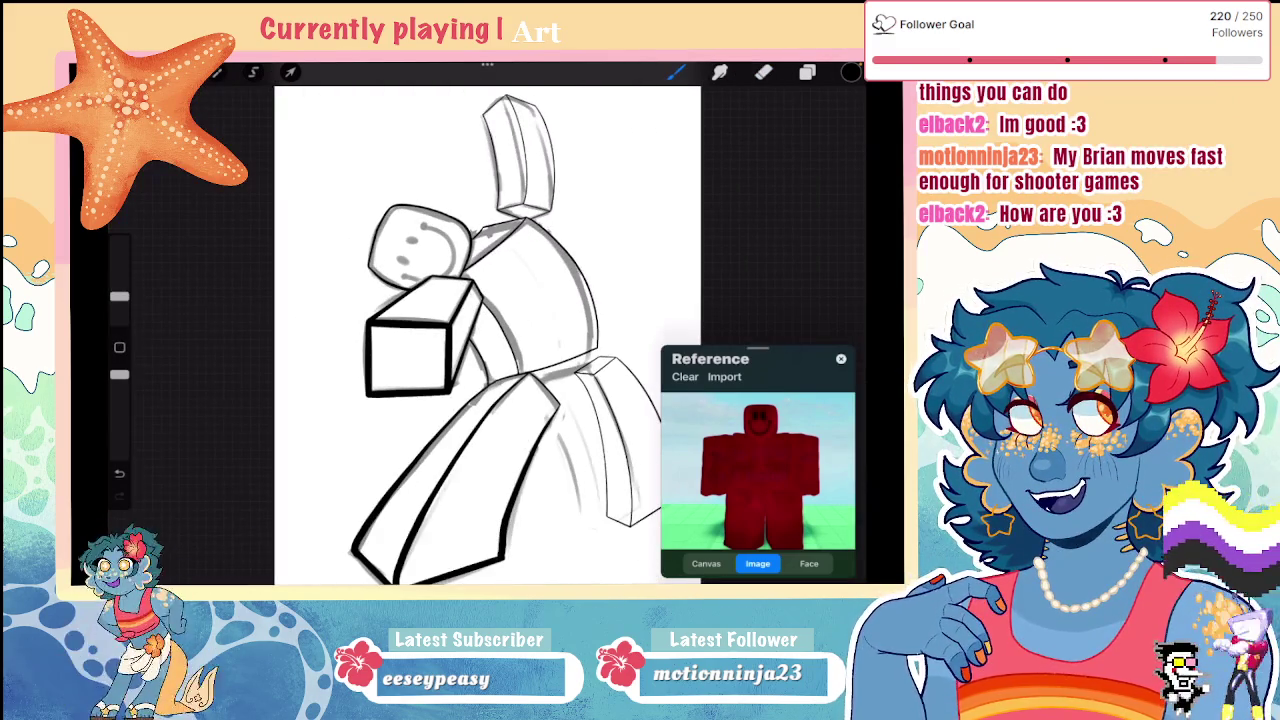
pyautogui.scroll(2, 400, 330)
pyautogui.scroll(3, 400, 330)
pyautogui.click(676, 72)
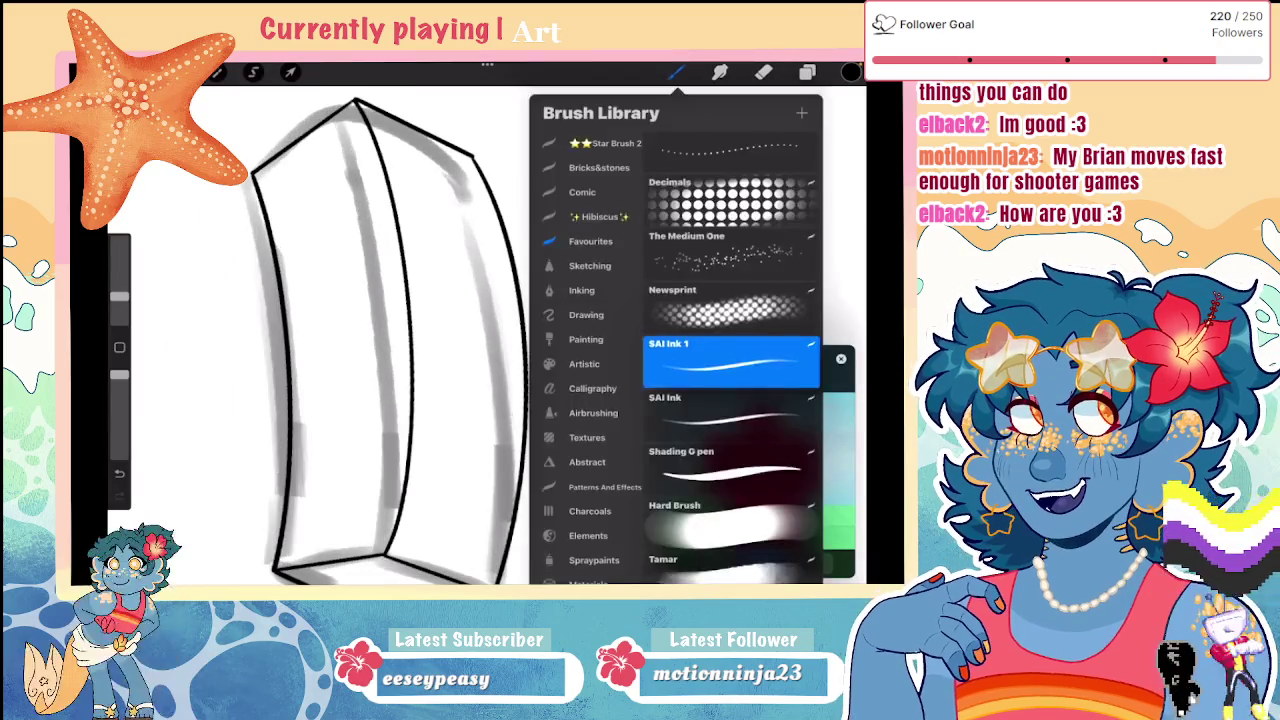
pyautogui.scroll(3, 400, 330)
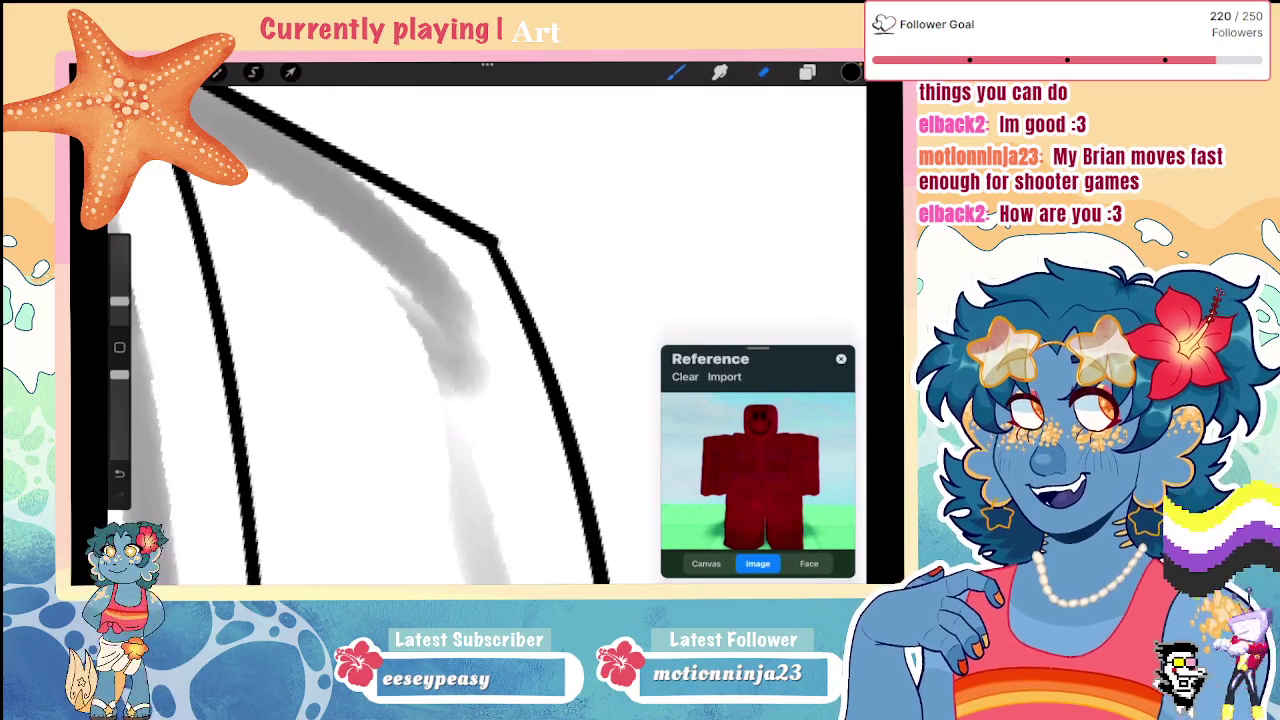
pyautogui.scroll(-3, 400, 330)
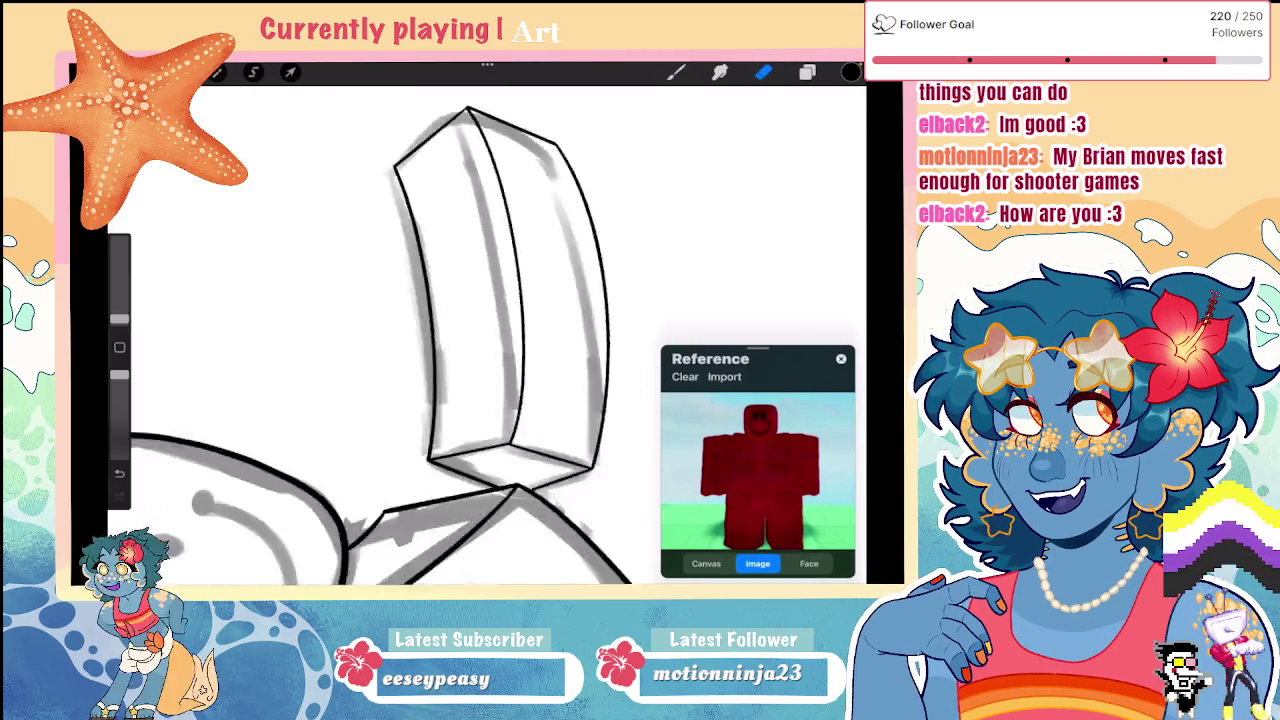
pyautogui.scroll(-2, 400, 330)
pyautogui.click(807, 72)
pyautogui.click(820, 152)
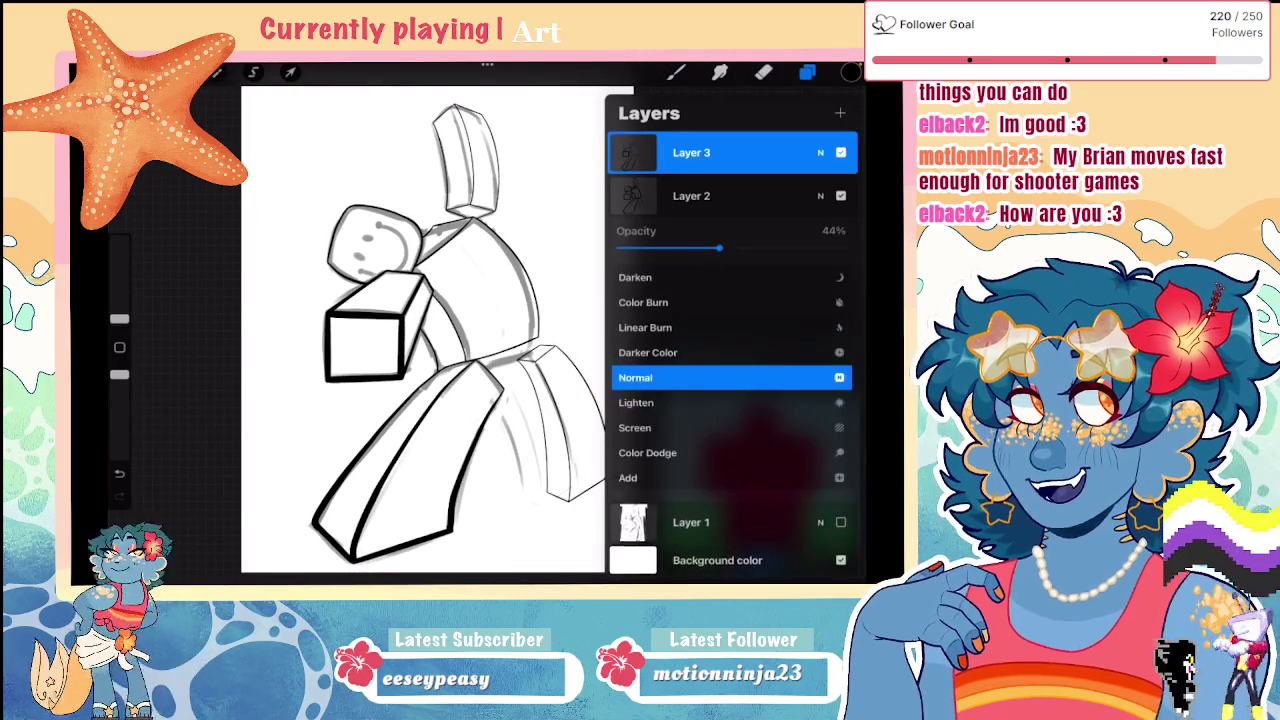
pyautogui.click(820, 152)
# Step: Restore the erased cube edge, then enlarge the brush and trace the cube's upper-left edge
pyautogui.click(763, 72)
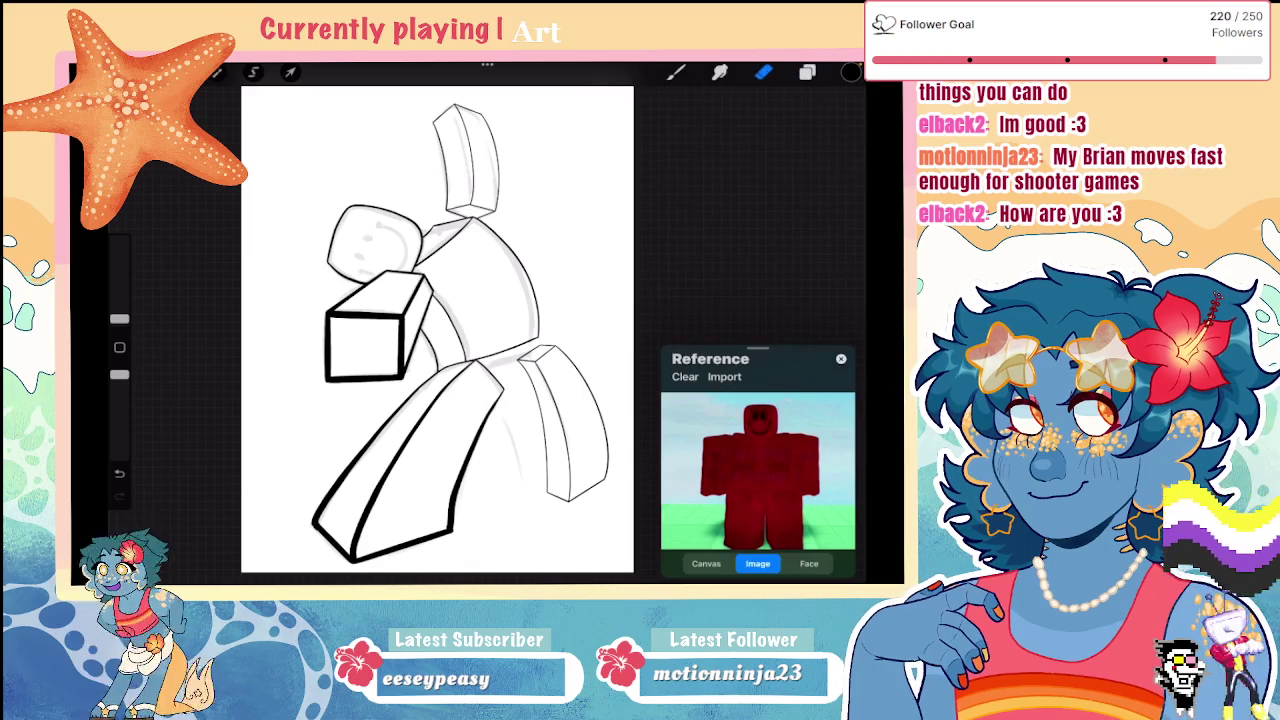
pyautogui.moveTo(119, 318); pyautogui.dragTo(119, 308)
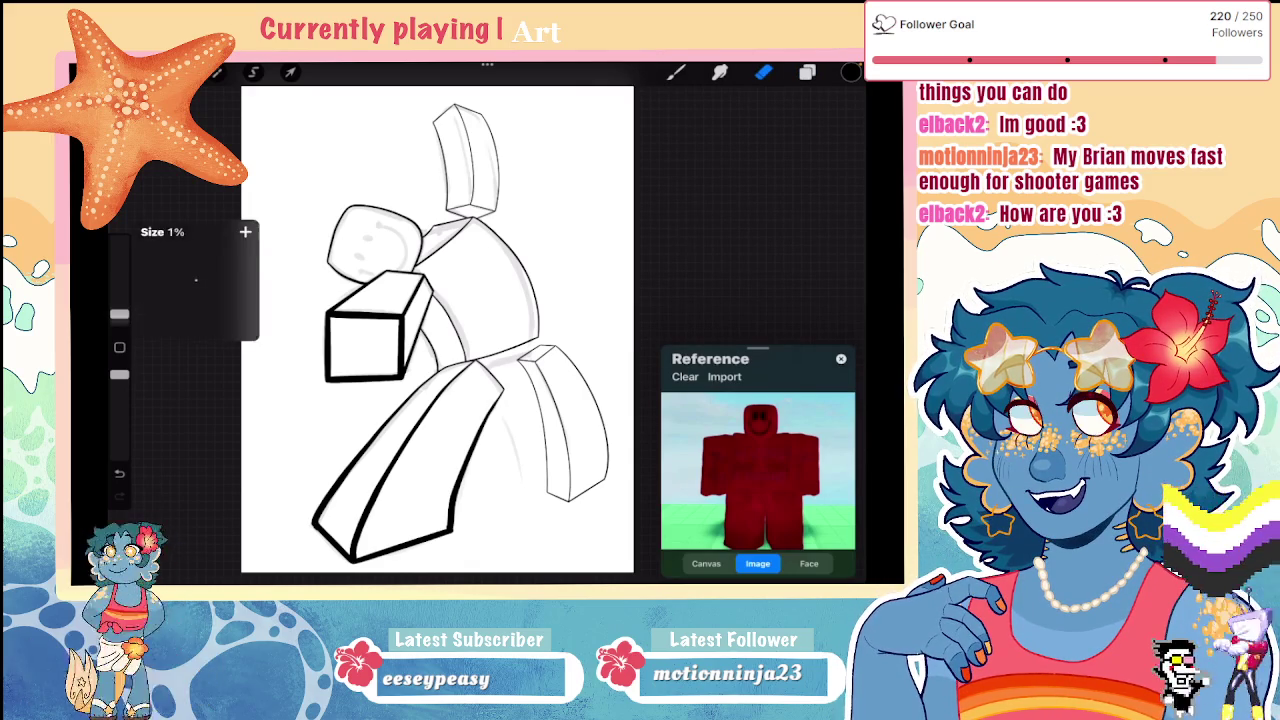
pyautogui.scroll(2, 440, 330)
pyautogui.scroll(2, 470, 335)
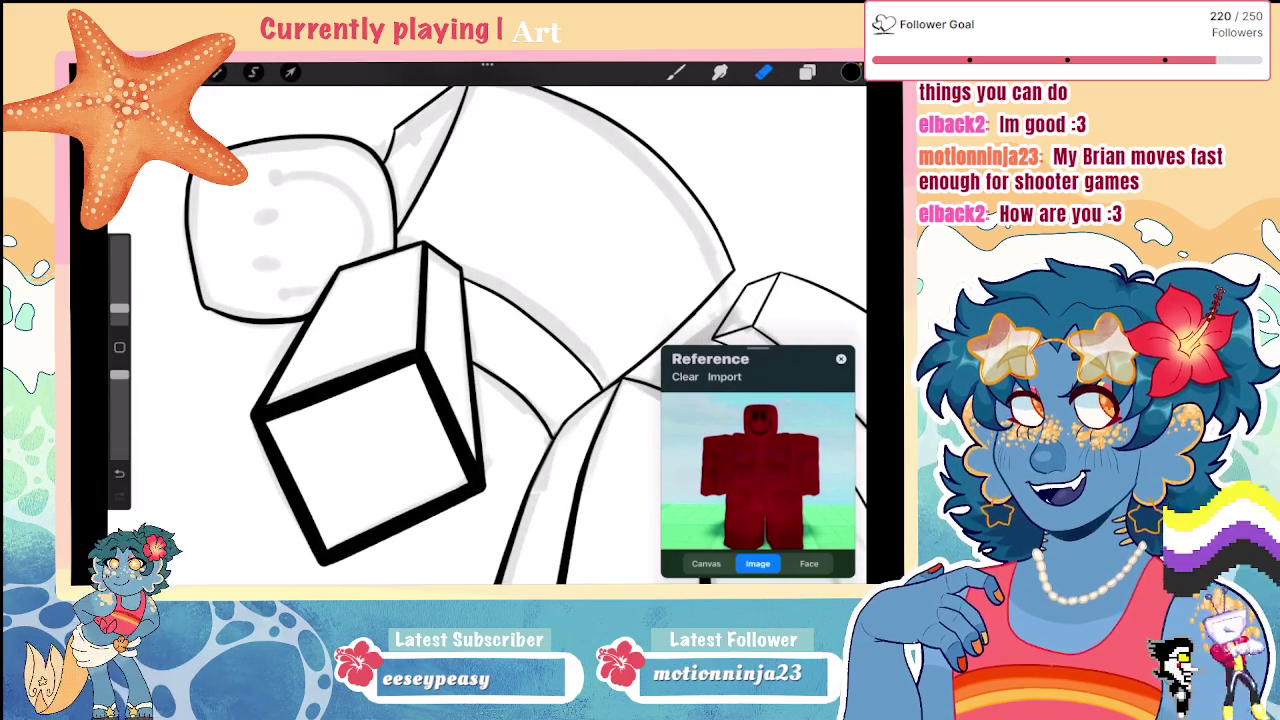
pyautogui.hotkey('ctrl', 'z')
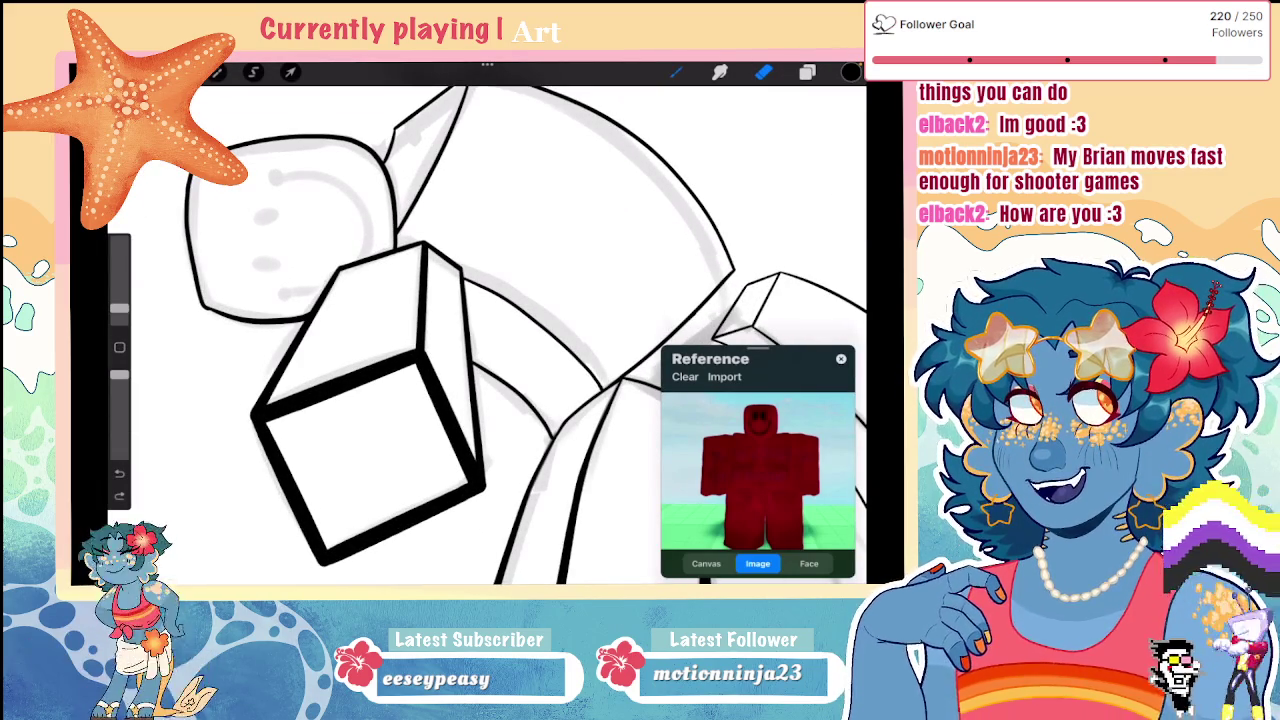
pyautogui.press('b')
pyautogui.moveTo(119, 296); pyautogui.dragTo(119, 287)
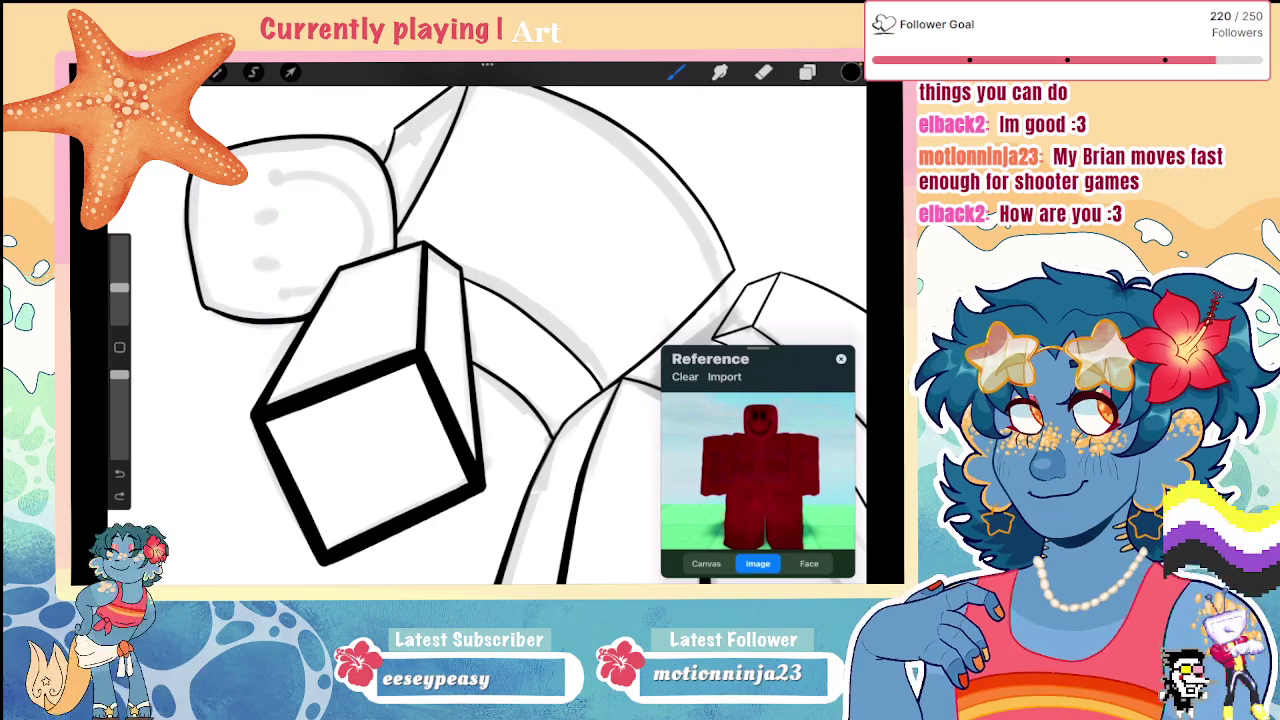
pyautogui.moveTo(336, 280); pyautogui.dragTo(288, 366)
# Step: Bold the cube's upper-left and vertical edges and add a straight thickness line down its right side
pyautogui.moveTo(338, 270); pyautogui.dragTo(262, 408)
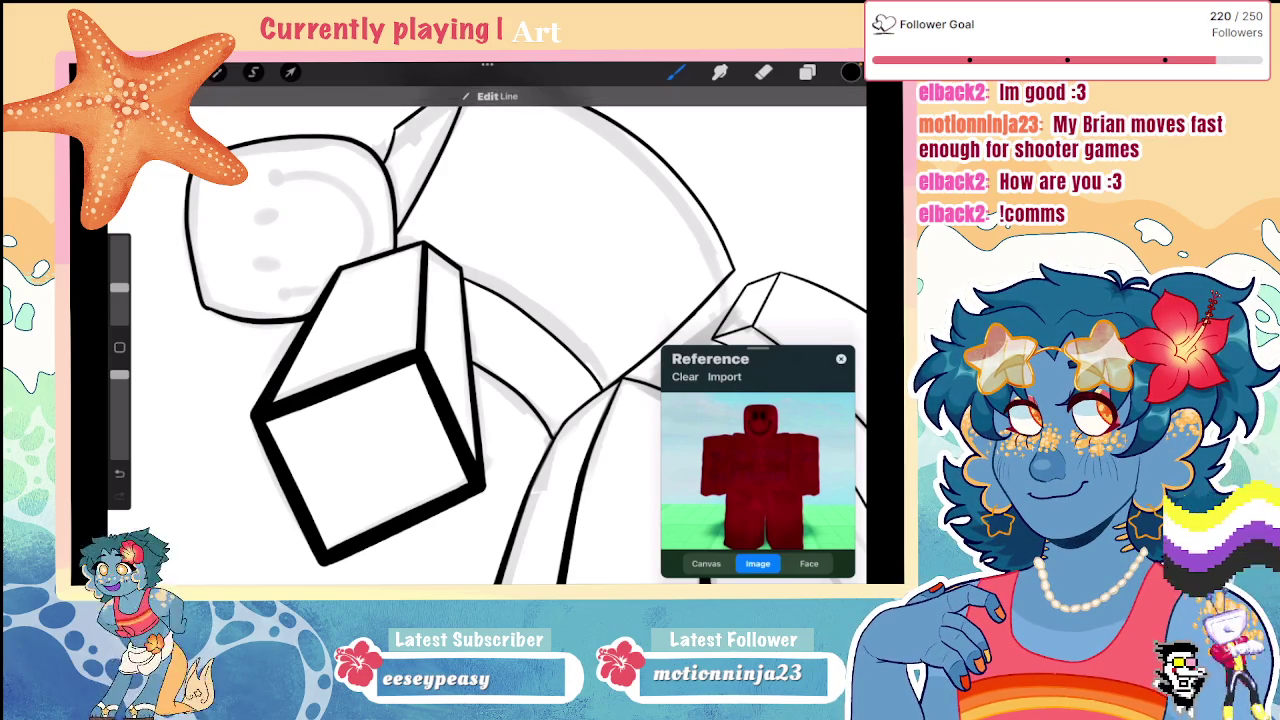
pyautogui.moveTo(408, 356); pyautogui.dragTo(424, 250)
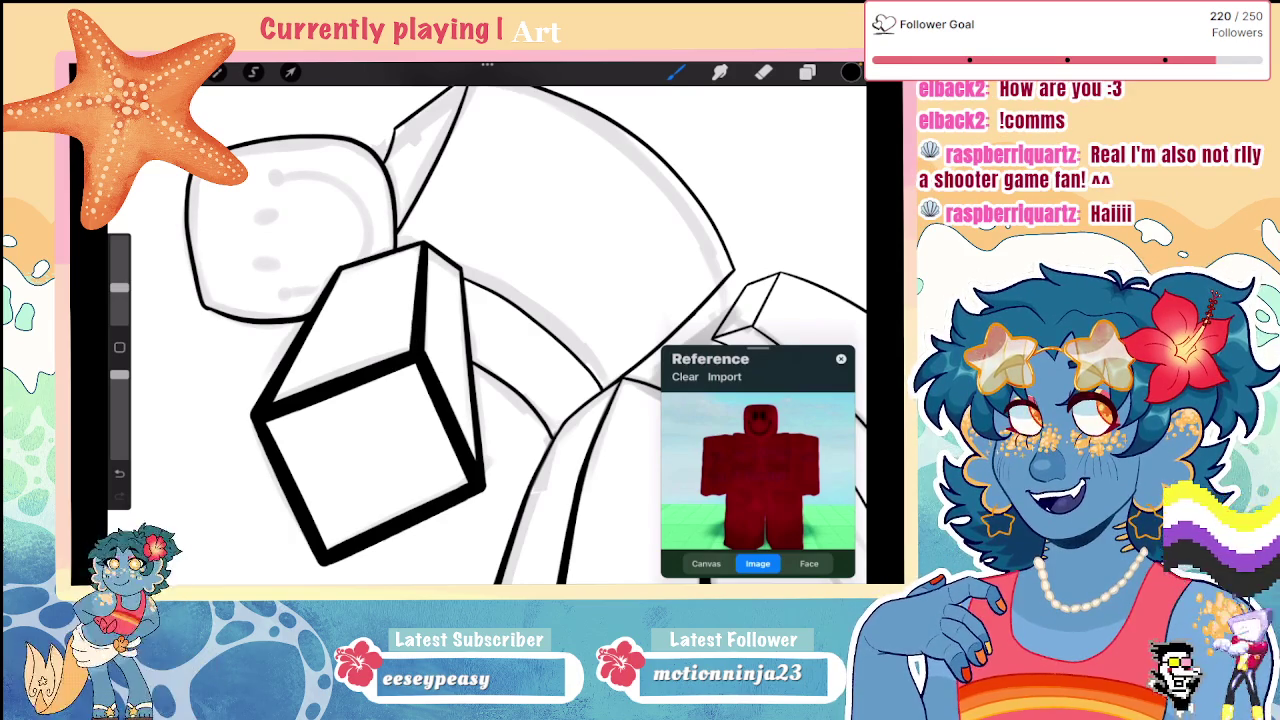
pyautogui.moveTo(459, 263); pyautogui.dragTo(456, 333)
pyautogui.hotkey('ctrl', 'z')
pyautogui.moveTo(459, 270); pyautogui.dragTo(460, 434)
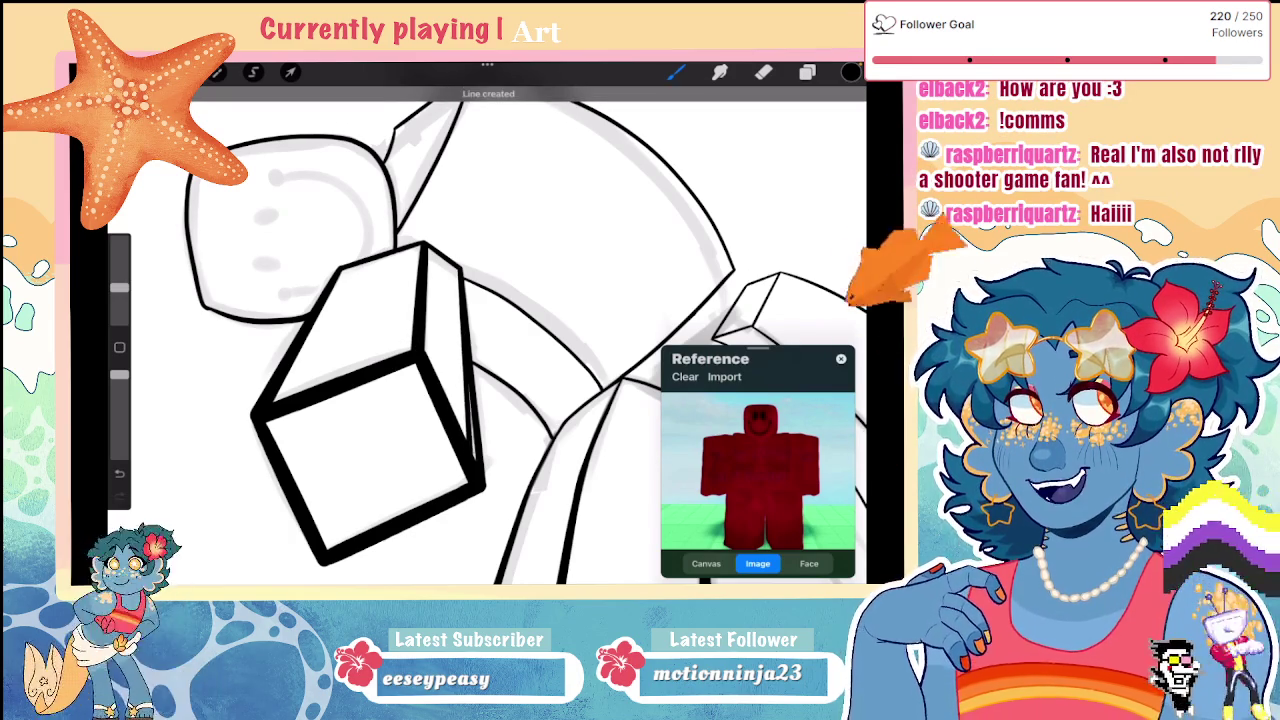
pyautogui.moveTo(459, 270); pyautogui.dragTo(460, 434)
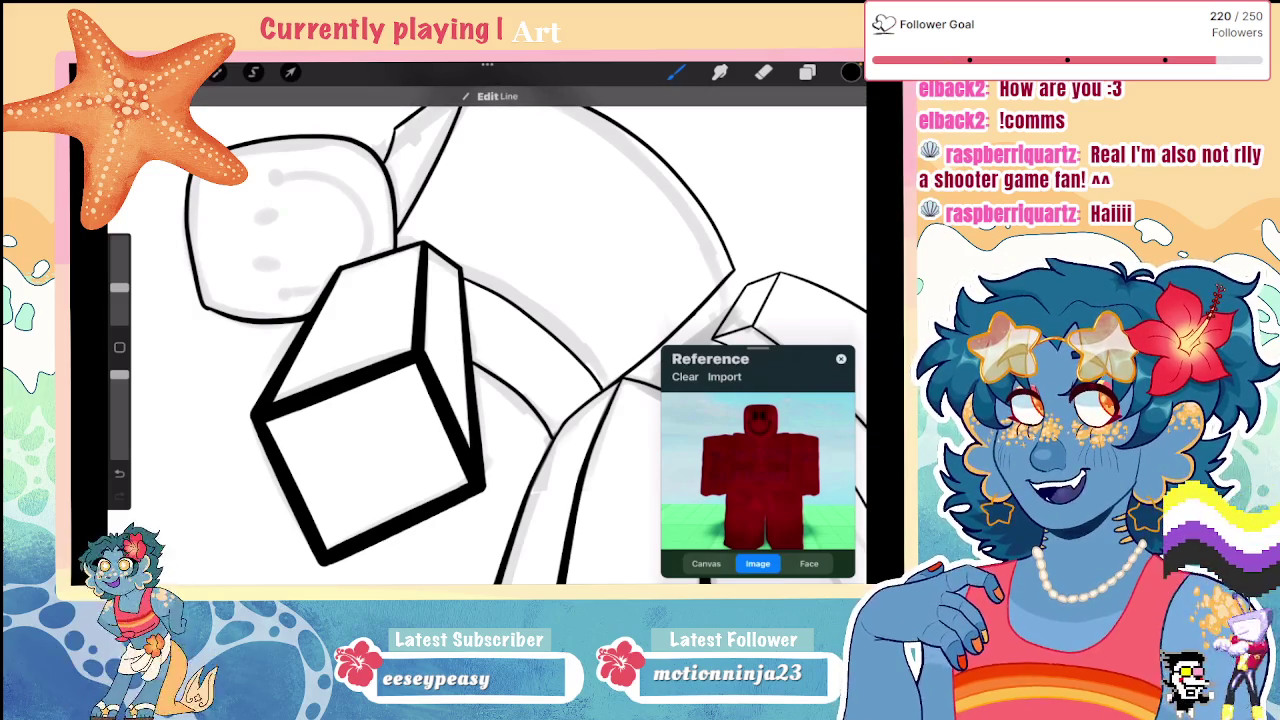
pyautogui.scroll(-5, 400, 340)
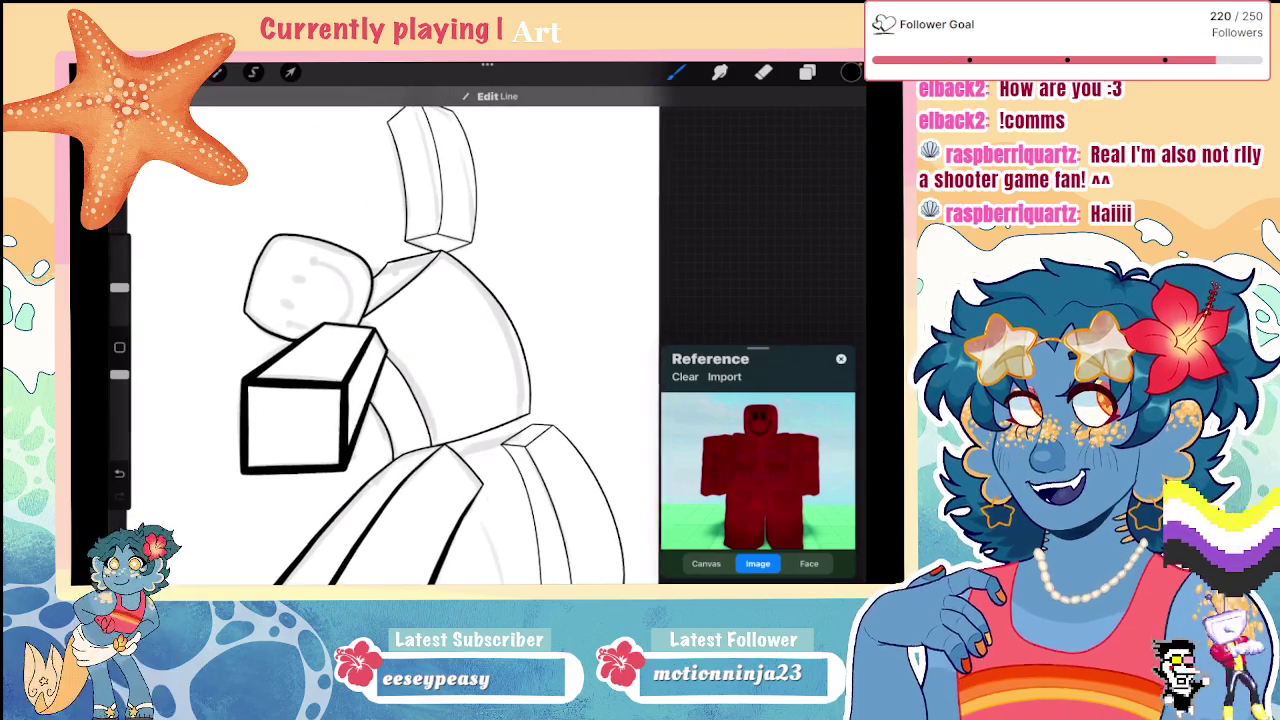
pyautogui.scroll(-5, 400, 340)
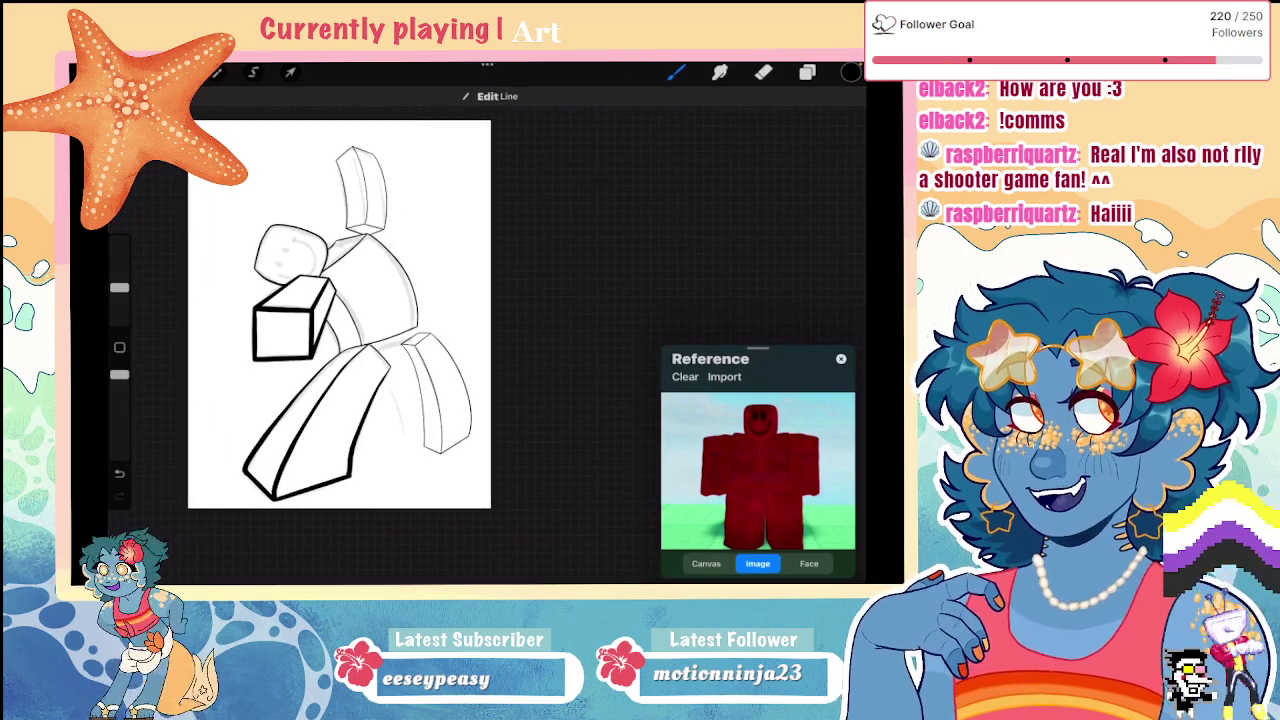
pyautogui.scroll(5, 280, 250)
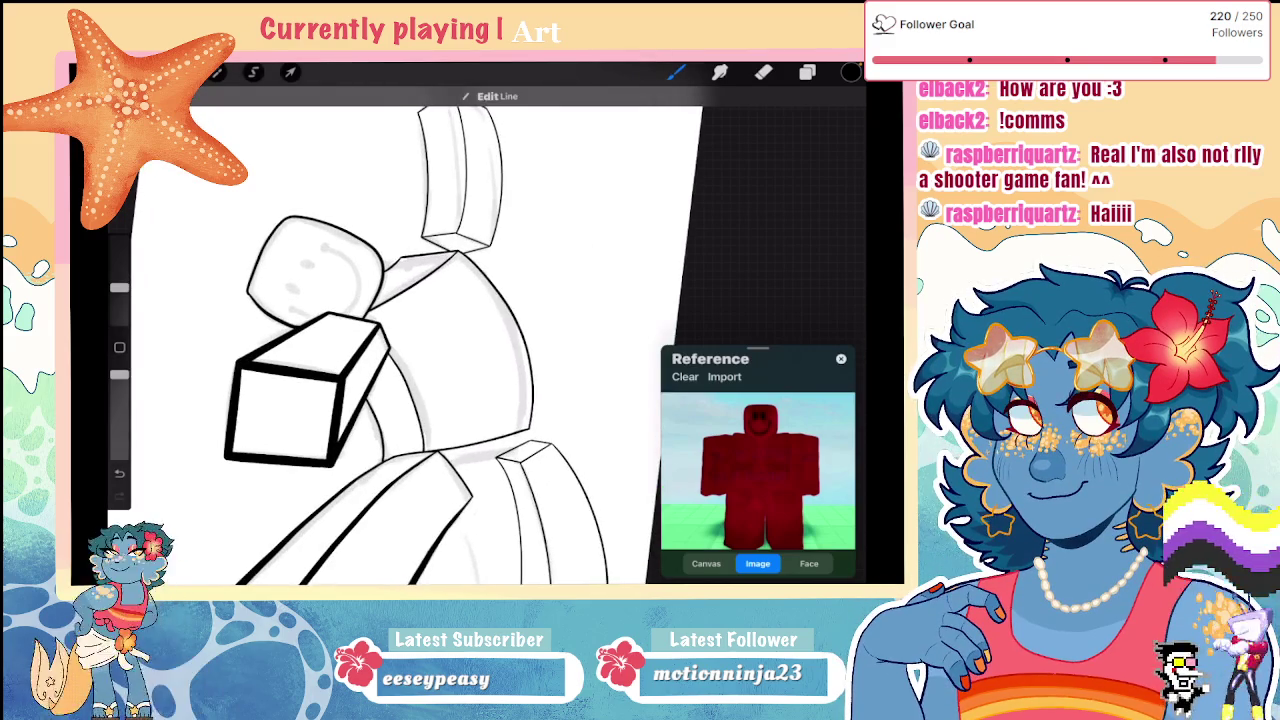
pyautogui.scroll(-3, 400, 340)
pyautogui.click(807, 72)
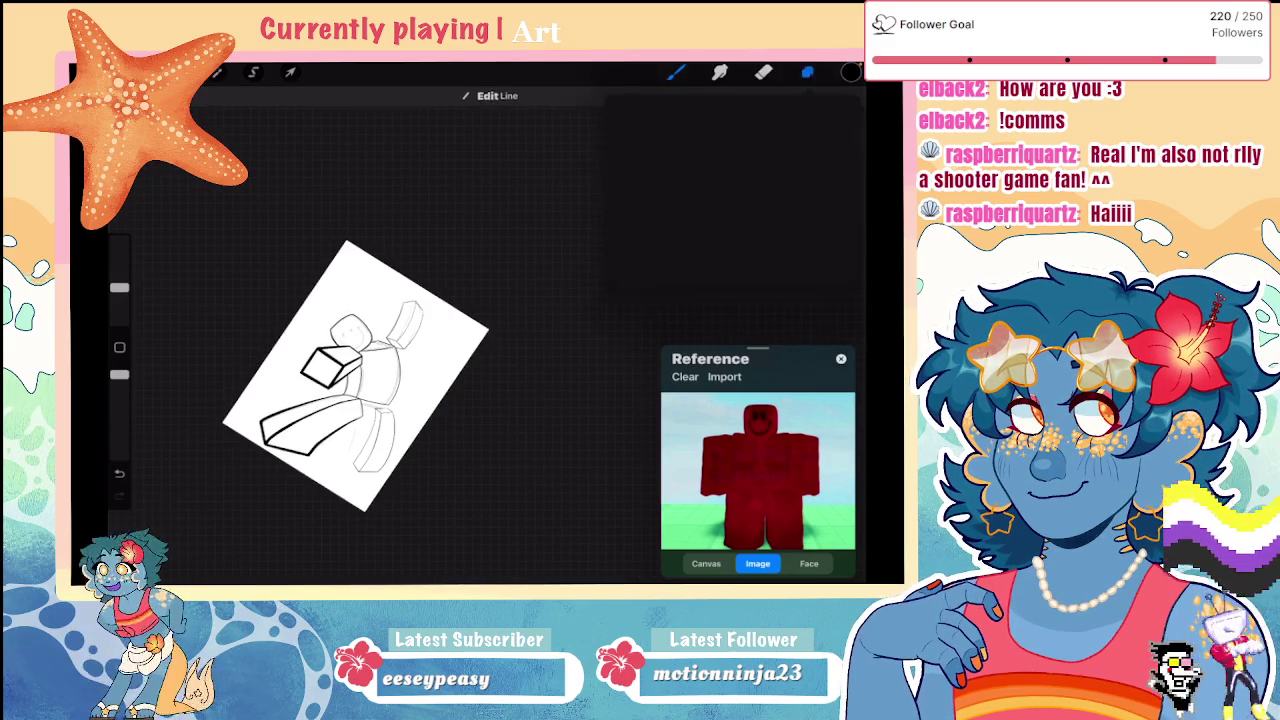
pyautogui.click(763, 72)
pyautogui.scroll(5, 400, 330)
pyautogui.scroll(3, 400, 330)
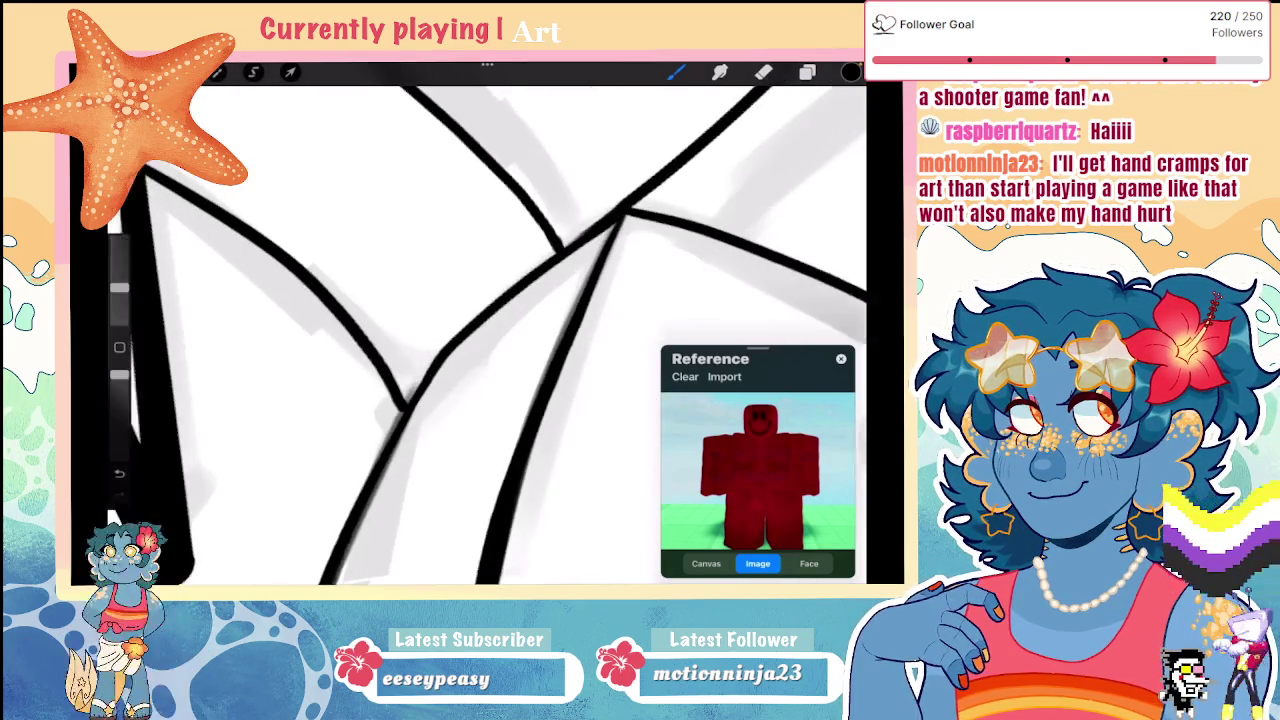
# Step: Shrink the eraser and frame the overlapping line ends at the leg joint
pyautogui.moveTo(119, 308); pyautogui.dragTo(119, 318)
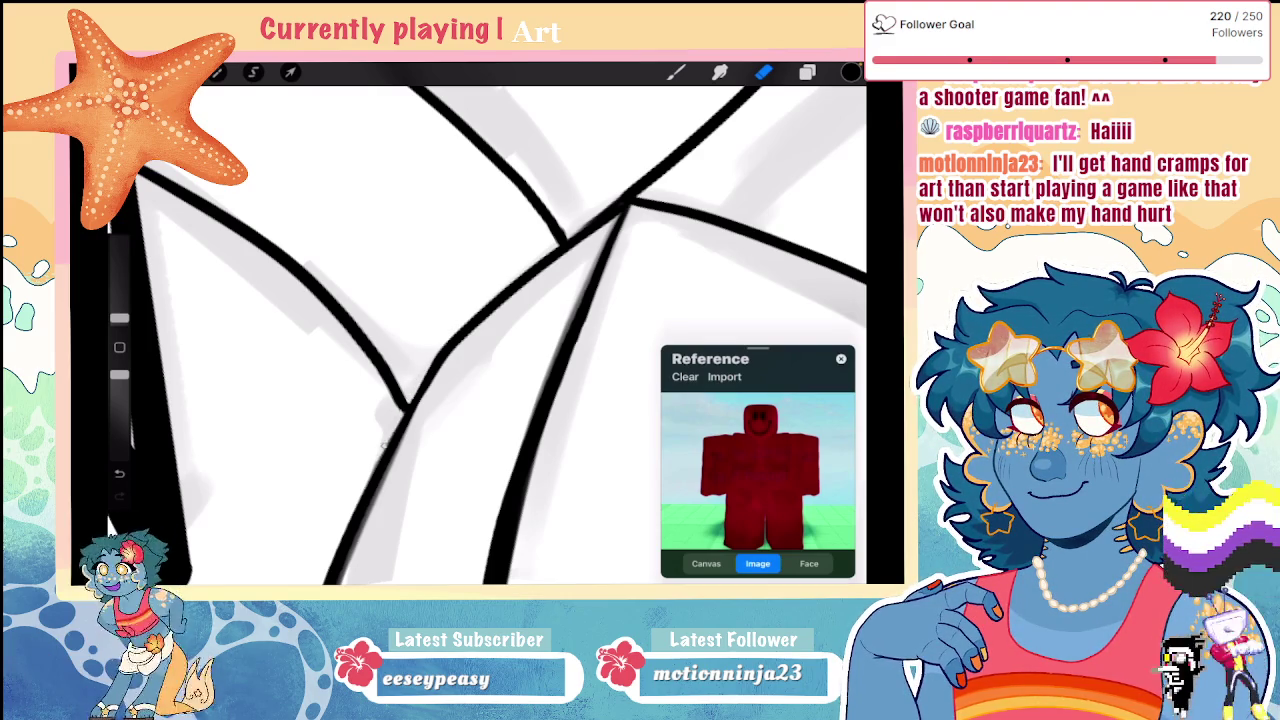
pyautogui.moveTo(367, 466); pyautogui.dragTo(403, 352)
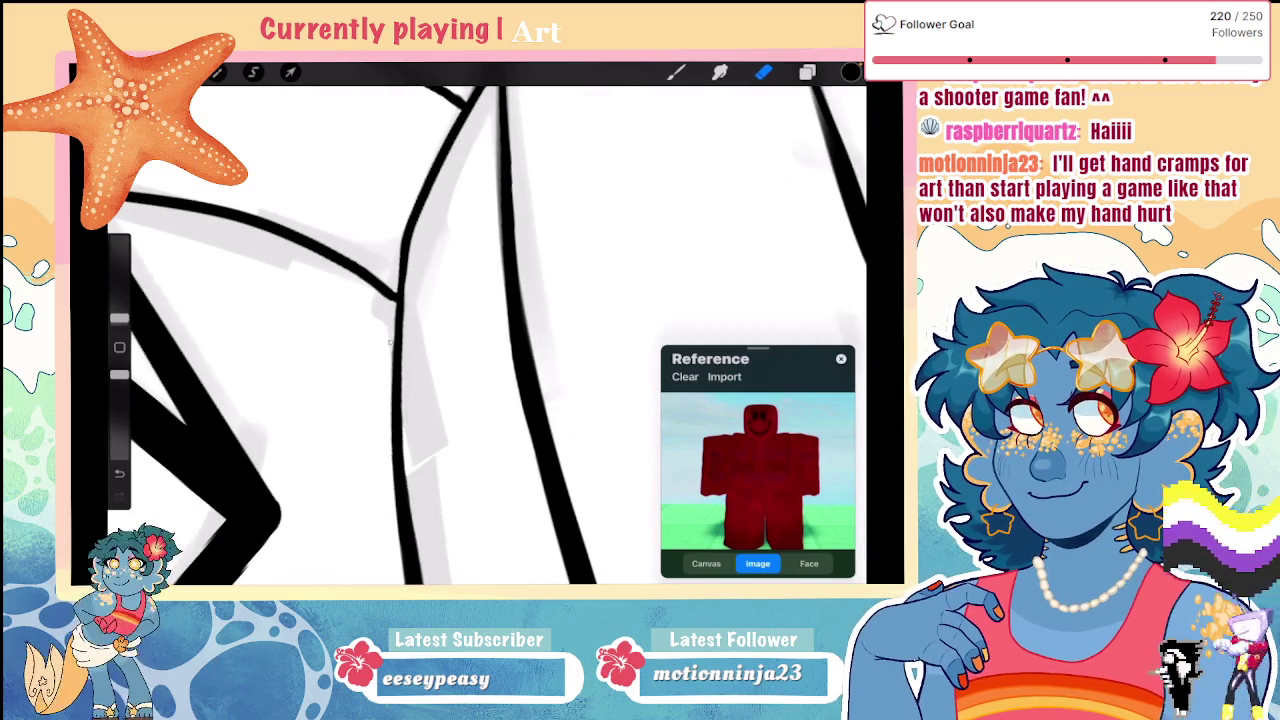
pyautogui.moveTo(450, 400); pyautogui.dragTo(500, 330)
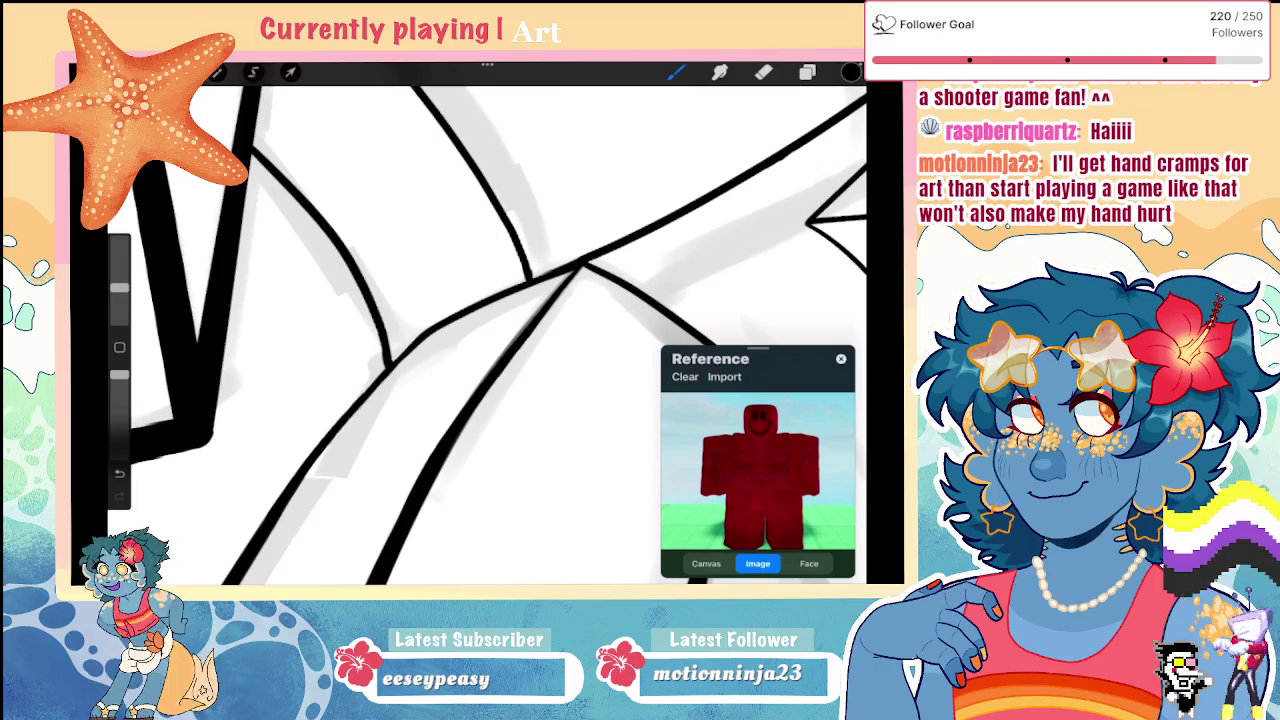
pyautogui.scroll(-5, 480, 330)
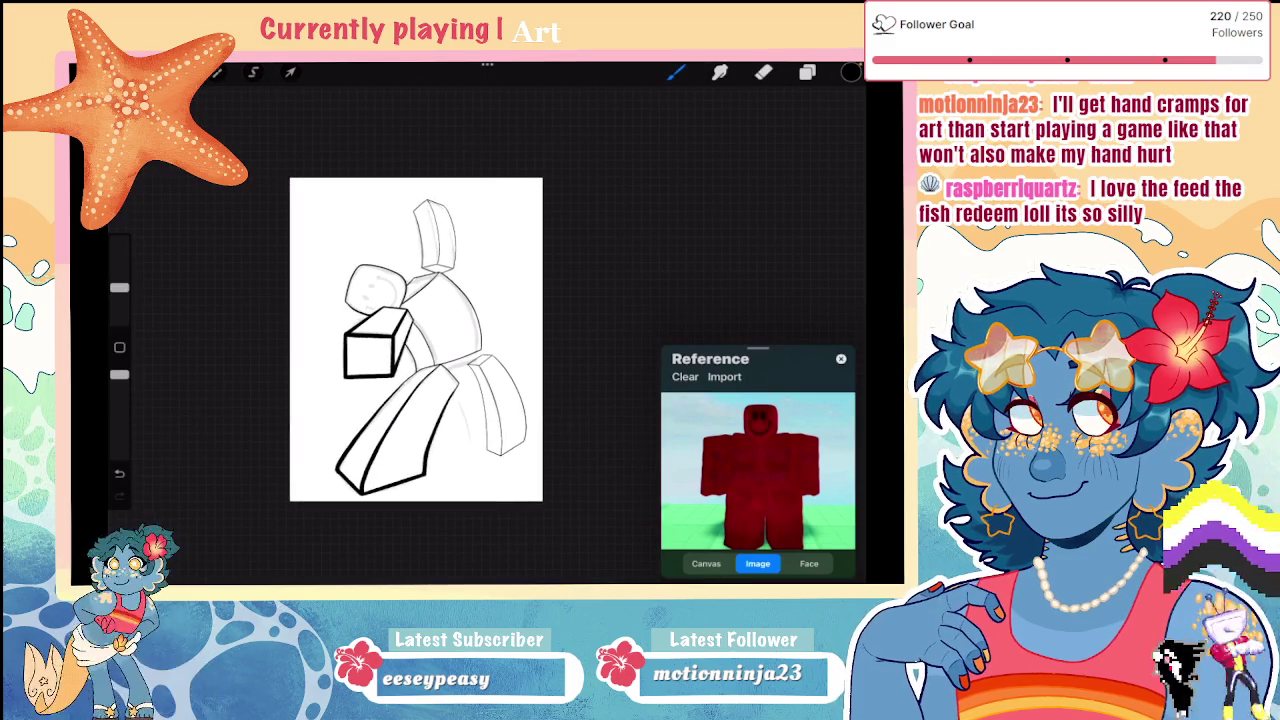
pyautogui.scroll(3, 416, 340)
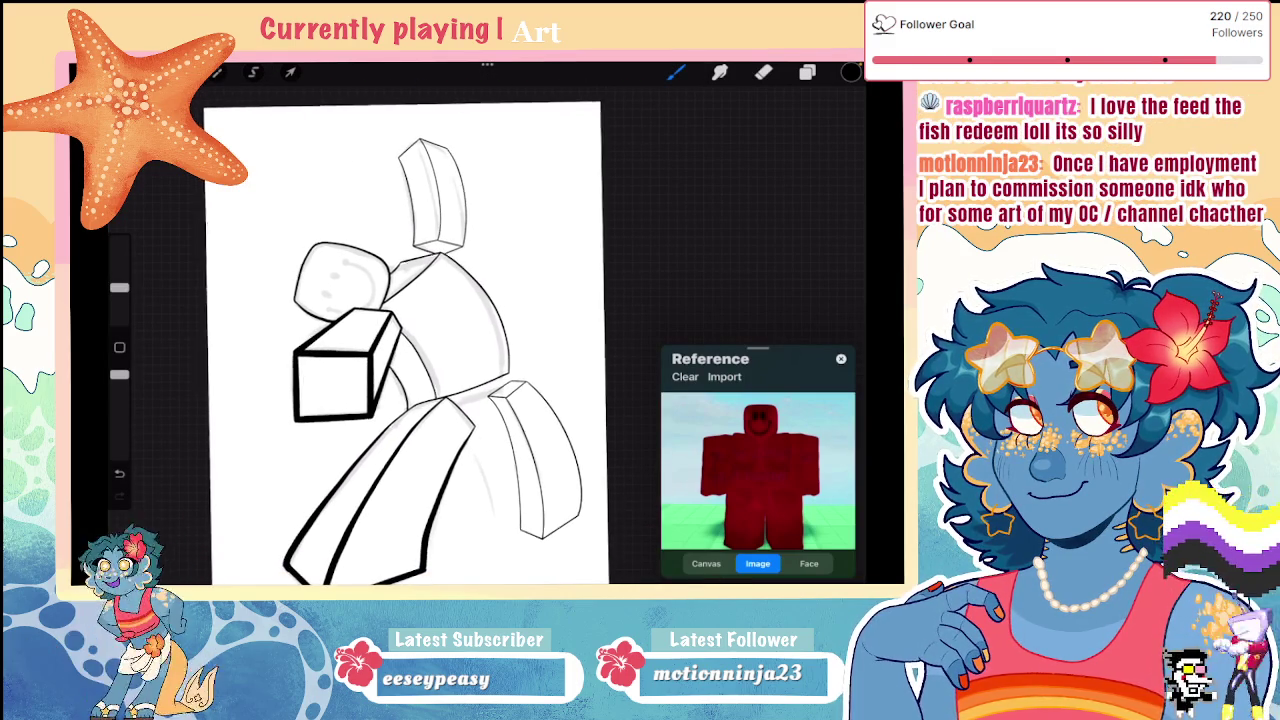
pyautogui.scroll(2, 430, 340)
pyautogui.scroll(-2, 430, 340)
# Step: Select the faded sketch Layer 2 and check its opacity
pyautogui.click(807, 72)
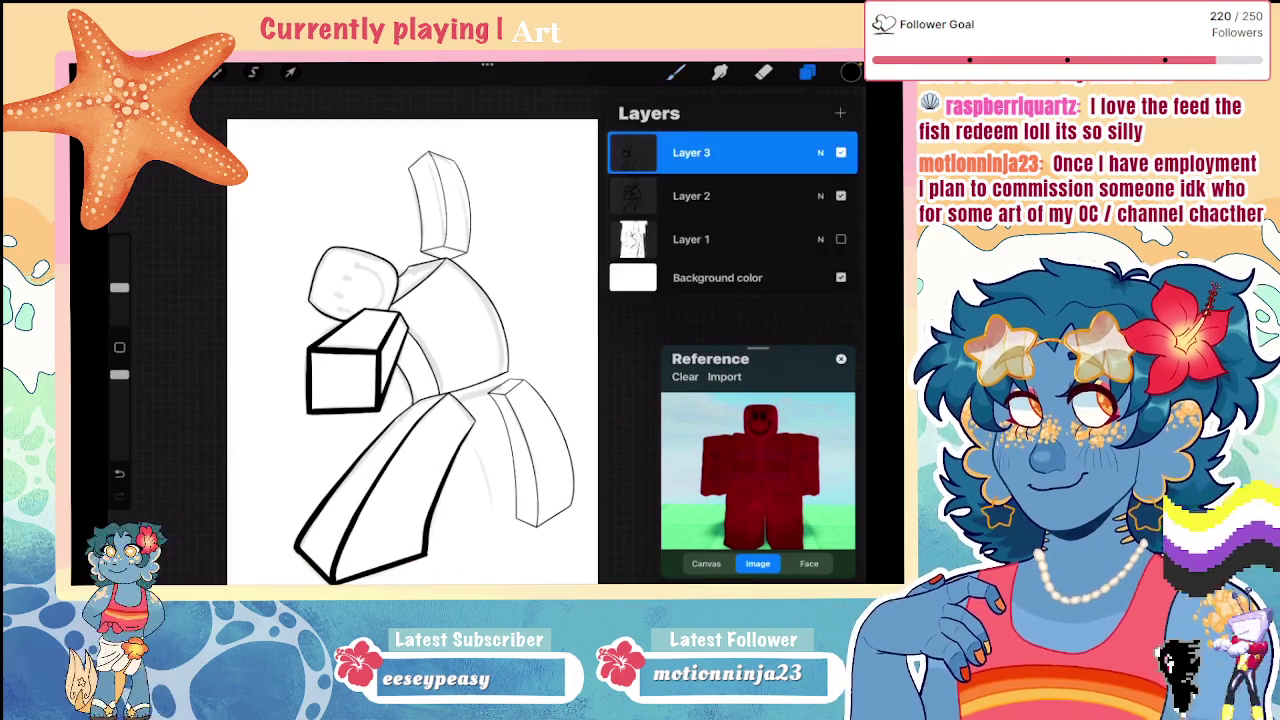
pyautogui.click(807, 72)
pyautogui.scroll(5, 450, 300)
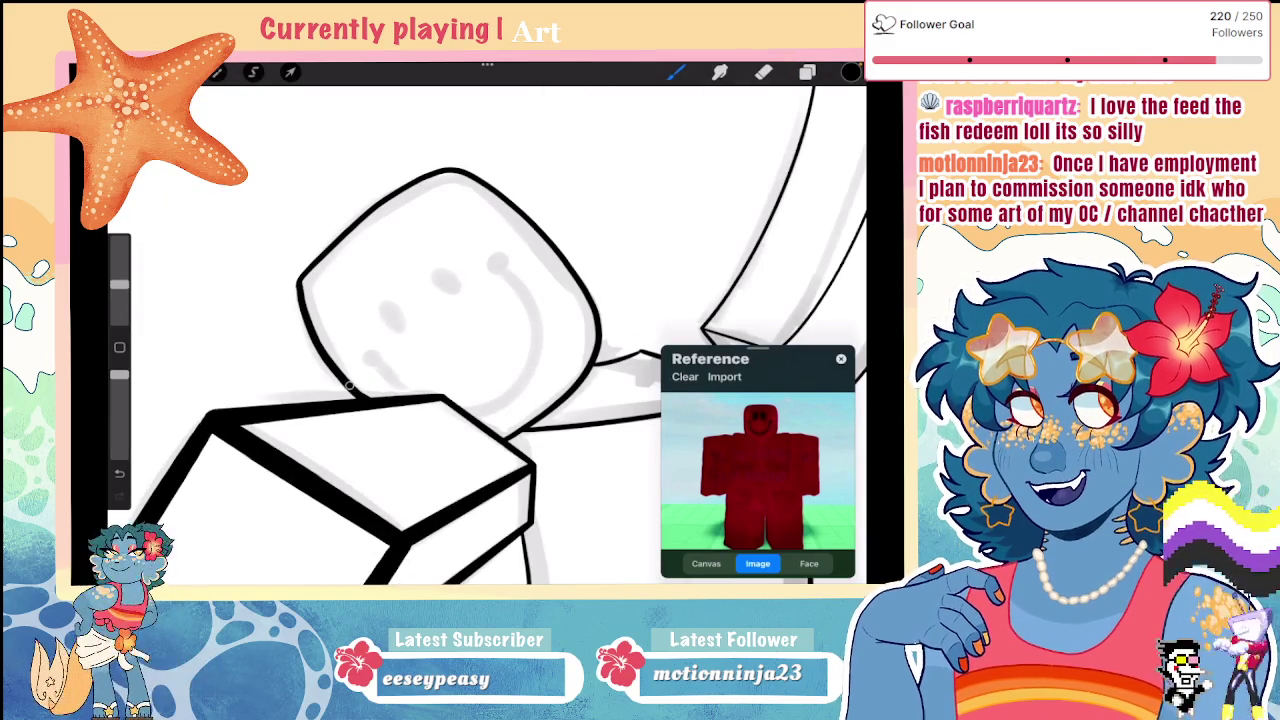
pyautogui.scroll(-5, 450, 330)
pyautogui.click(807, 72)
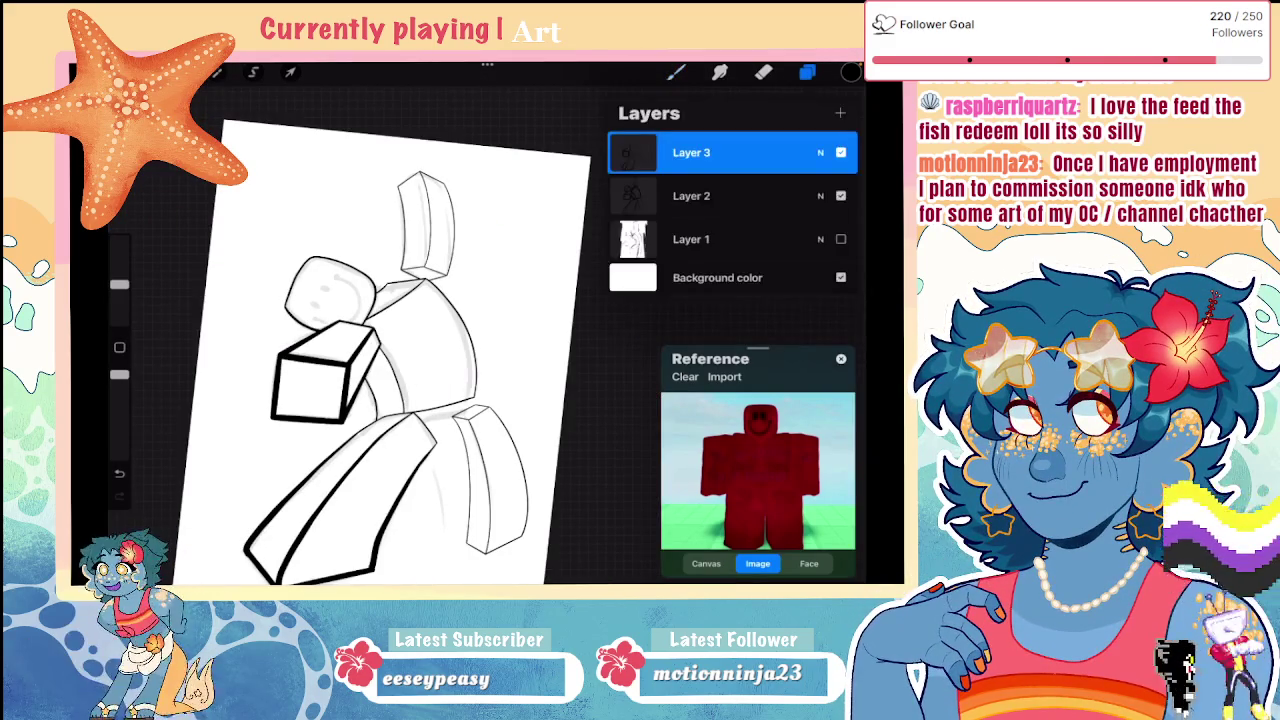
pyautogui.click(676, 72)
pyautogui.scroll(5, 420, 300)
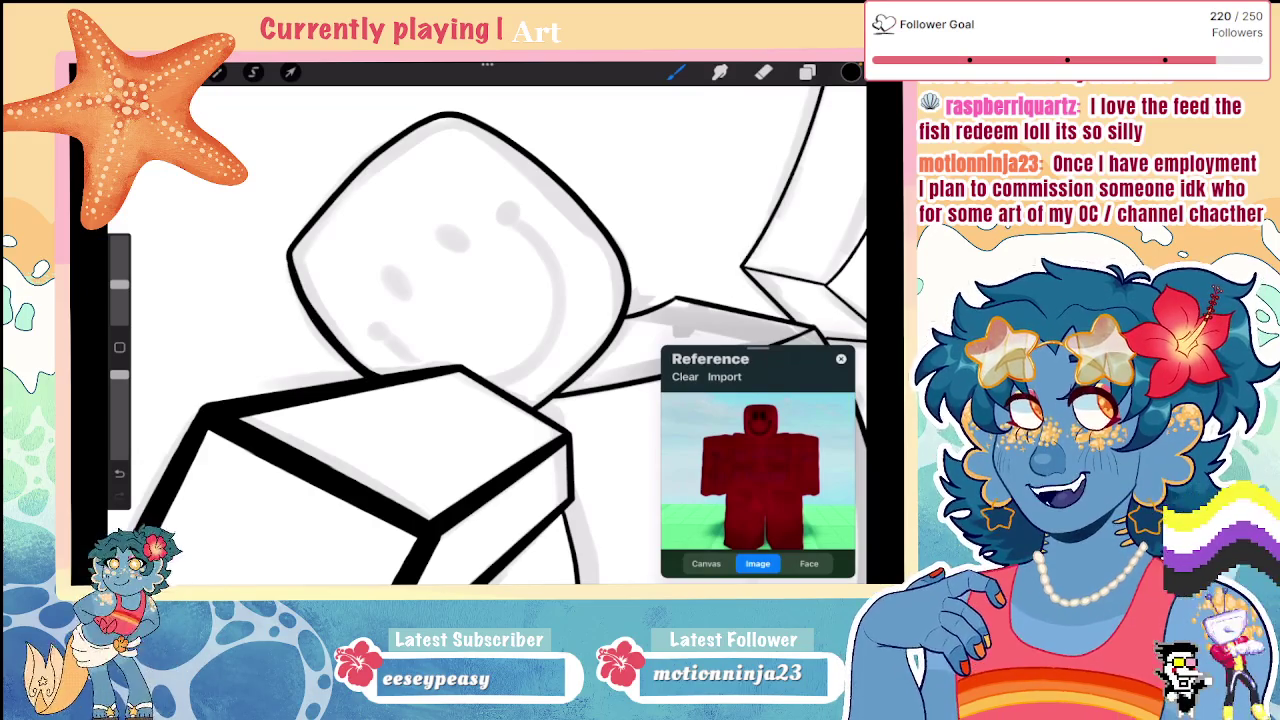
pyautogui.scroll(-5, 450, 330)
pyautogui.click(807, 72)
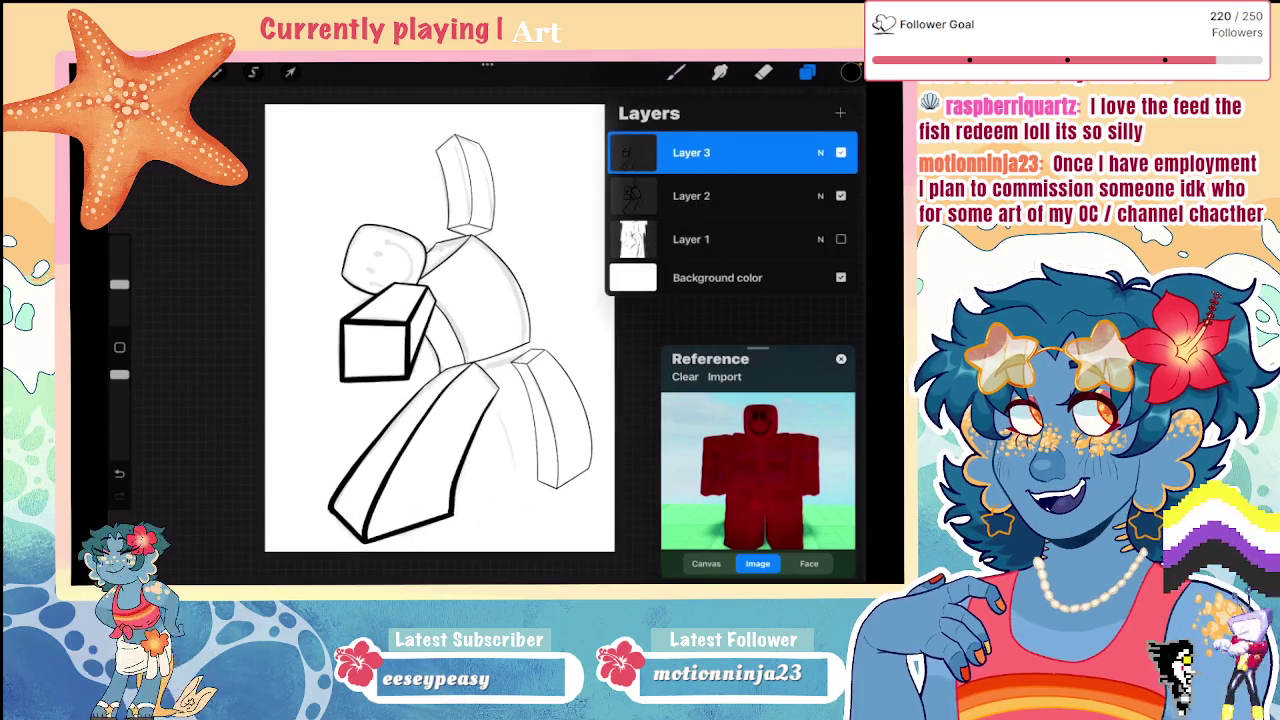
pyautogui.click(691, 196)
pyautogui.click(820, 196)
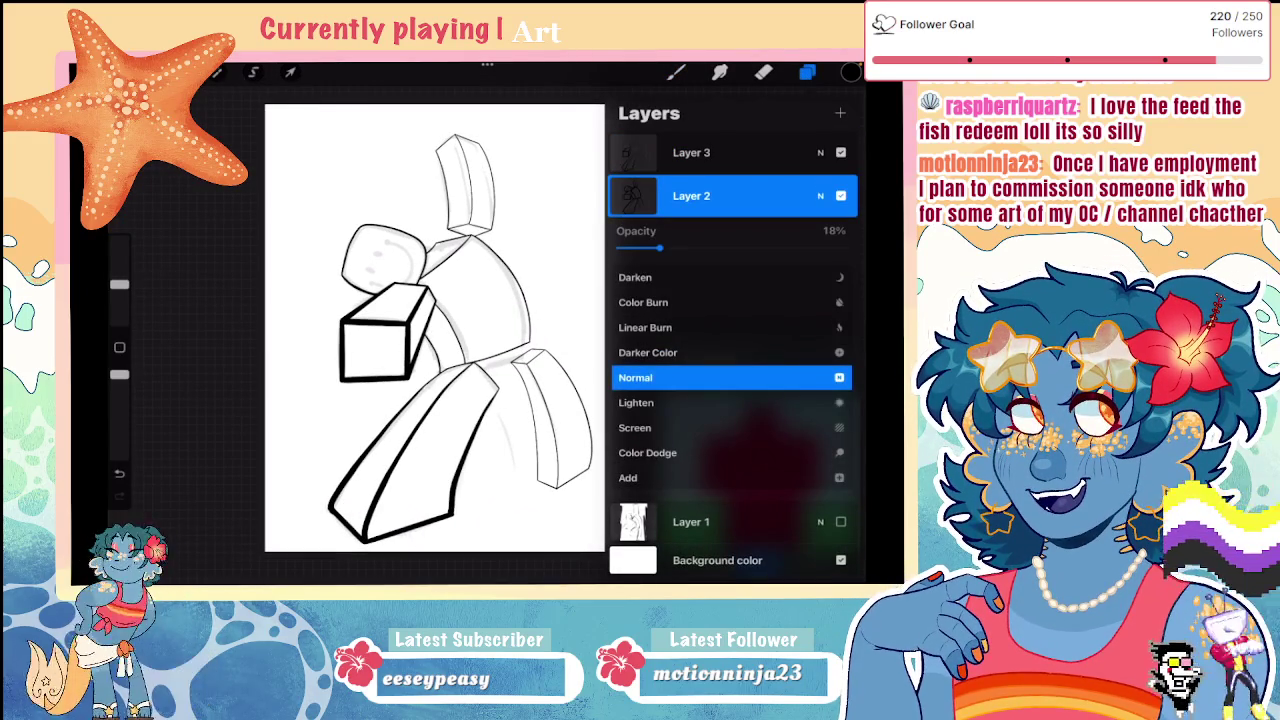
pyautogui.click(676, 72)
# Step: Undo the stray stroke on the sketch layer, reselect Layer 3 and zoom out
pyautogui.scroll(5, 430, 400)
pyautogui.moveTo(119, 284); pyautogui.dragTo(119, 293)
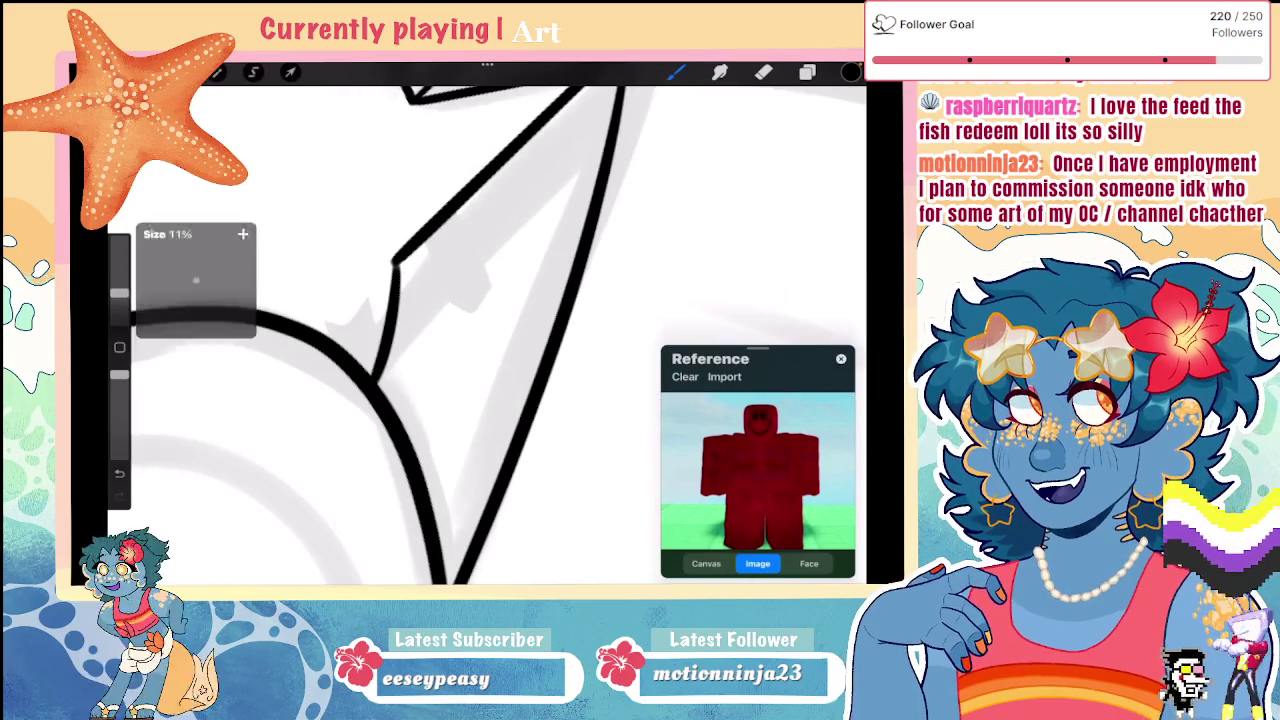
pyautogui.click(807, 72)
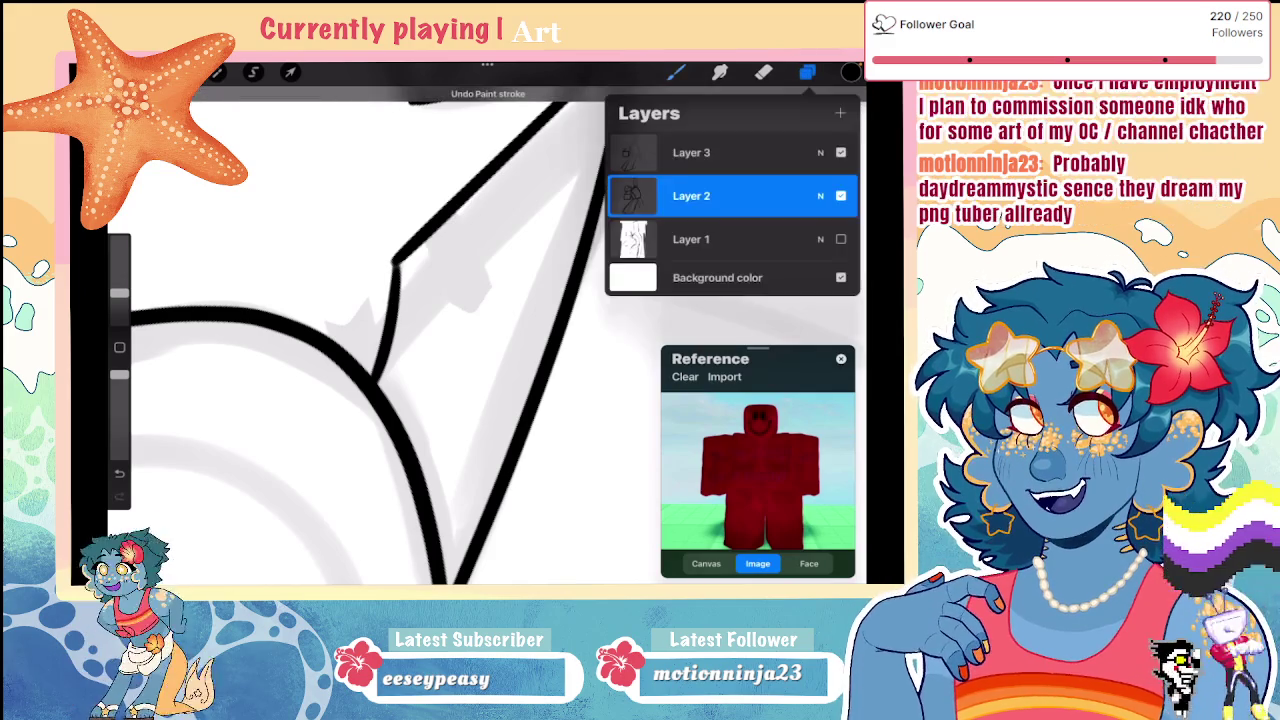
pyautogui.click(807, 72)
pyautogui.click(700, 149)
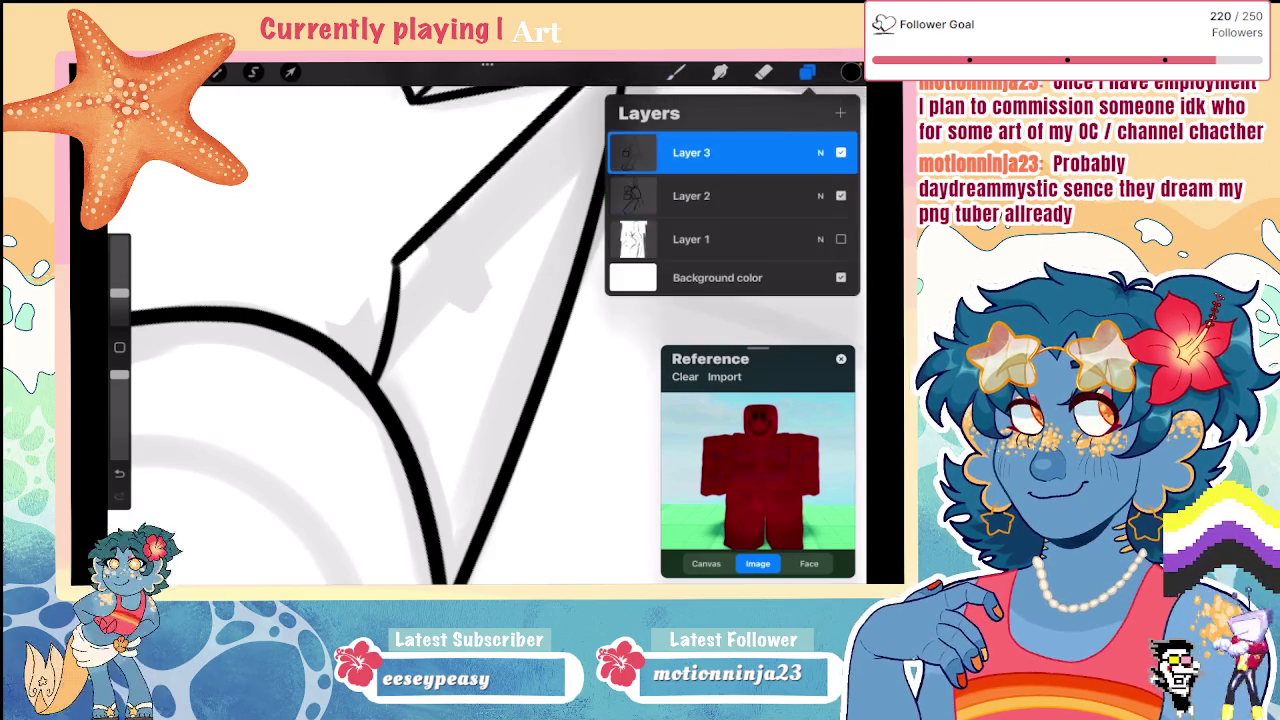
pyautogui.click(807, 72)
pyautogui.scroll(-5, 487, 335)
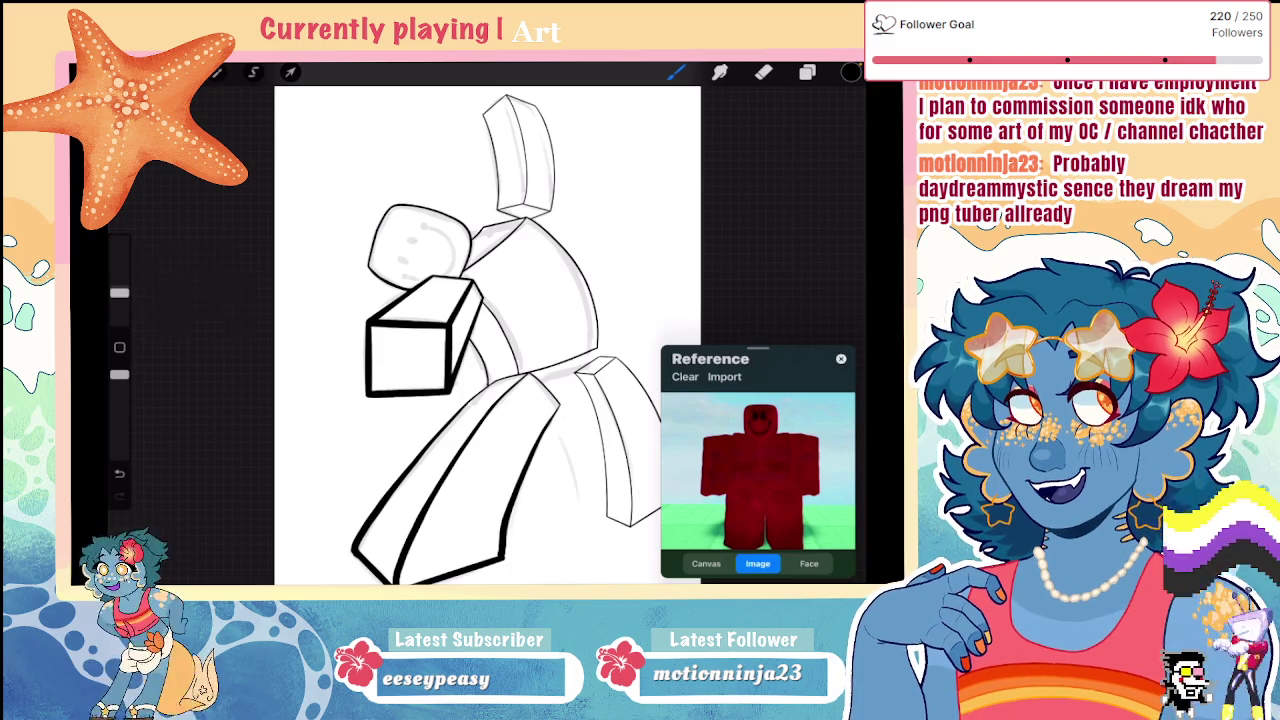
# Step: Zoom in on the head and ink the left eye as a filled oval
pyautogui.scroll(5, 430, 260)
pyautogui.scroll(3, 430, 260)
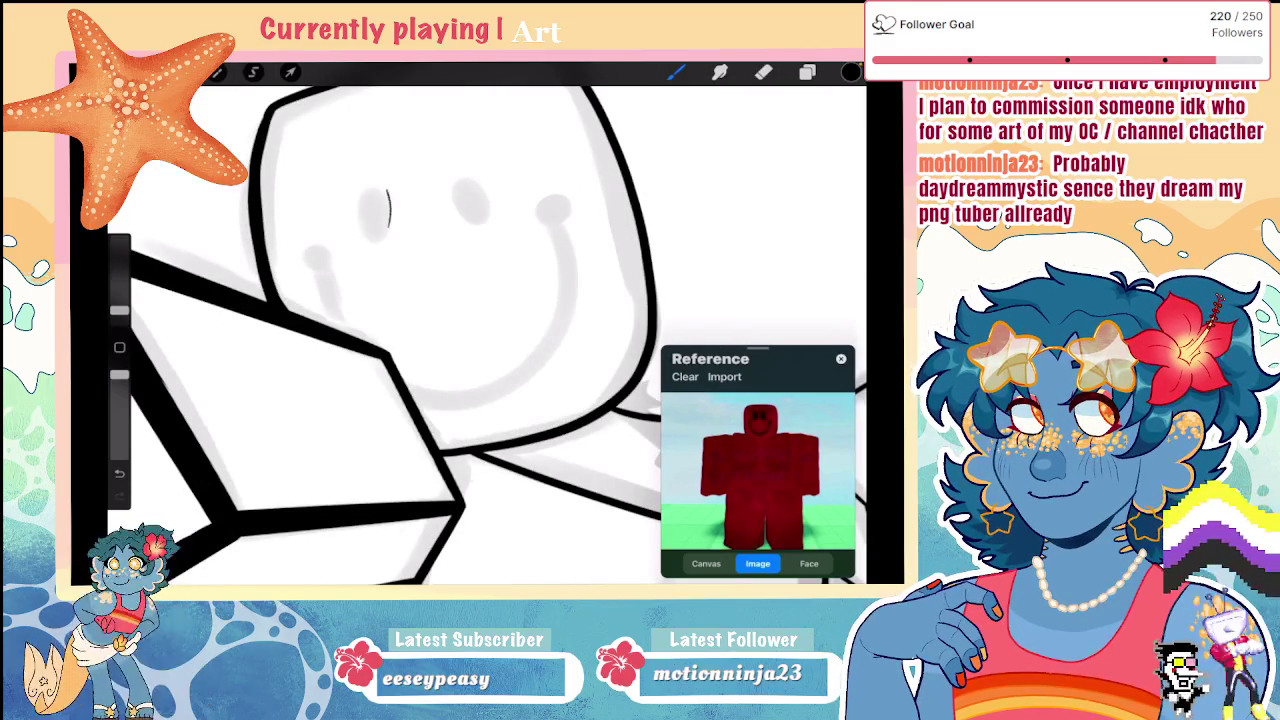
pyautogui.hotkey('ctrl', 'z')
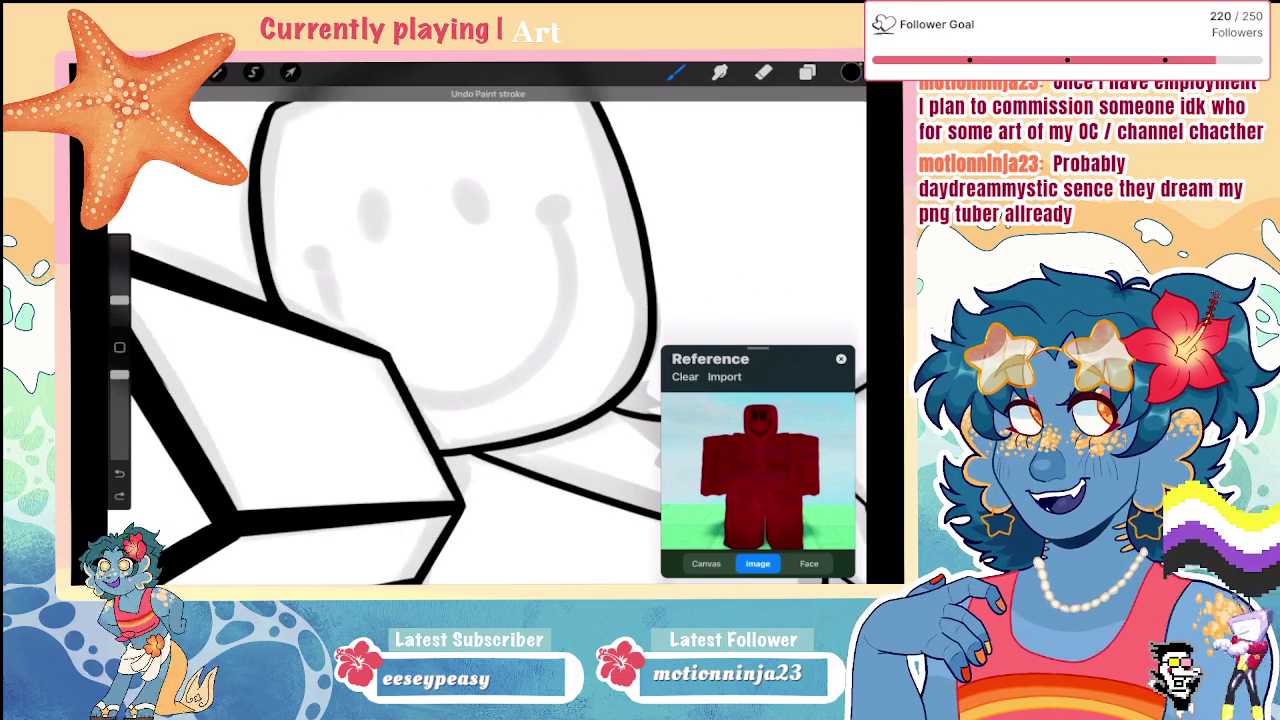
pyautogui.moveTo(359, 226)
pyautogui.mouseDown()
pyautogui.moveTo(389, 222)
pyautogui.moveTo(360, 226)
pyautogui.mouseUp()
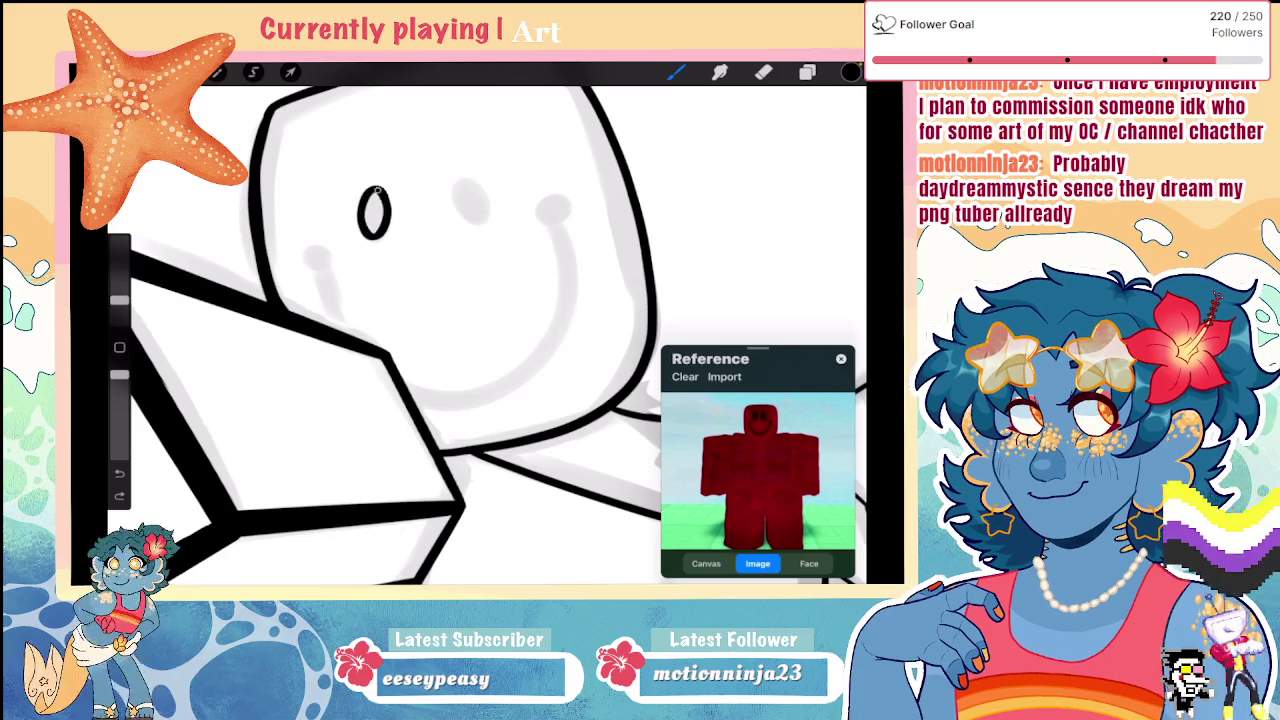
pyautogui.hotkey('ctrl', 'z')
pyautogui.moveTo(364, 210)
pyautogui.mouseDown()
pyautogui.moveTo(360, 230)
pyautogui.moveTo(381, 208)
pyautogui.moveTo(489, 189)
pyautogui.moveTo(481, 220)
pyautogui.mouseUp()
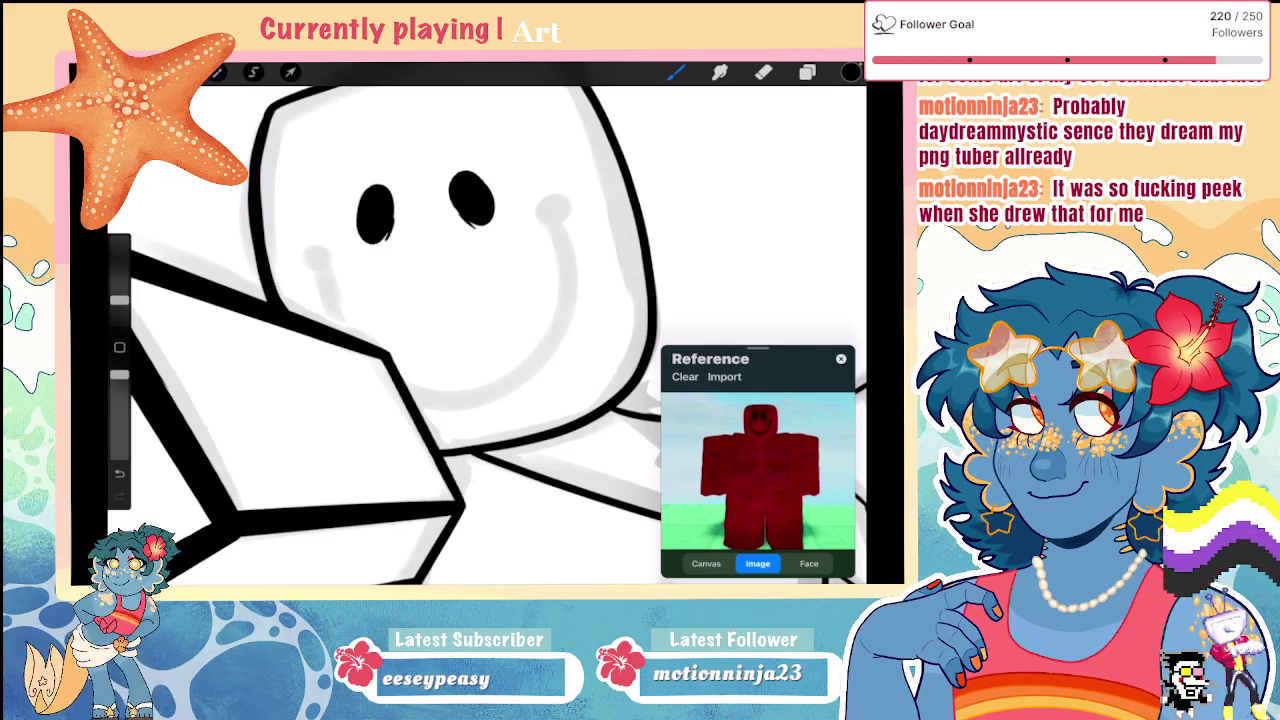
# Step: Raise the brush size to 14% and draw the curved smile with marks at both ends
pyautogui.moveTo(119, 300); pyautogui.dragTo(119, 285)
pyautogui.moveTo(304, 255); pyautogui.dragTo(330, 260)
pyautogui.moveTo(541, 214); pyautogui.dragTo(570, 202)
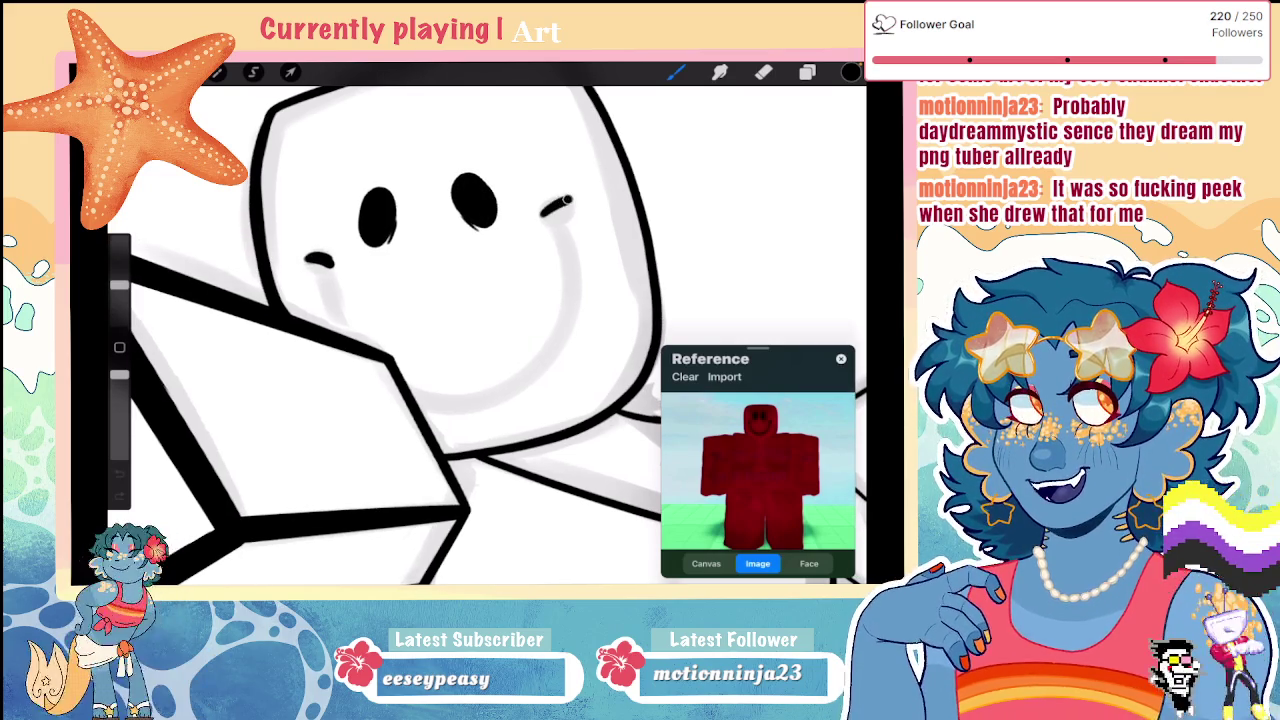
pyautogui.moveTo(324, 263); pyautogui.dragTo(365, 335)
pyautogui.hotkey('ctrl', 'z')
pyautogui.moveTo(326, 265); pyautogui.dragTo(360, 345)
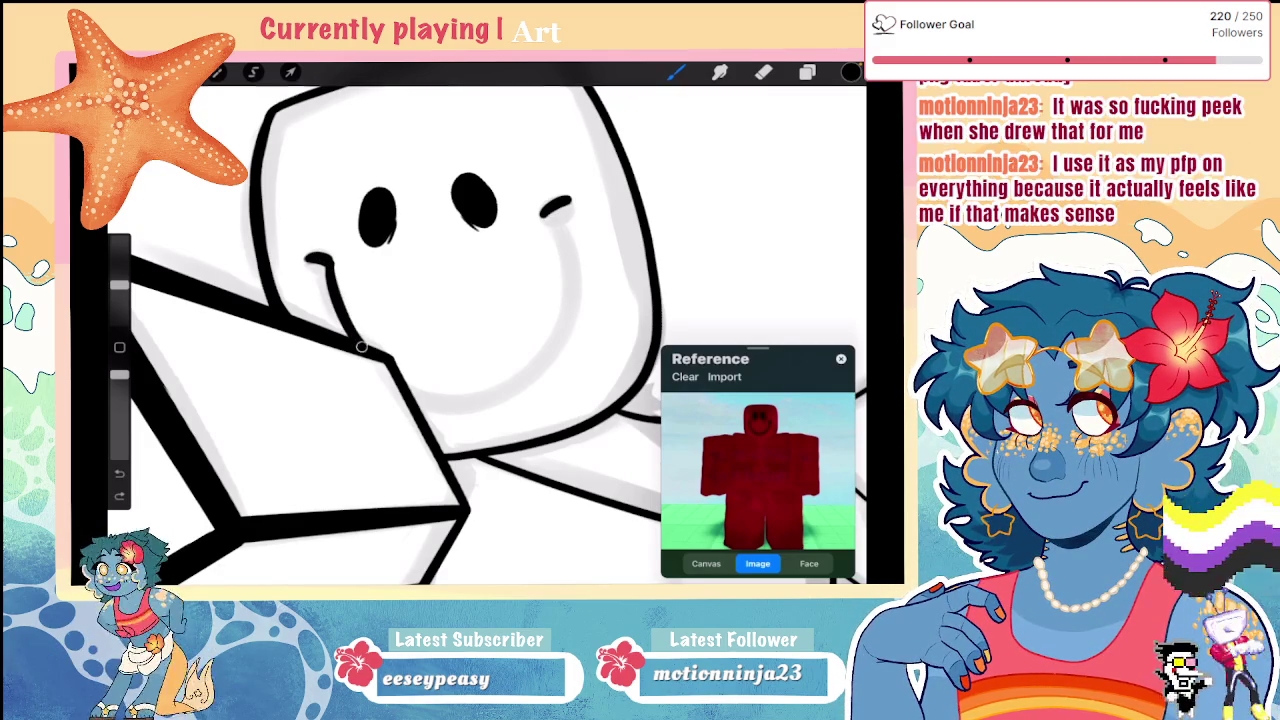
pyautogui.moveTo(551, 237)
pyautogui.mouseDown()
pyautogui.moveTo(545, 365)
pyautogui.moveTo(418, 397)
pyautogui.mouseUp()
# Step: Reduce the brush size and ink the second oval eye beside the first
pyautogui.scroll(-5, 487, 323)
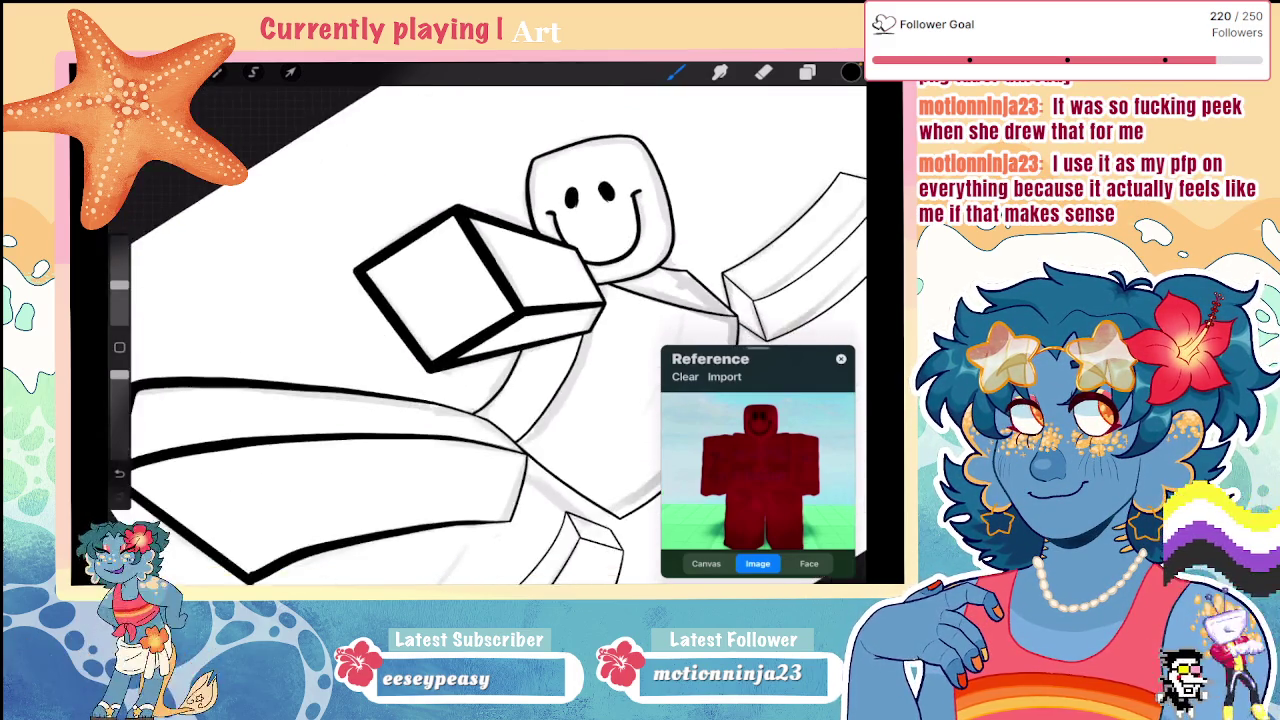
pyautogui.scroll(4, 487, 323)
pyautogui.scroll(2, 487, 323)
pyautogui.scroll(1, 487, 323)
pyautogui.scroll(2, 487, 323)
pyautogui.moveTo(119, 285); pyautogui.dragTo(119, 297)
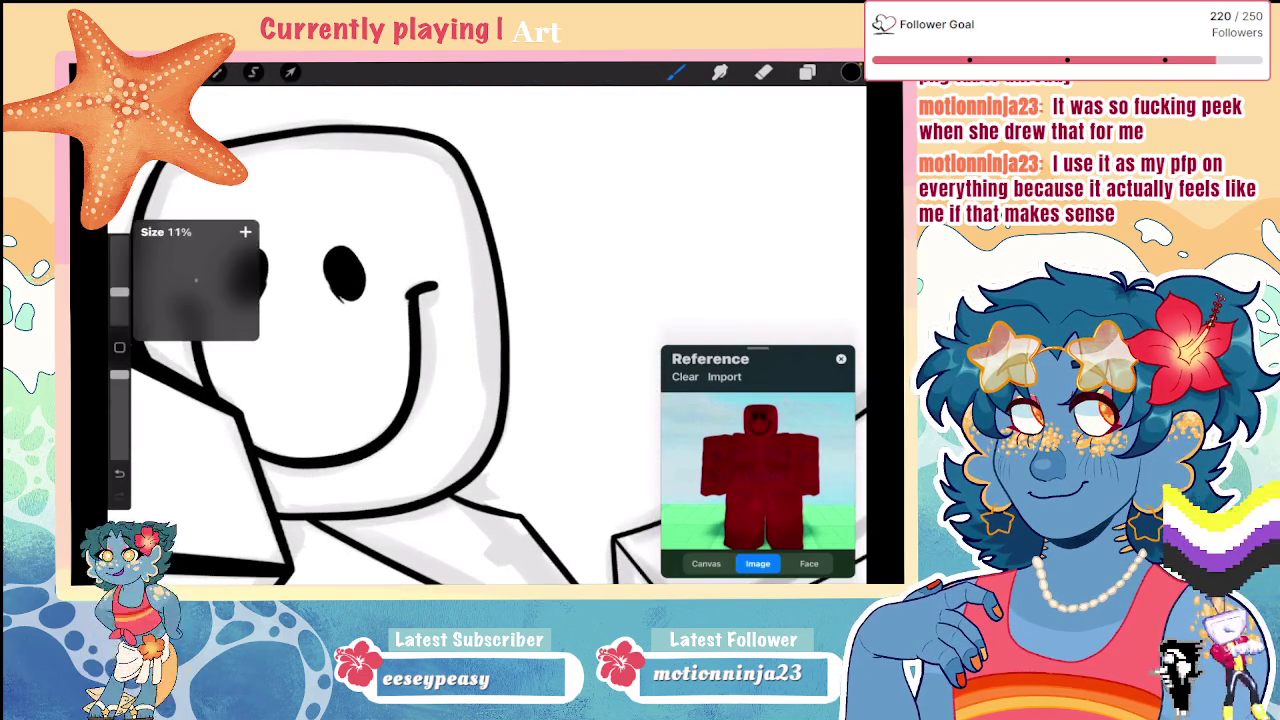
pyautogui.scroll(2, 487, 323)
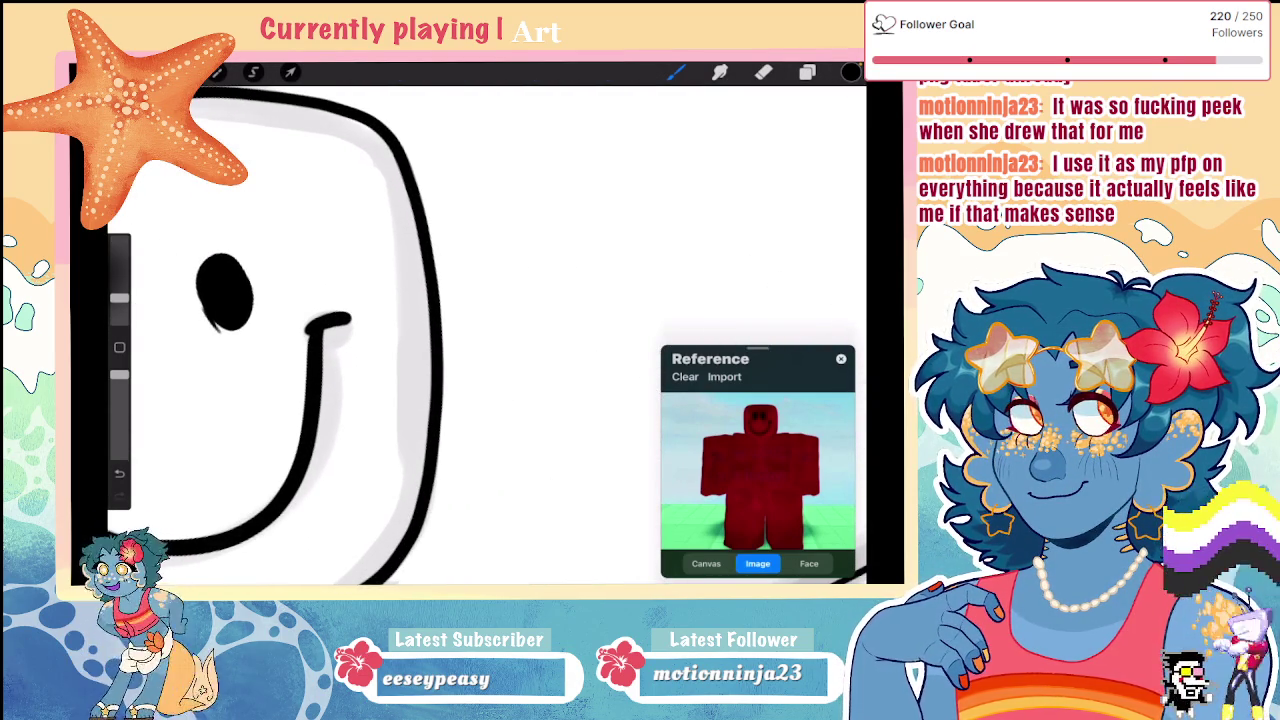
pyautogui.moveTo(350, 296); pyautogui.dragTo(365, 315)
# Step: Zoom out to view the whole face and bring up the Layers panel
pyautogui.scroll(-3, 487, 323)
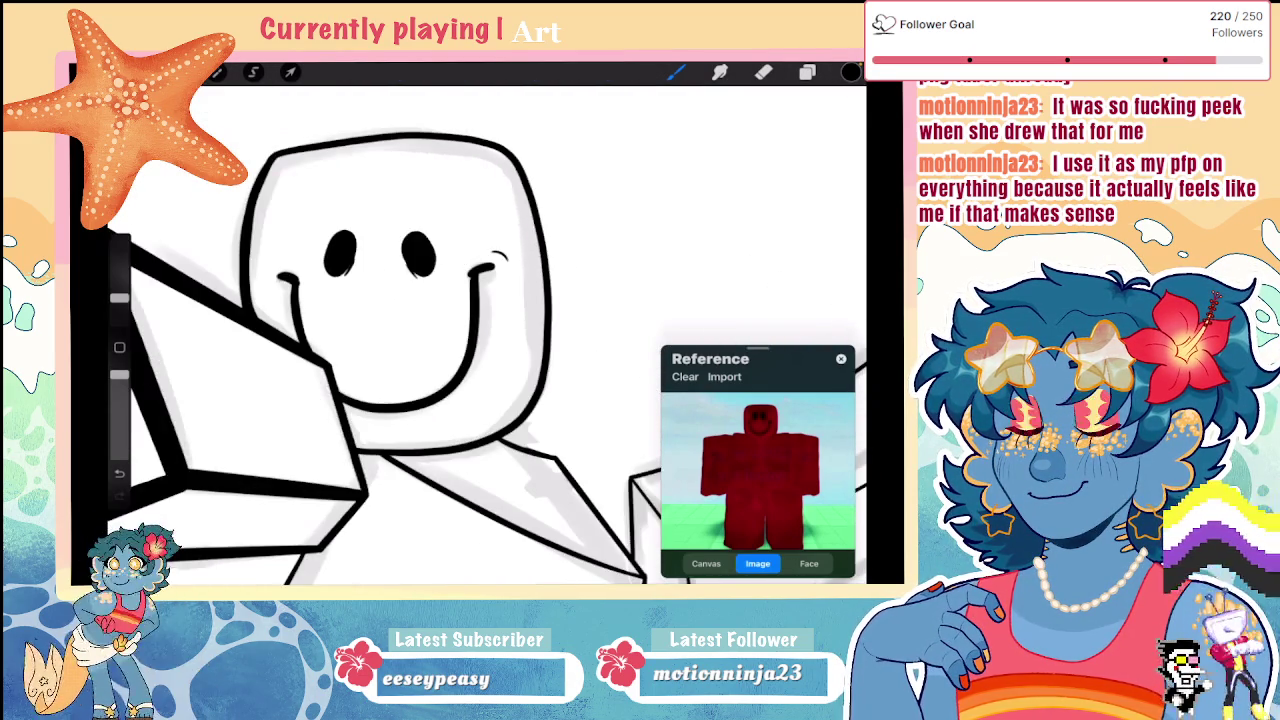
pyautogui.scroll(2, 487, 323)
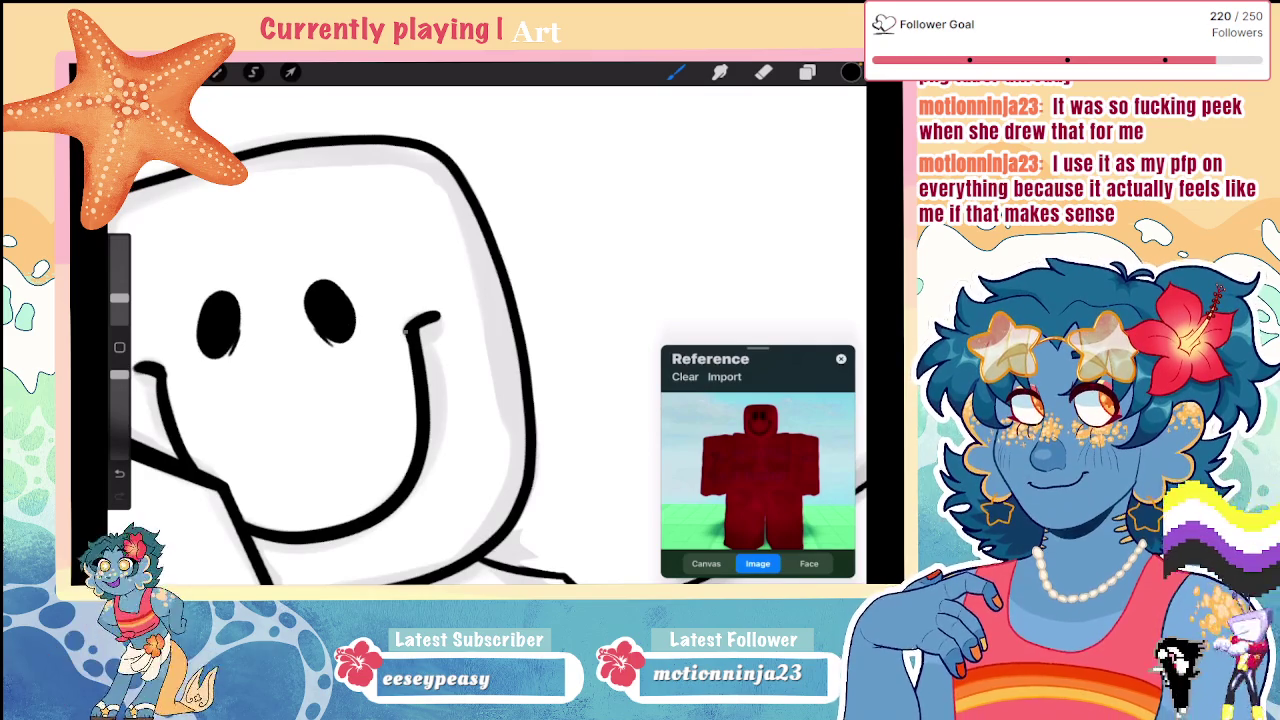
pyautogui.scroll(-2, 487, 323)
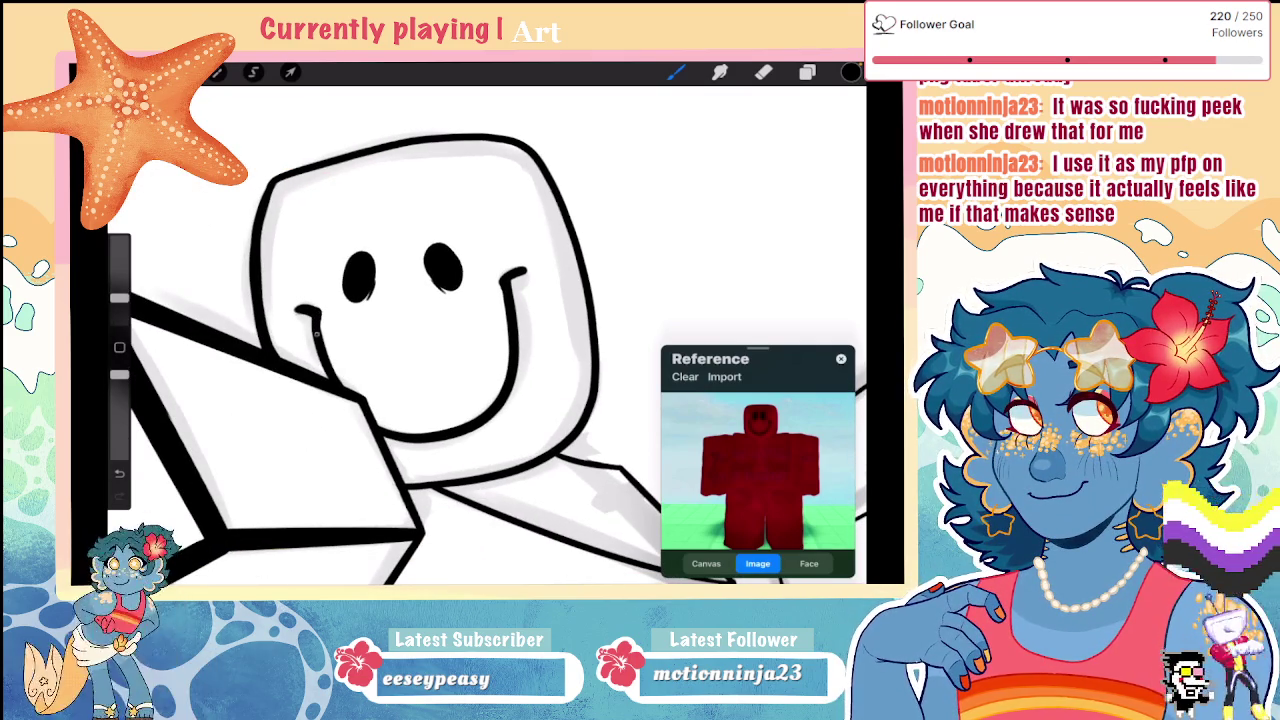
pyautogui.scroll(-3, 487, 323)
pyautogui.click(807, 72)
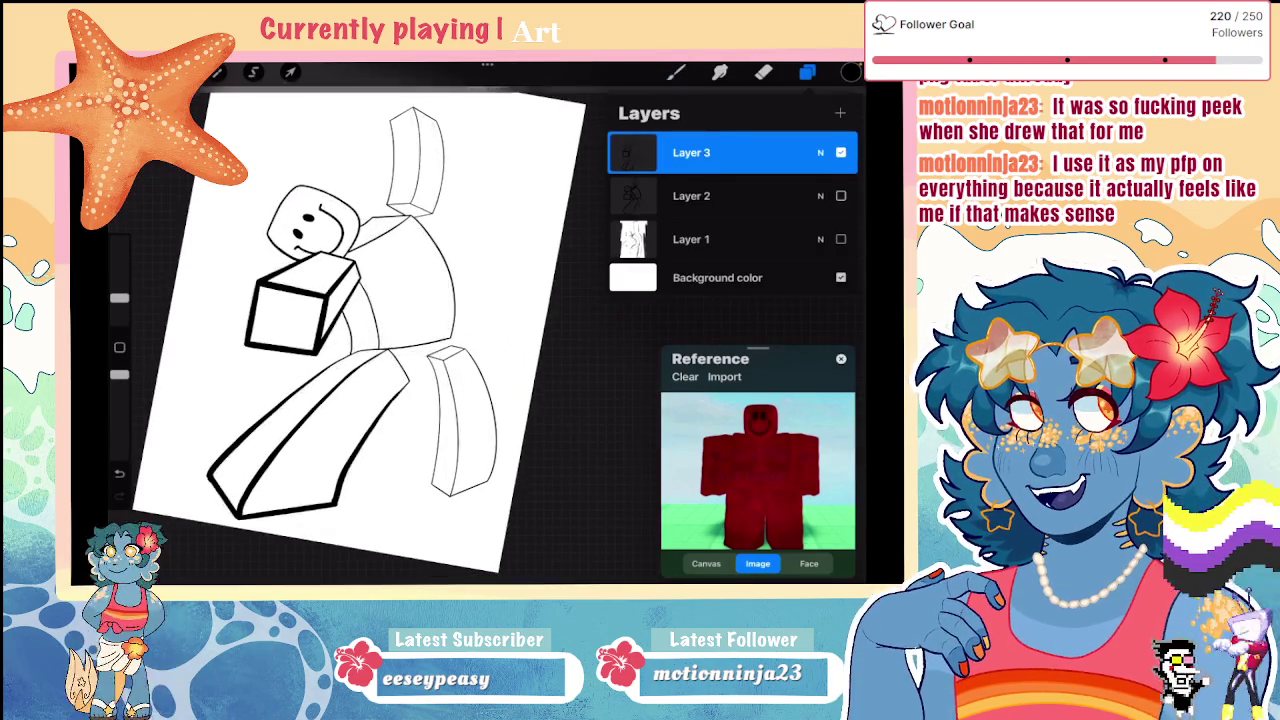
# Step: Hide the sketch layer to check the clean line art
pyautogui.click(840, 196)
pyautogui.scroll(1, 380, 290)
pyautogui.scroll(2, 380, 290)
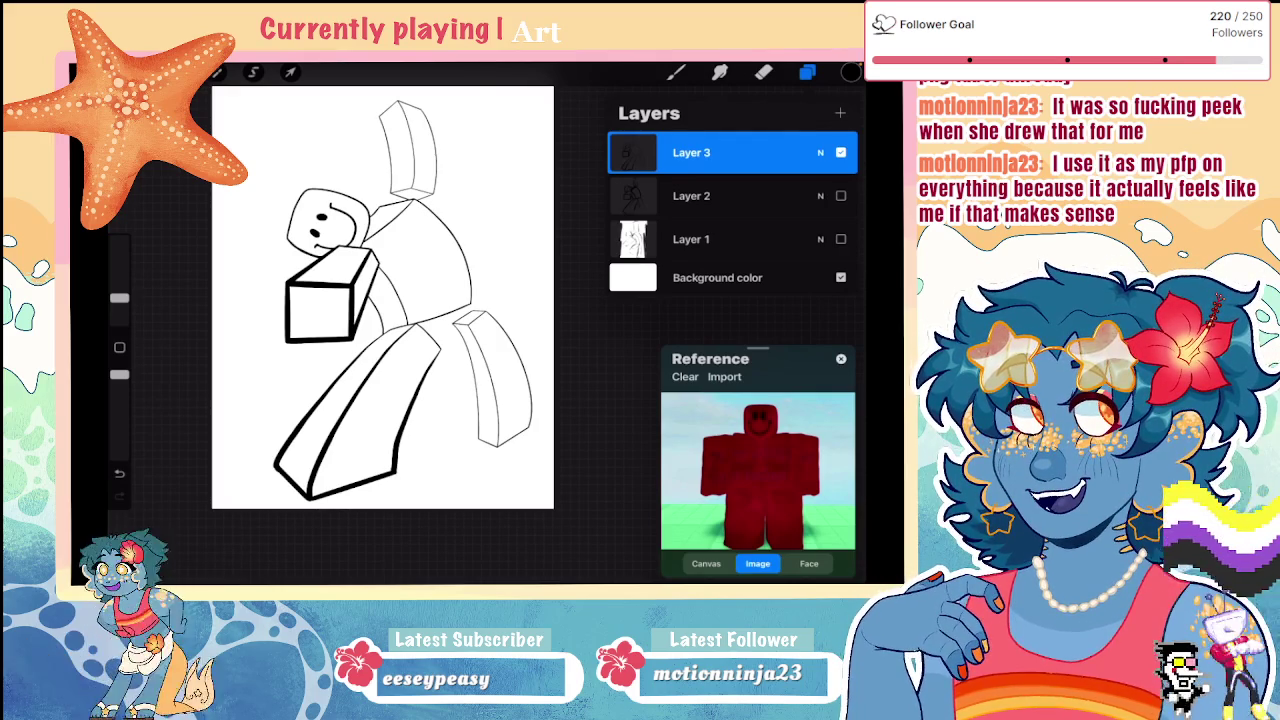
pyautogui.click(807, 72)
# Step: Draw a straight connecting line at the torso line junction
pyautogui.scroll(2, 381, 366)
pyautogui.scroll(1, 381, 366)
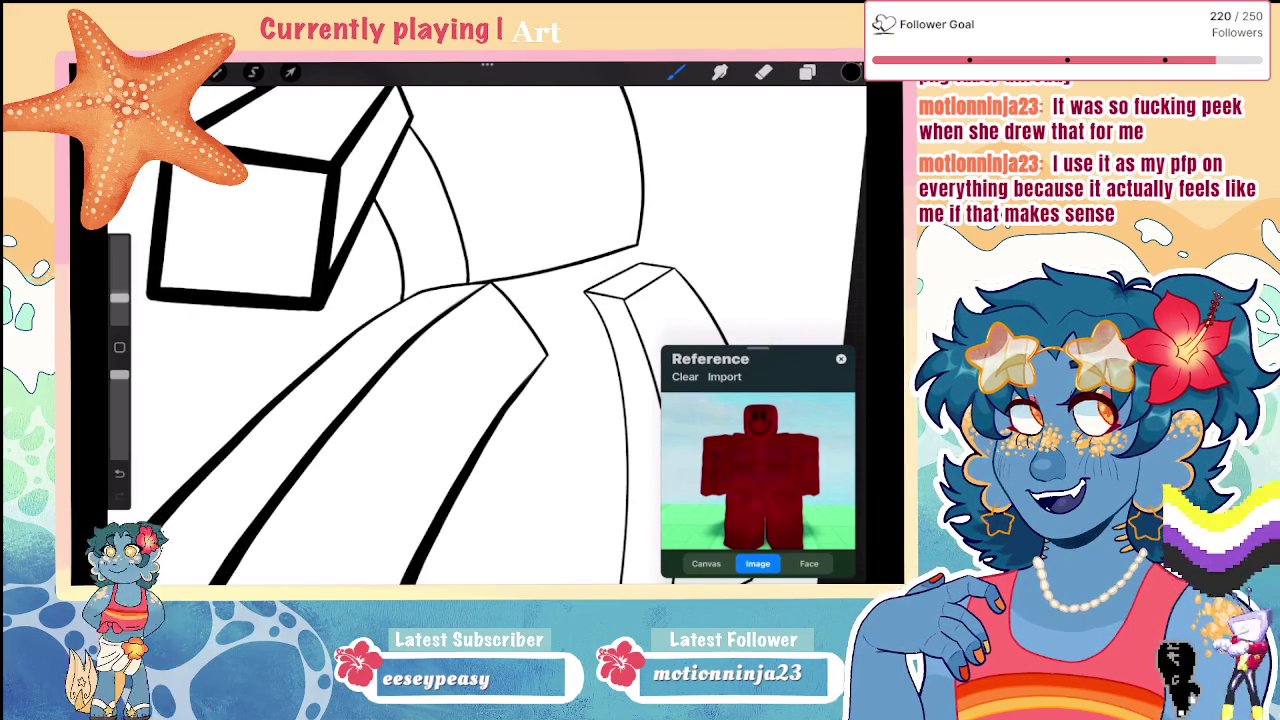
pyautogui.scroll(2, 470, 330)
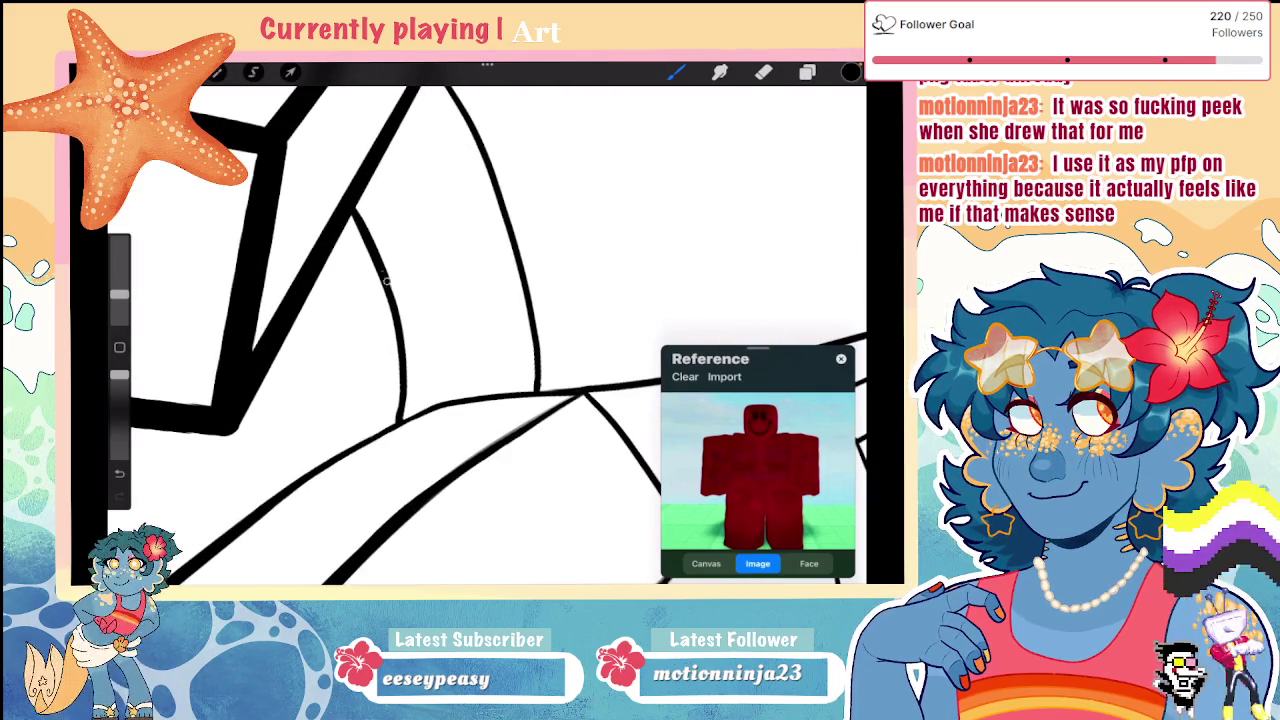
pyautogui.moveTo(404, 396); pyautogui.dragTo(422, 406)
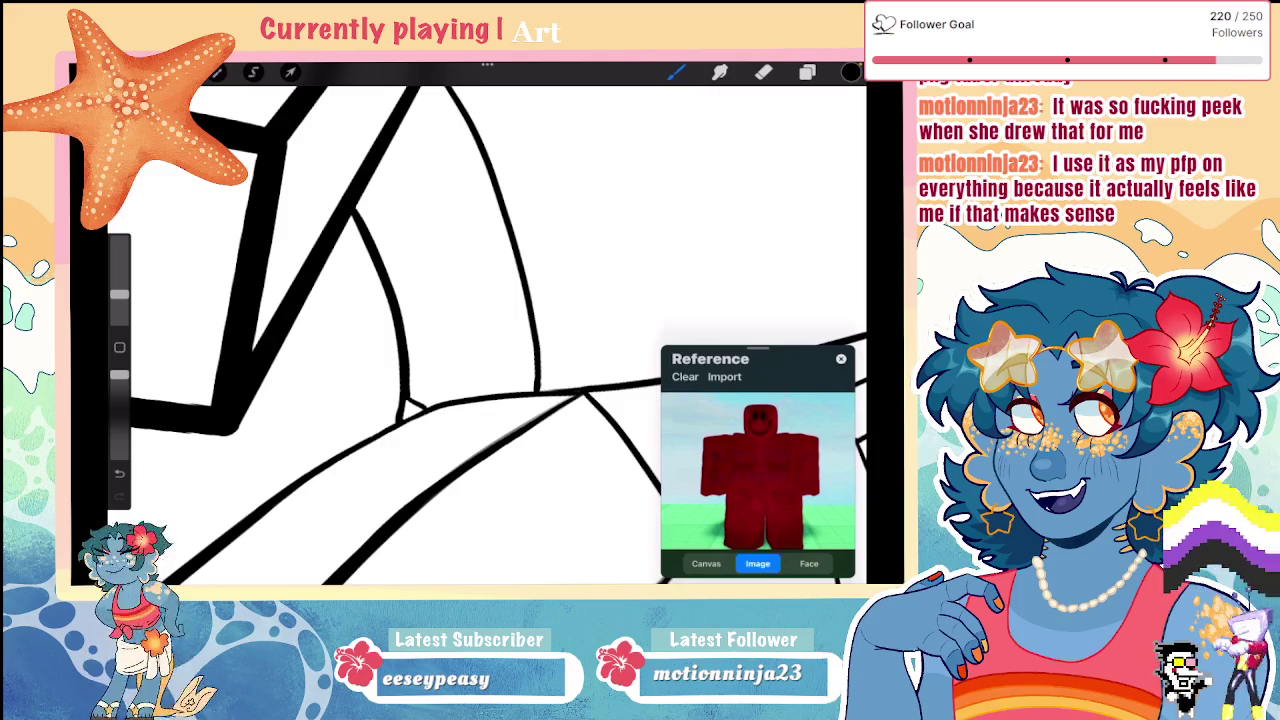
pyautogui.hotkey('ctrl', 'z')
pyautogui.hotkey('ctrl', 'z')
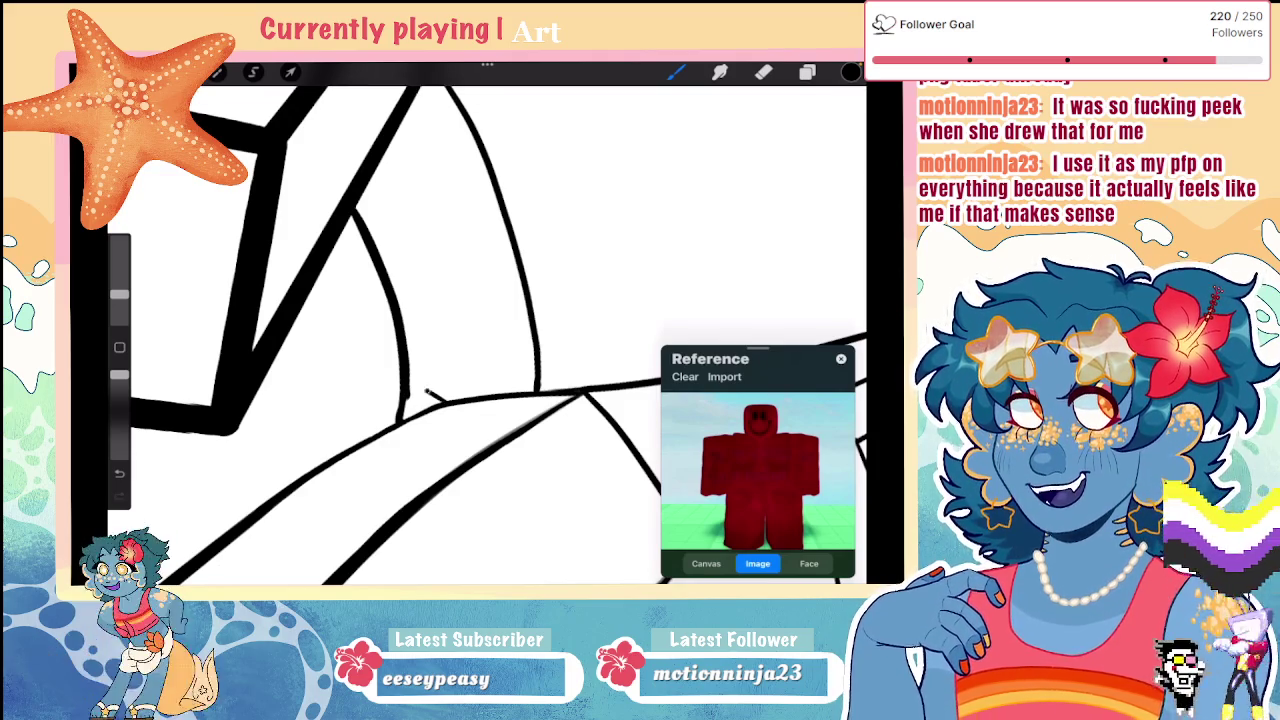
pyautogui.moveTo(403, 357); pyautogui.dragTo(484, 396)
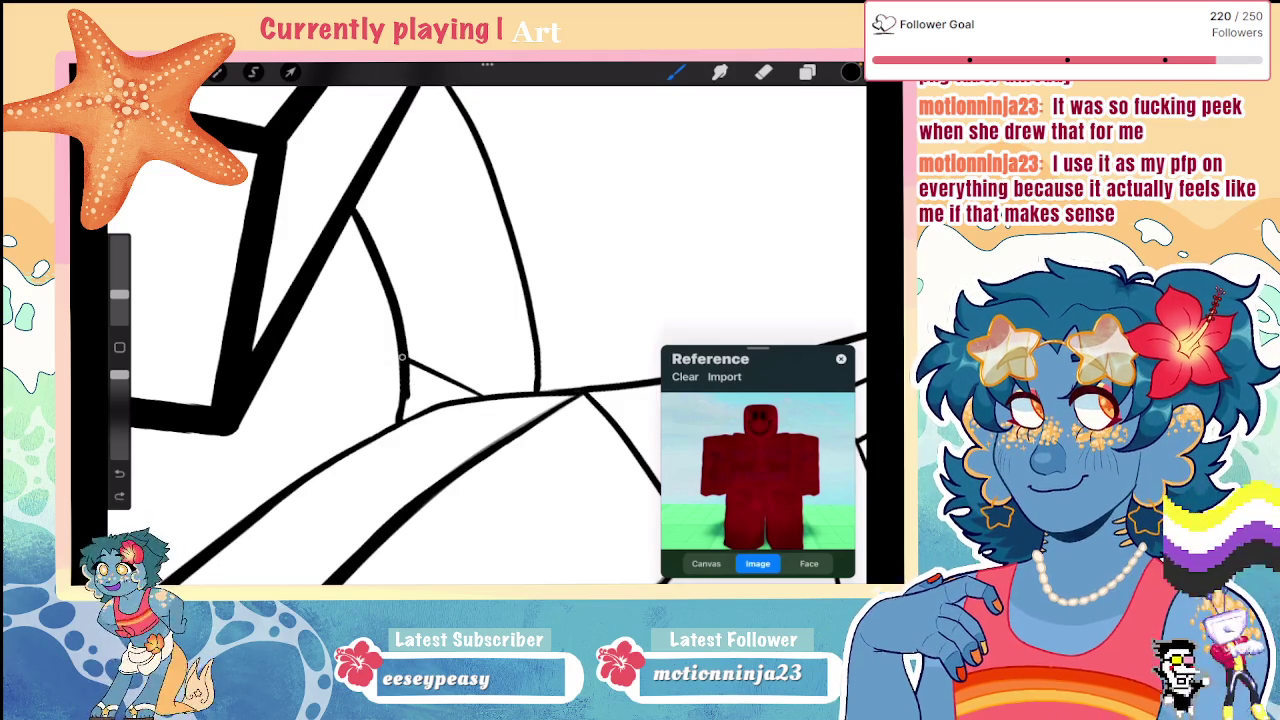
# Step: Switch to the eraser and back to the brush while framing the torso junctions
pyautogui.press('e')
pyautogui.scroll(2, 488, 330)
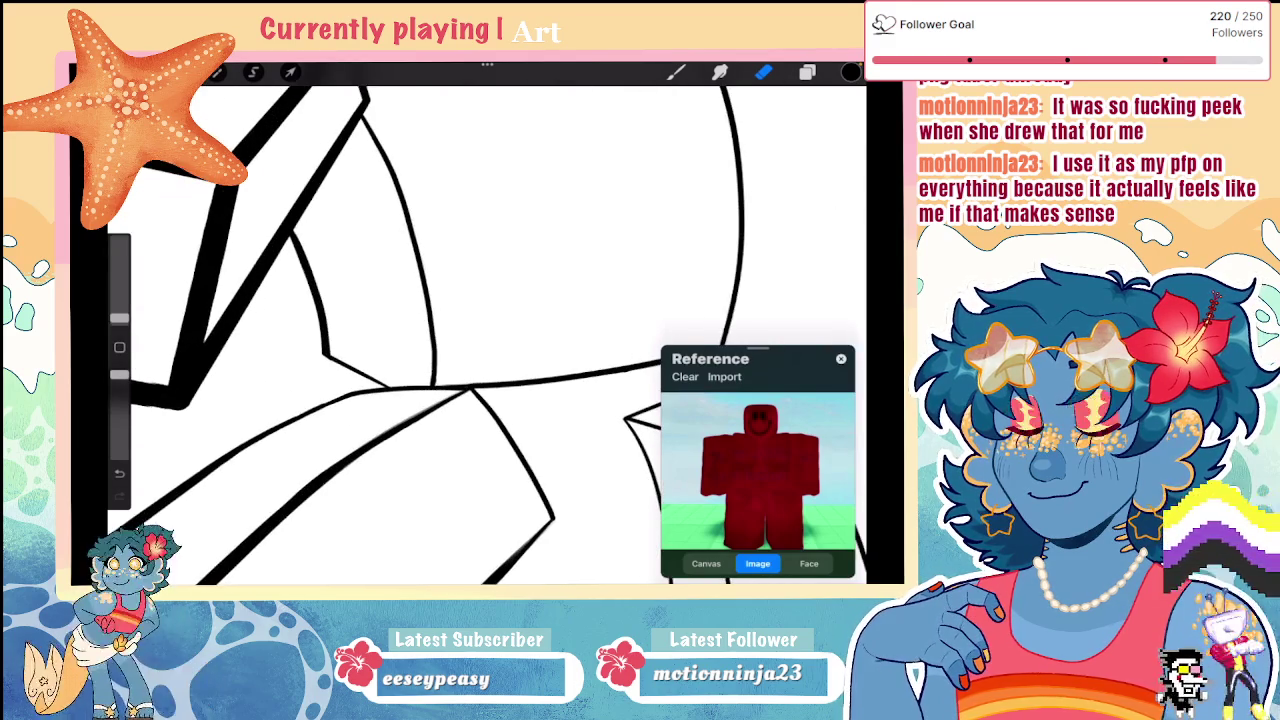
pyautogui.press('b')
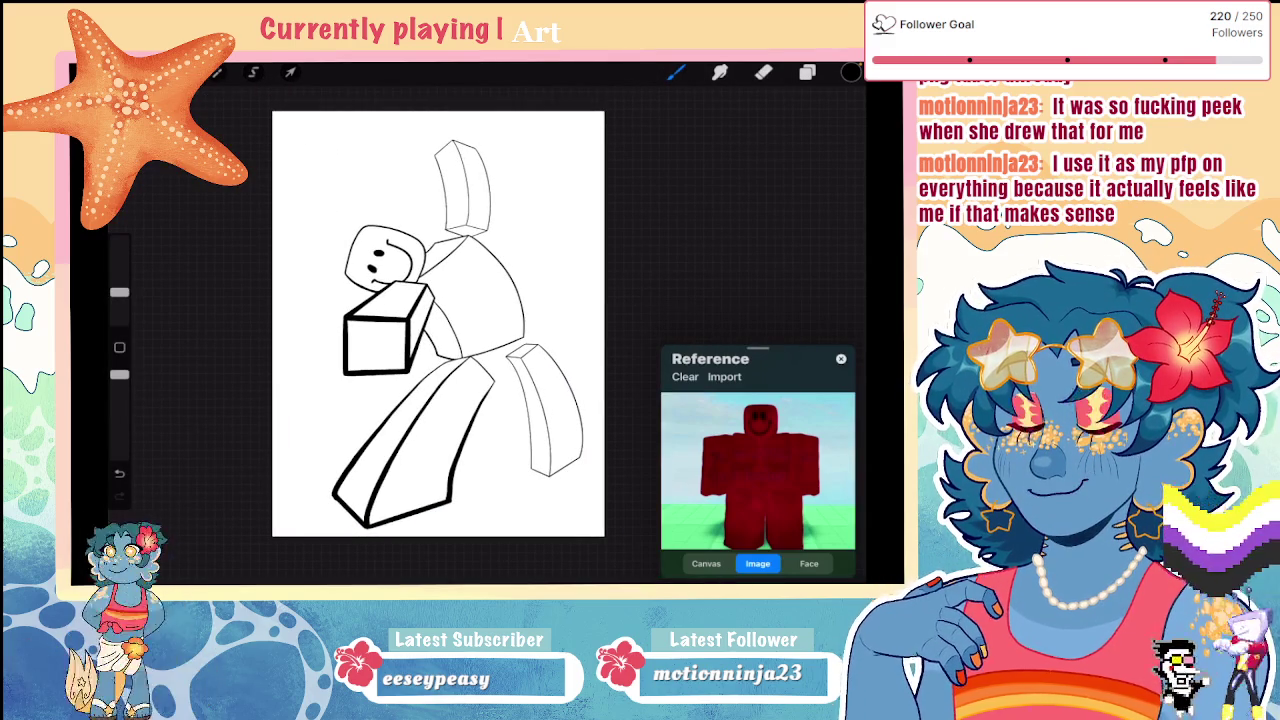
pyautogui.scroll(3, 400, 330)
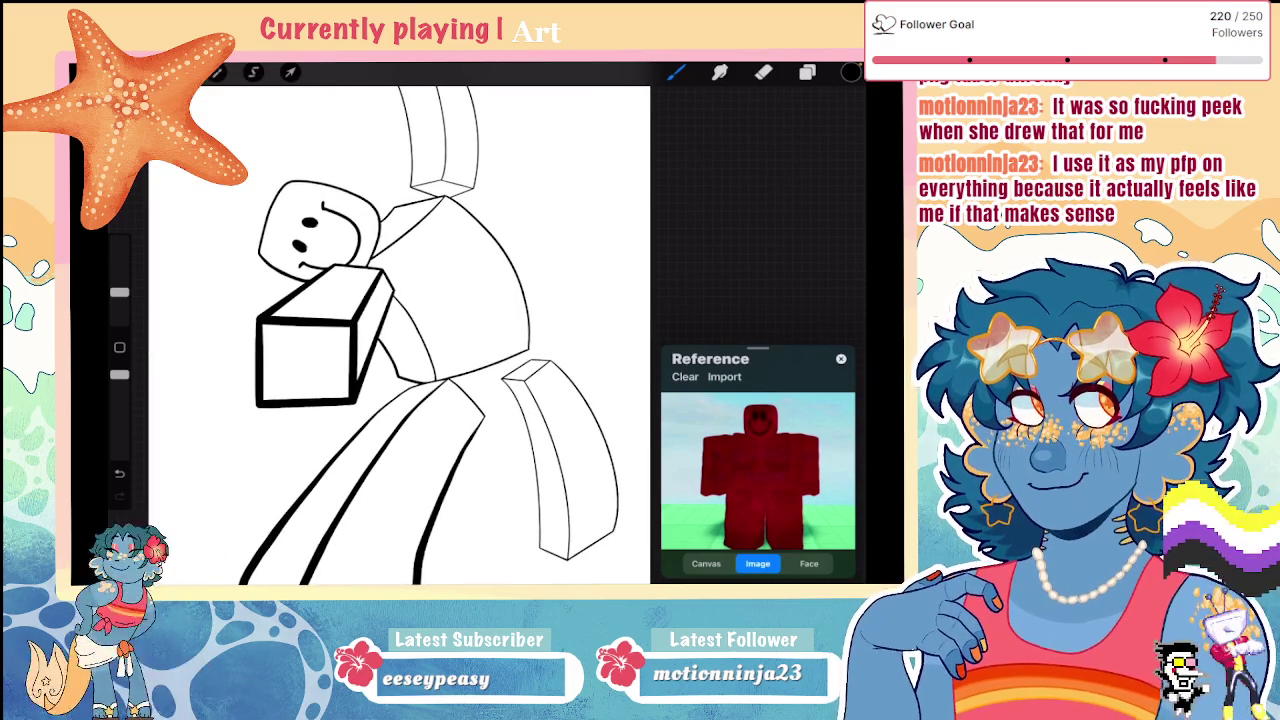
pyautogui.scroll(-3, 400, 330)
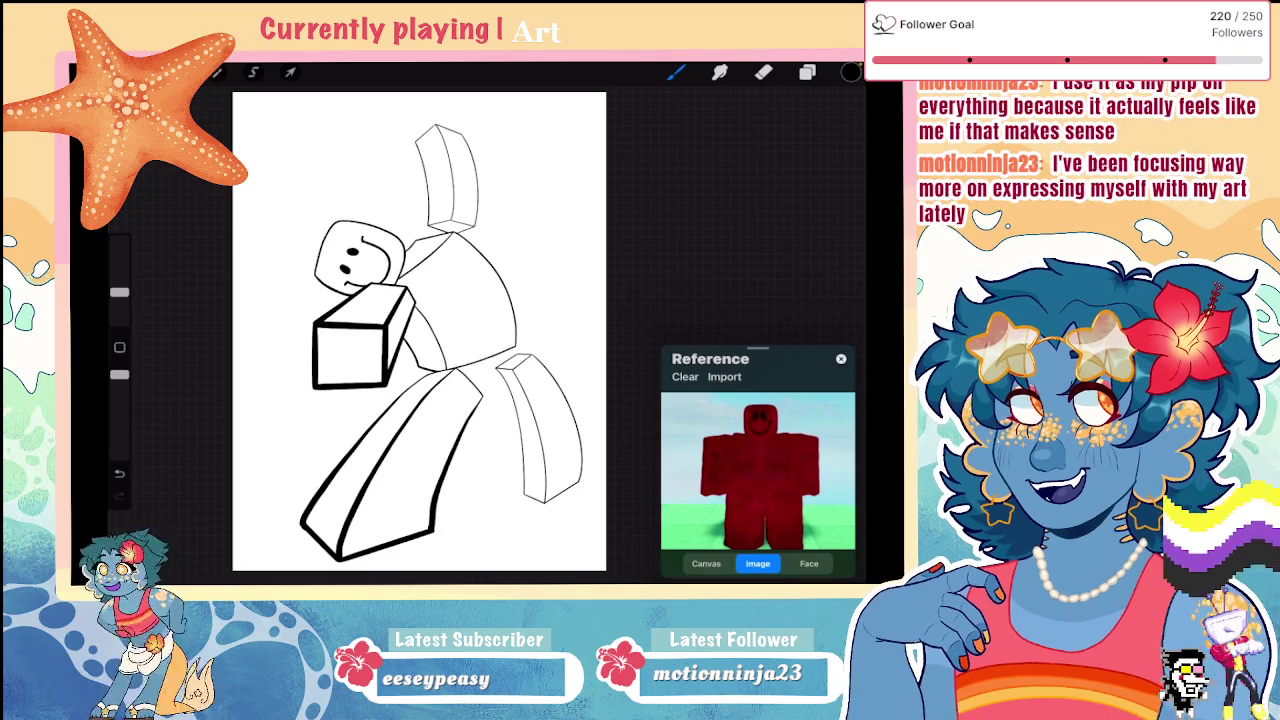
pyautogui.scroll(3, 430, 260)
pyautogui.scroll(2, 430, 260)
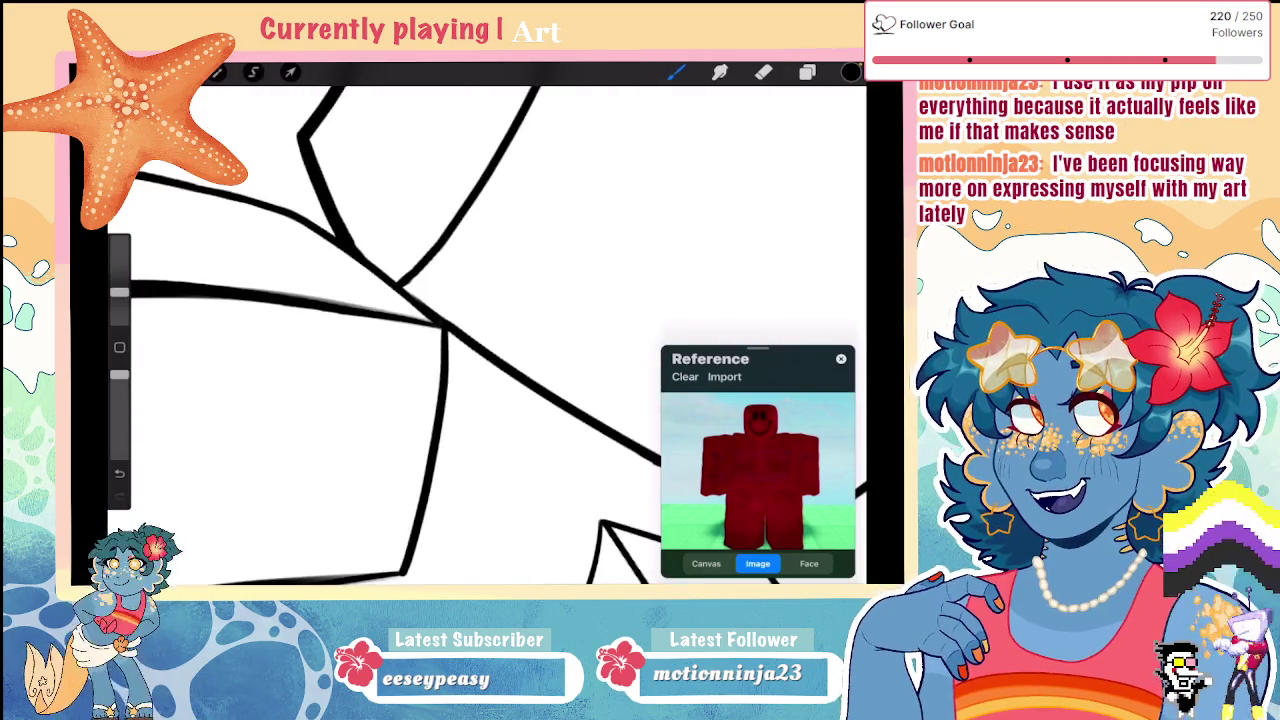
# Step: Redraw the stroke extending the shoulder line down toward the torso
pyautogui.moveTo(338, 226); pyautogui.dragTo(400, 304)
pyautogui.hotkey('ctrl', 'z')
pyautogui.hotkey('ctrl', 'shift', 'z')
pyautogui.hotkey('ctrl', 'z')
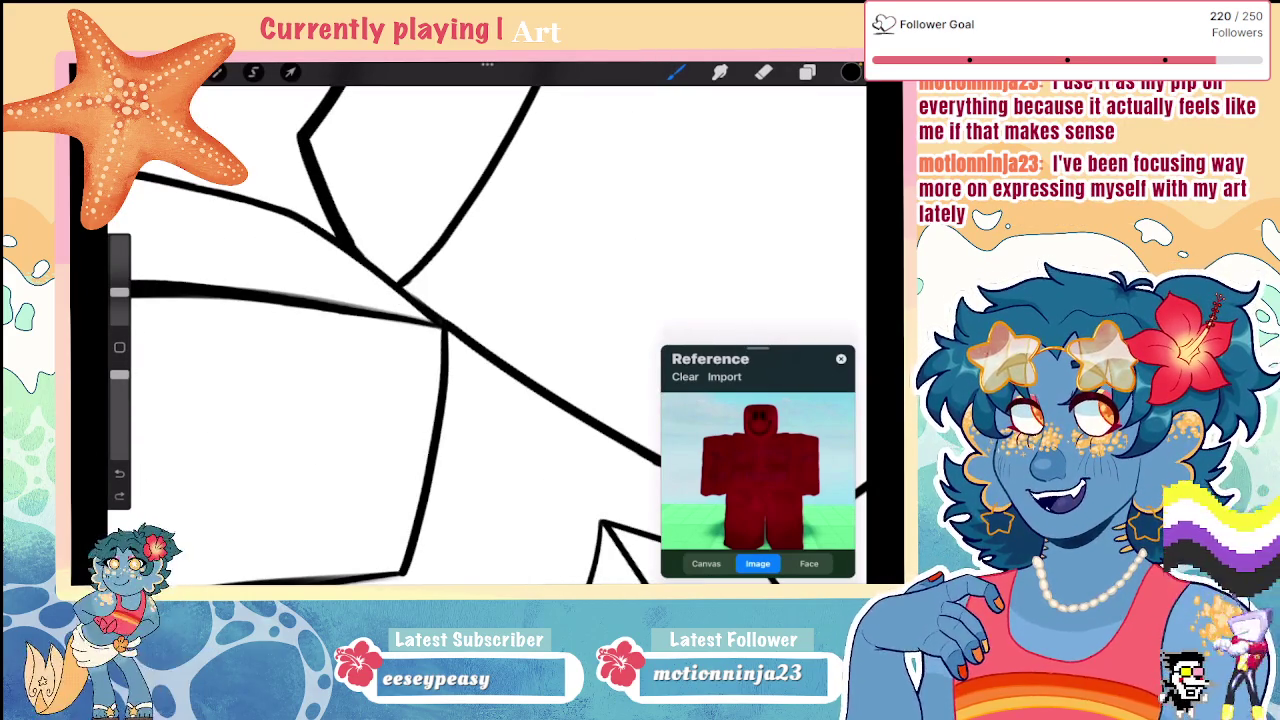
pyautogui.click(807, 72)
pyautogui.moveTo(338, 226); pyautogui.dragTo(390, 298)
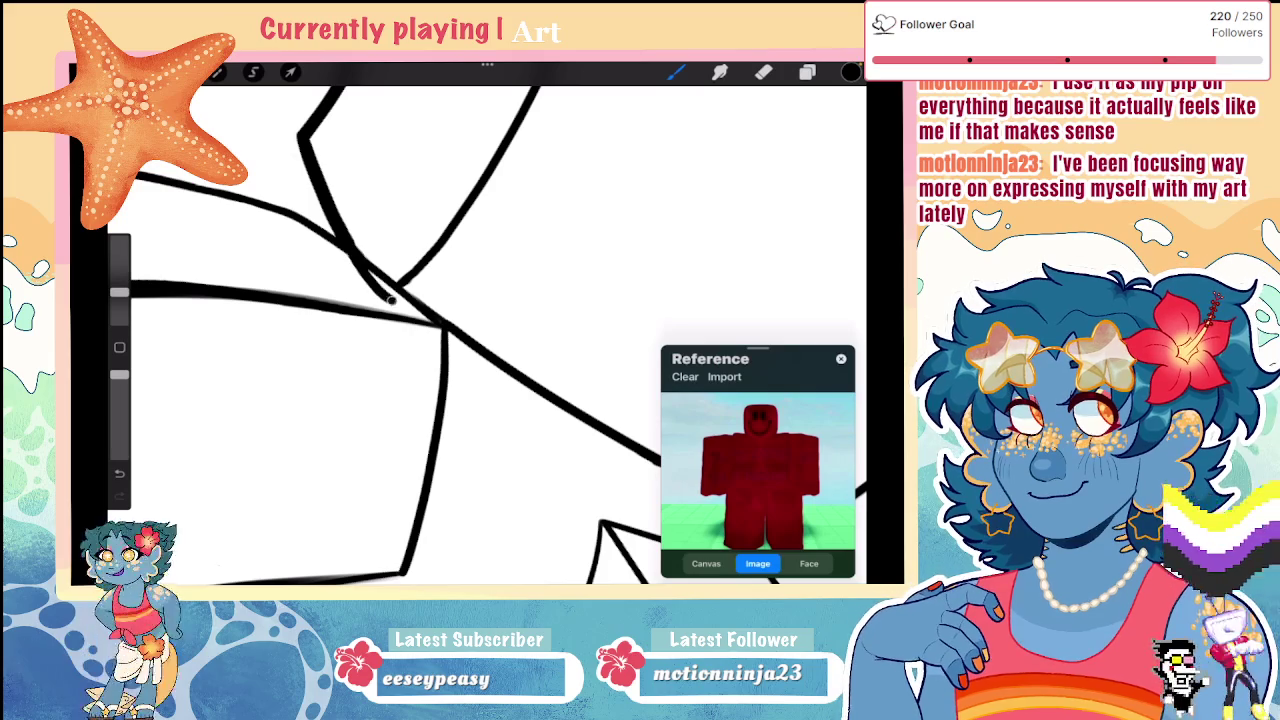
pyautogui.click(807, 72)
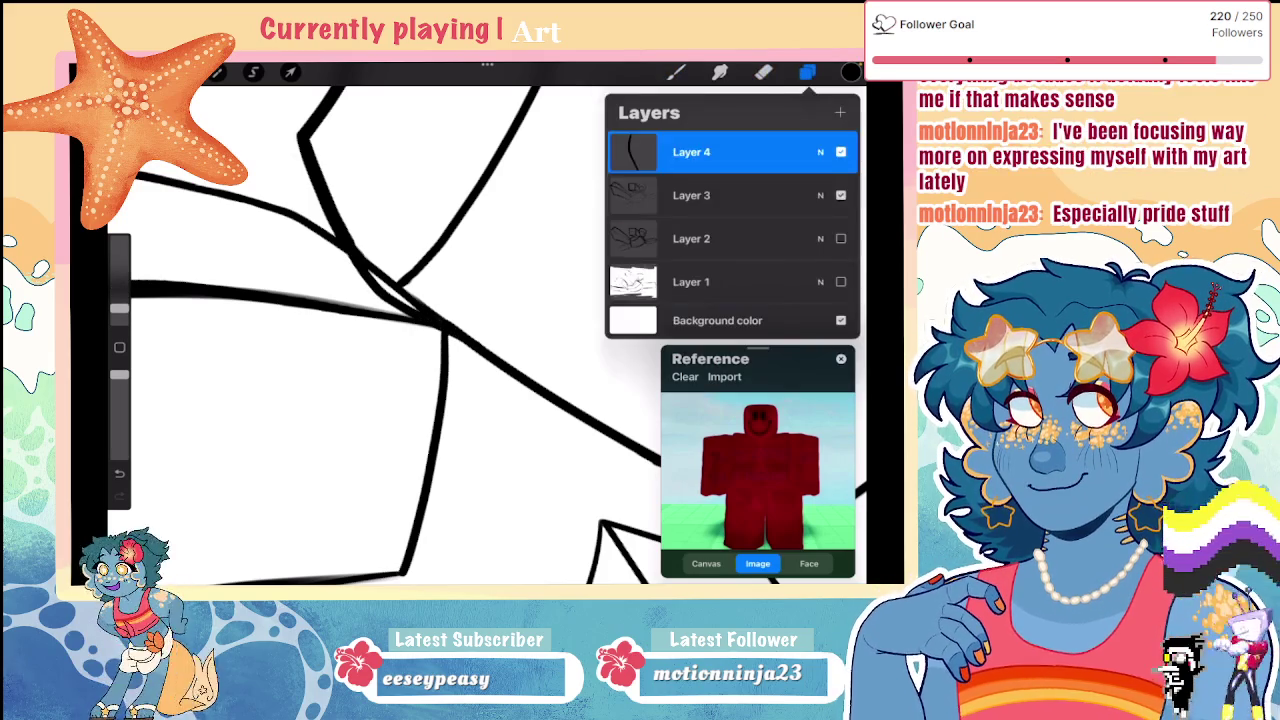
# Step: Erase the overlapping lines at the junction and remove an extra layer
pyautogui.click(763, 72)
pyautogui.moveTo(400, 285)
pyautogui.mouseDown()
pyautogui.moveTo(380, 274)
pyautogui.moveTo(445, 305)
pyautogui.mouseUp()
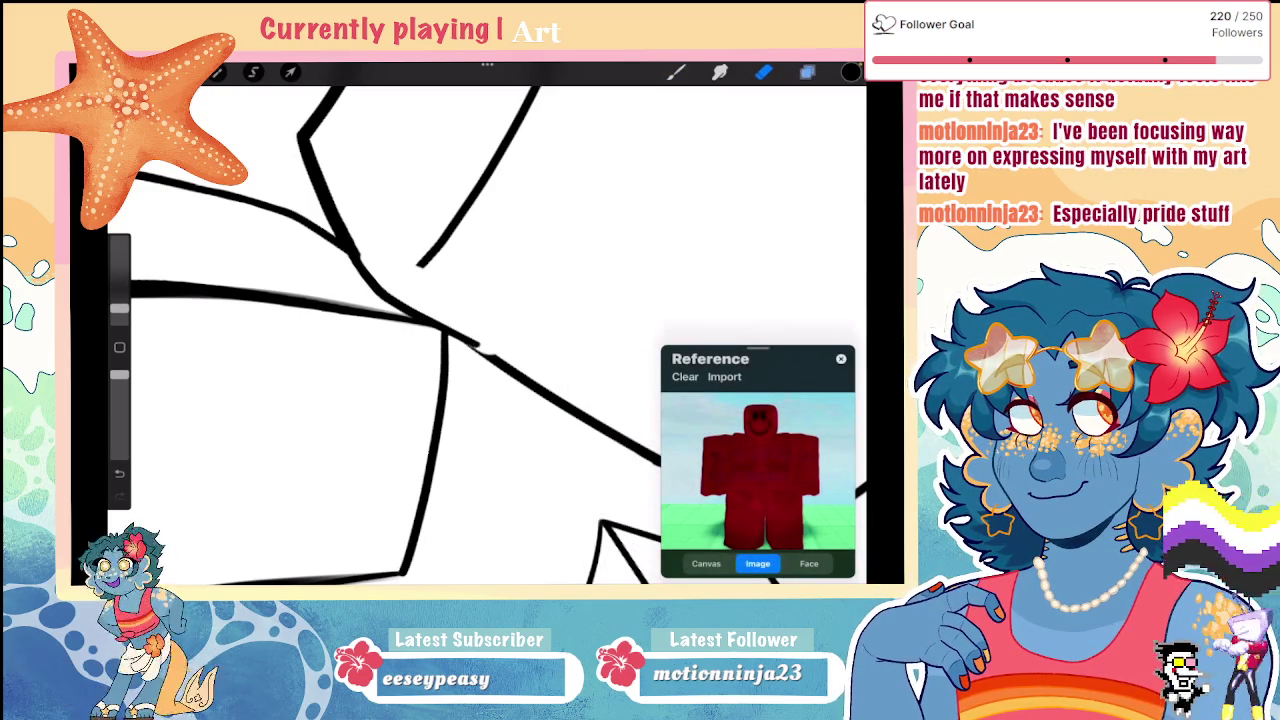
pyautogui.click(807, 72)
pyautogui.moveTo(400, 400); pyautogui.dragTo(400, 350)
pyautogui.click(675, 72)
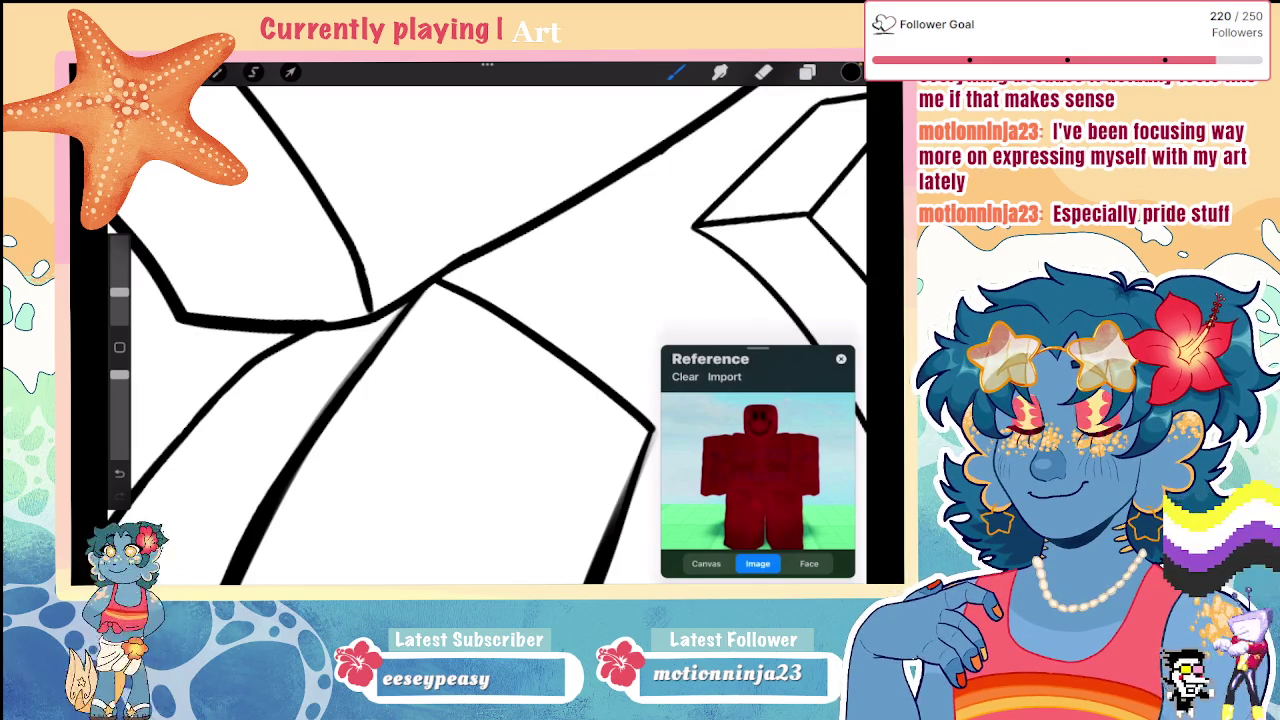
pyautogui.scroll(-5, 452, 330)
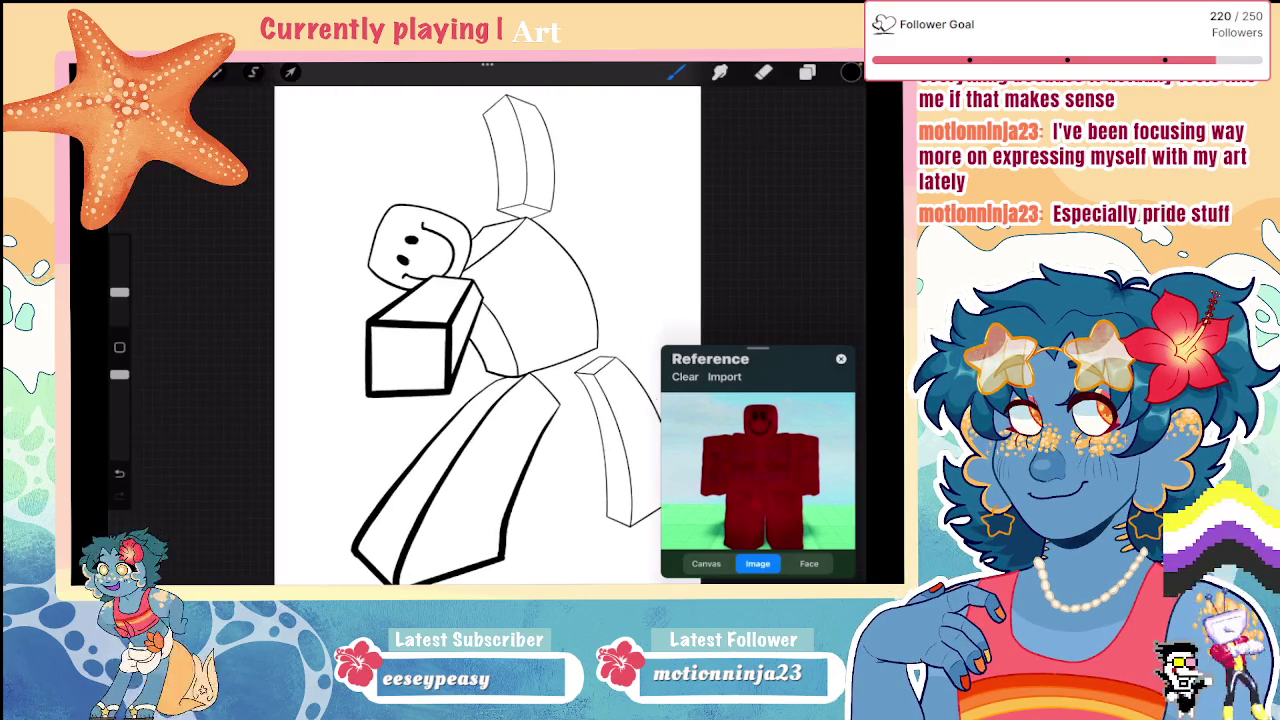
# Step: Undo recent strokes and add a new layer above Layer 3, adjusting its opacity settings
pyautogui.hotkey('ctrl', 'z')
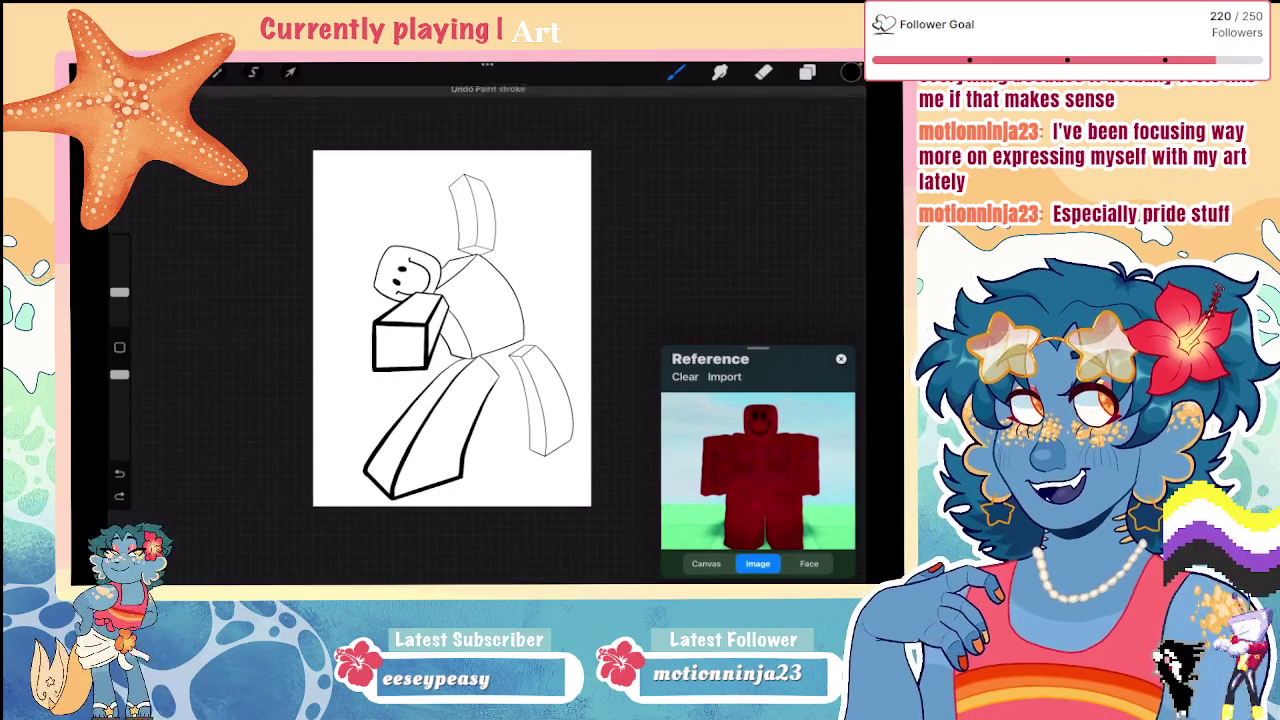
pyautogui.scroll(5, 452, 330)
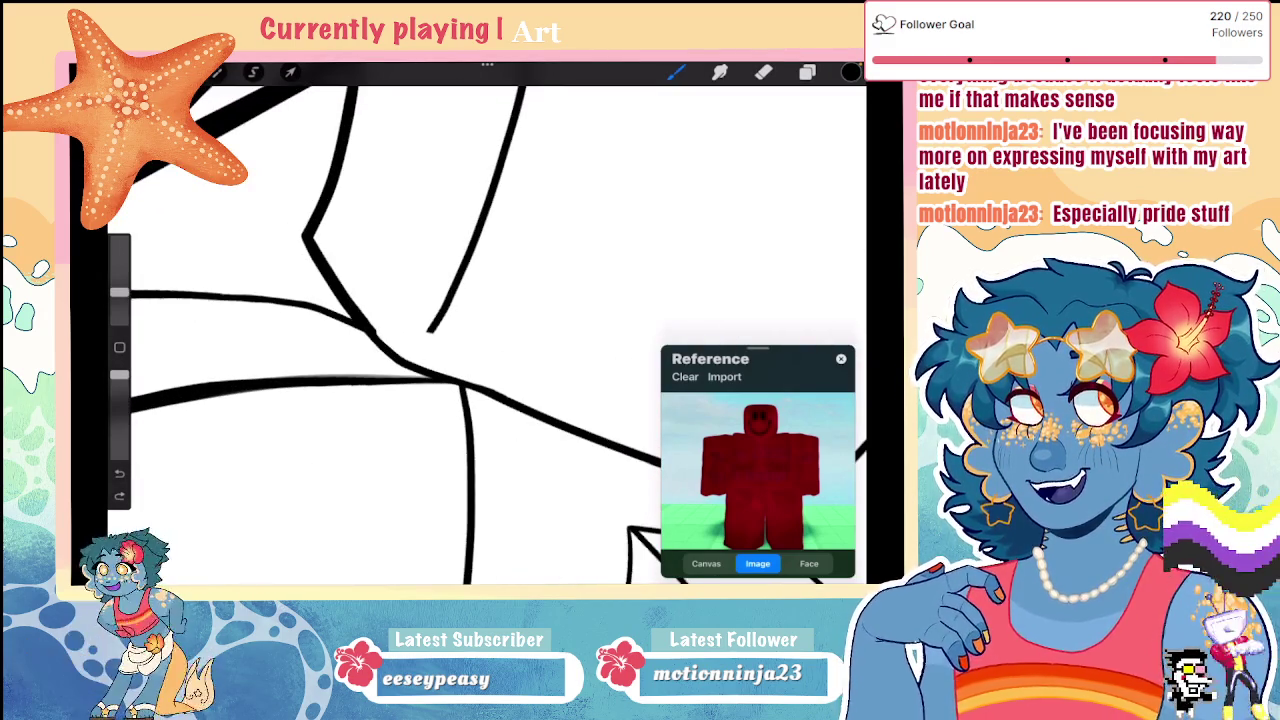
pyautogui.click(807, 72)
pyautogui.hotkey('ctrl', 'z')
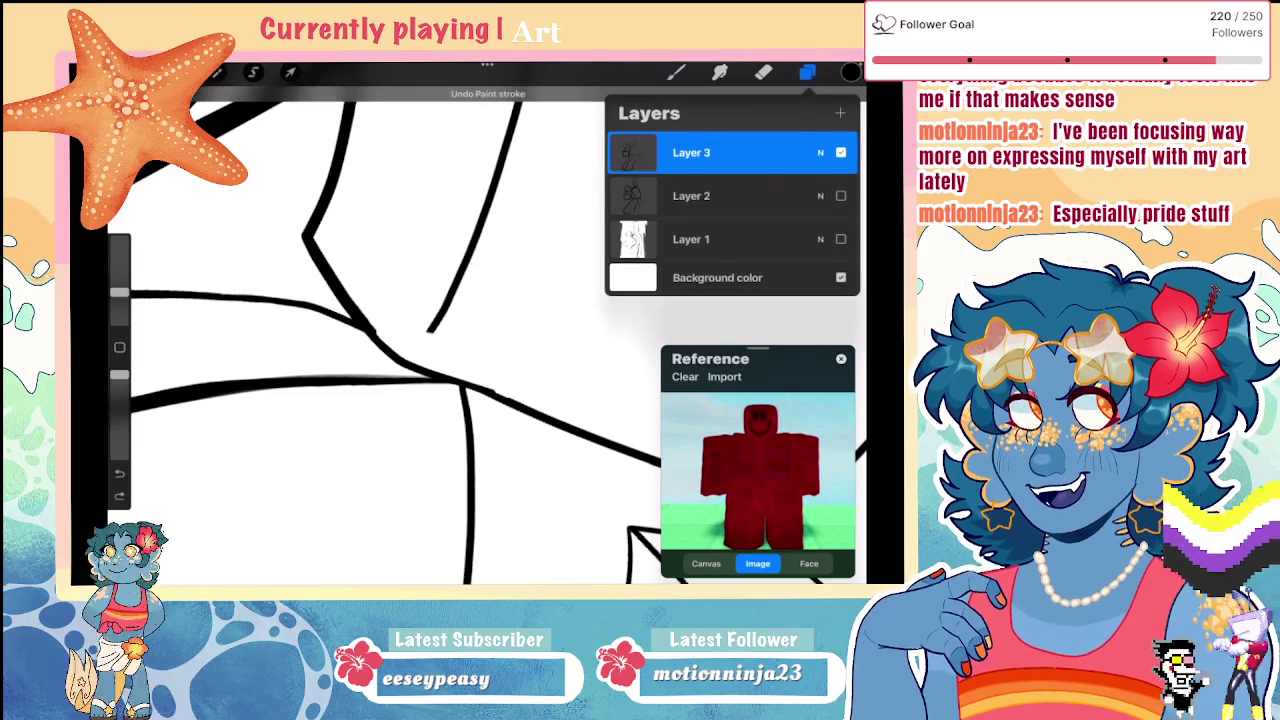
pyautogui.click(820, 195)
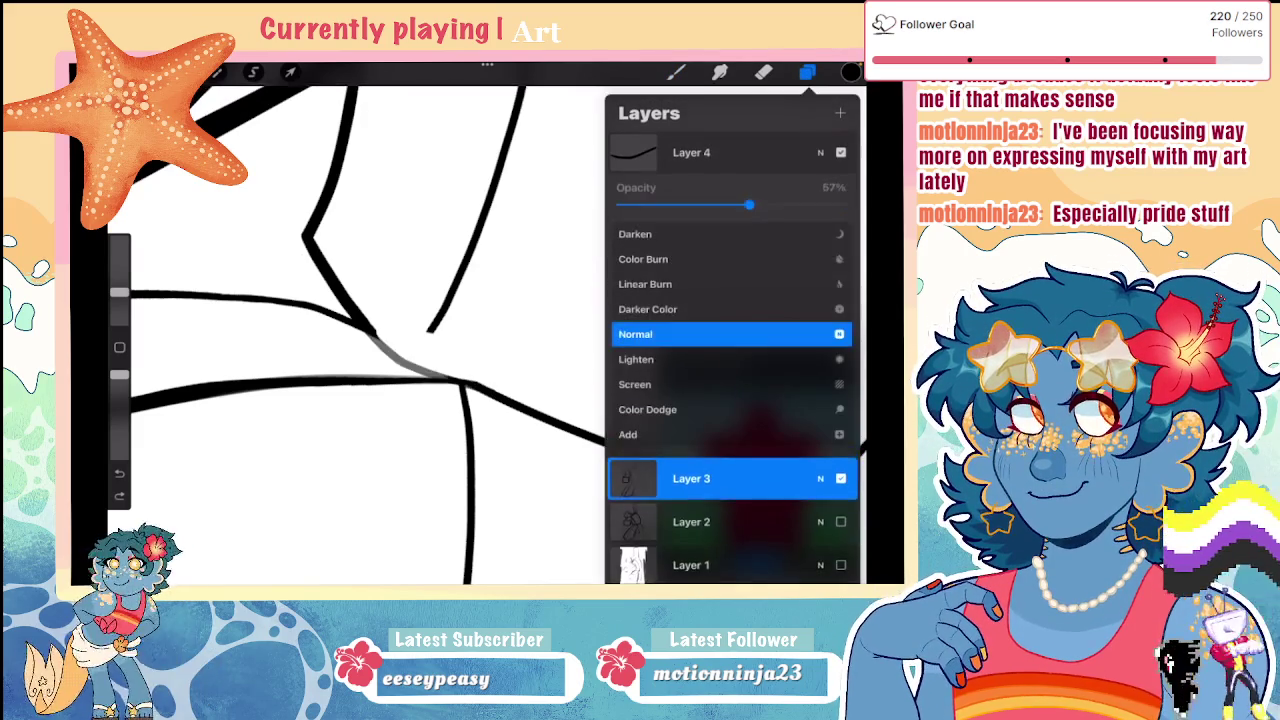
pyautogui.click(820, 195)
pyautogui.click(691, 152)
pyautogui.click(676, 72)
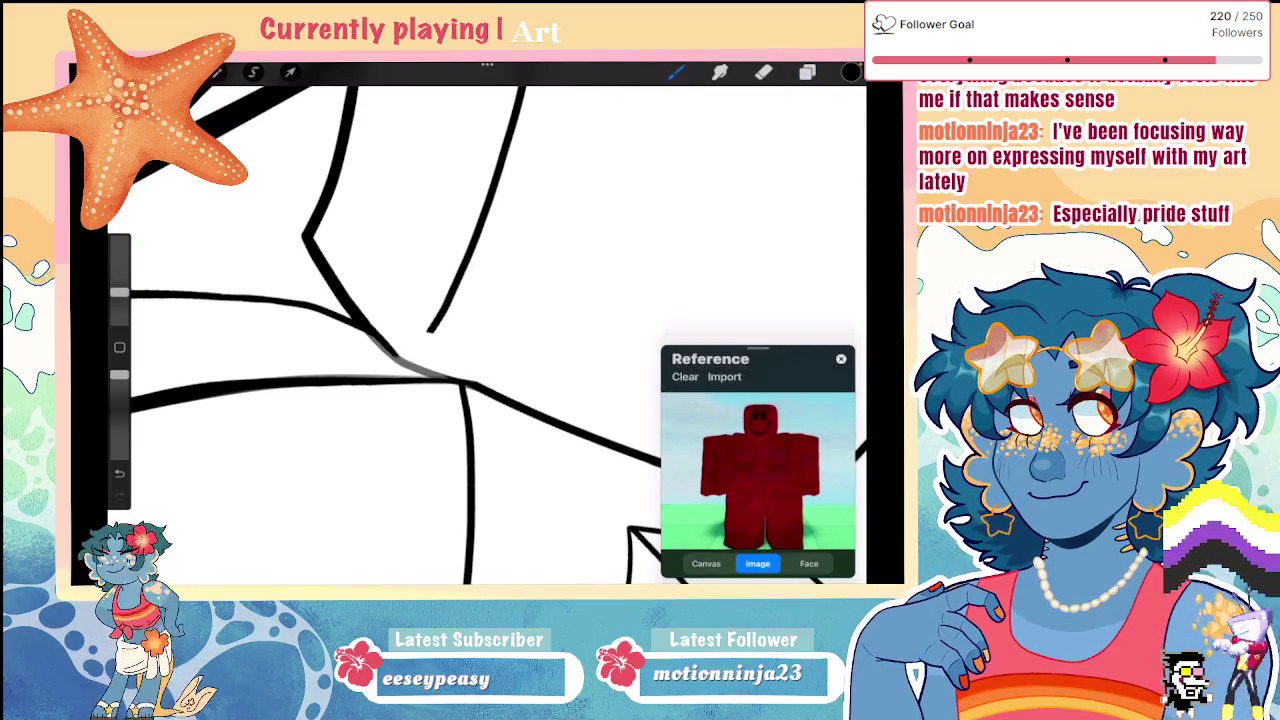
# Step: Redraw the connecting stroke along the diagonal where the torso lines cross
pyautogui.hotkey('ctrl', 'z')
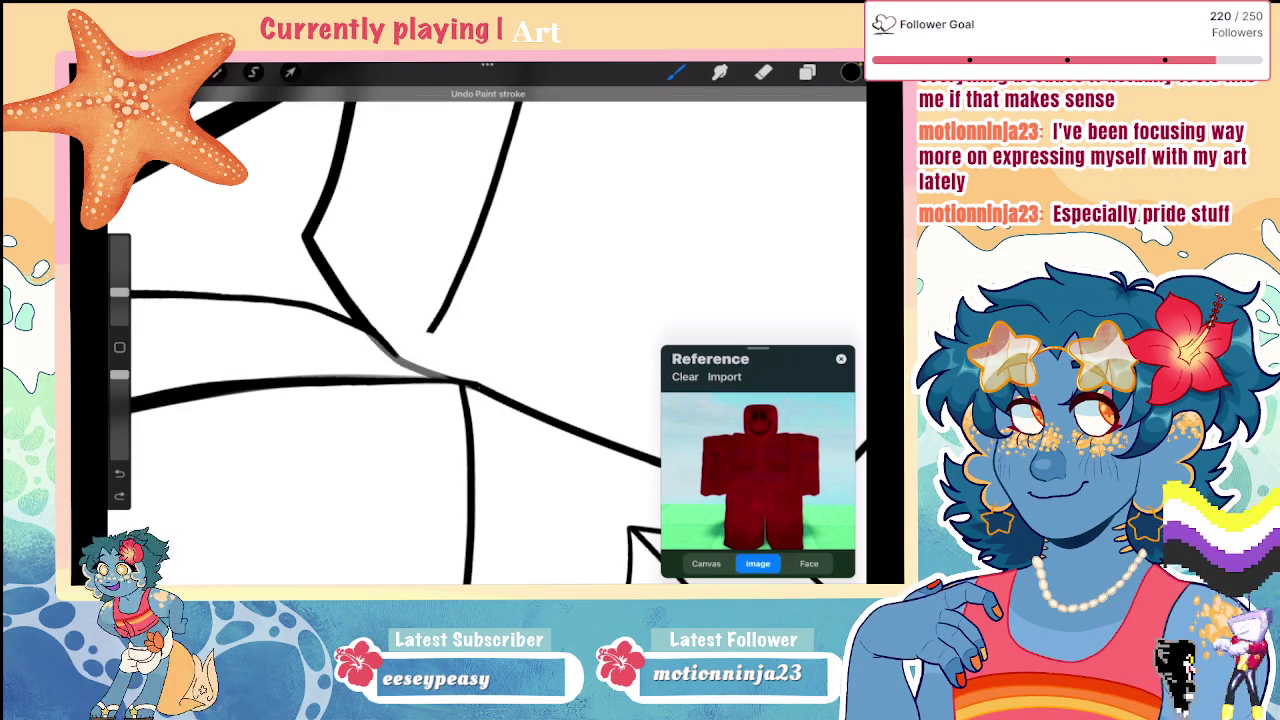
pyautogui.moveTo(440, 376); pyautogui.dragTo(322, 270)
pyautogui.hotkey('ctrl', 'z')
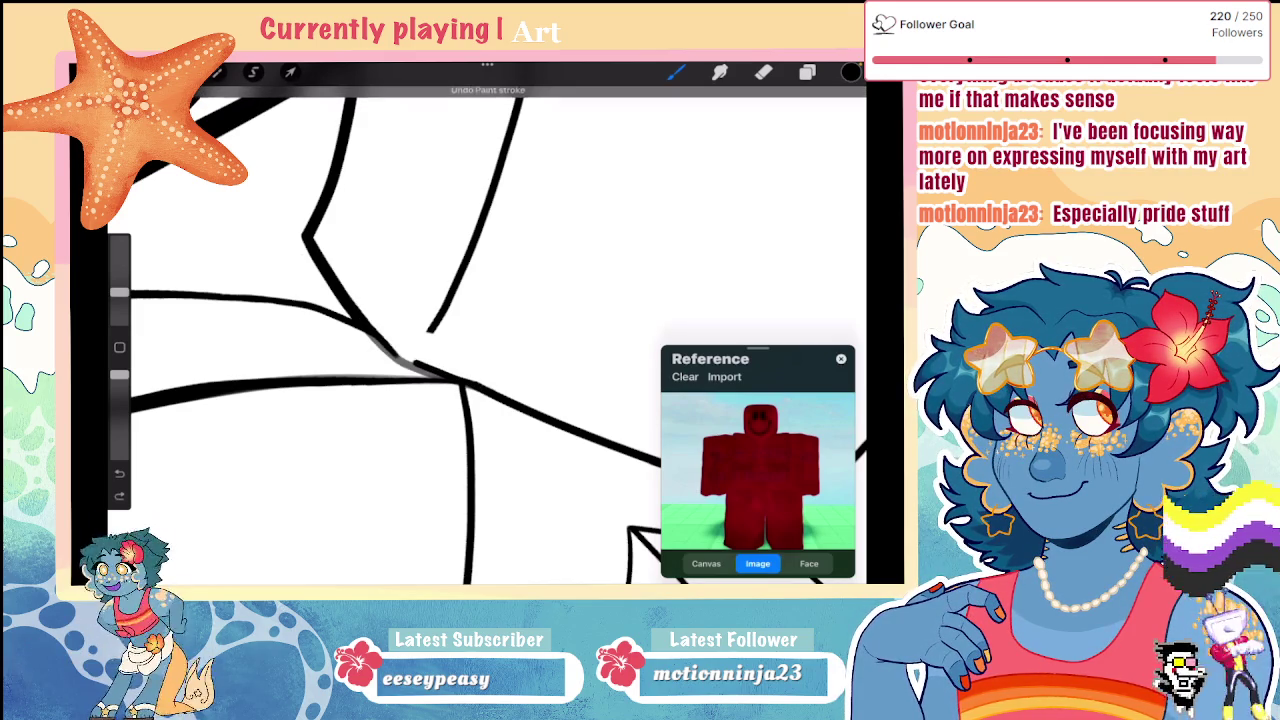
pyautogui.moveTo(368, 320)
pyautogui.mouseDown()
pyautogui.moveTo(418, 370)
pyautogui.moveTo(452, 380)
pyautogui.mouseUp()
pyautogui.hotkey('ctrl', 'z')
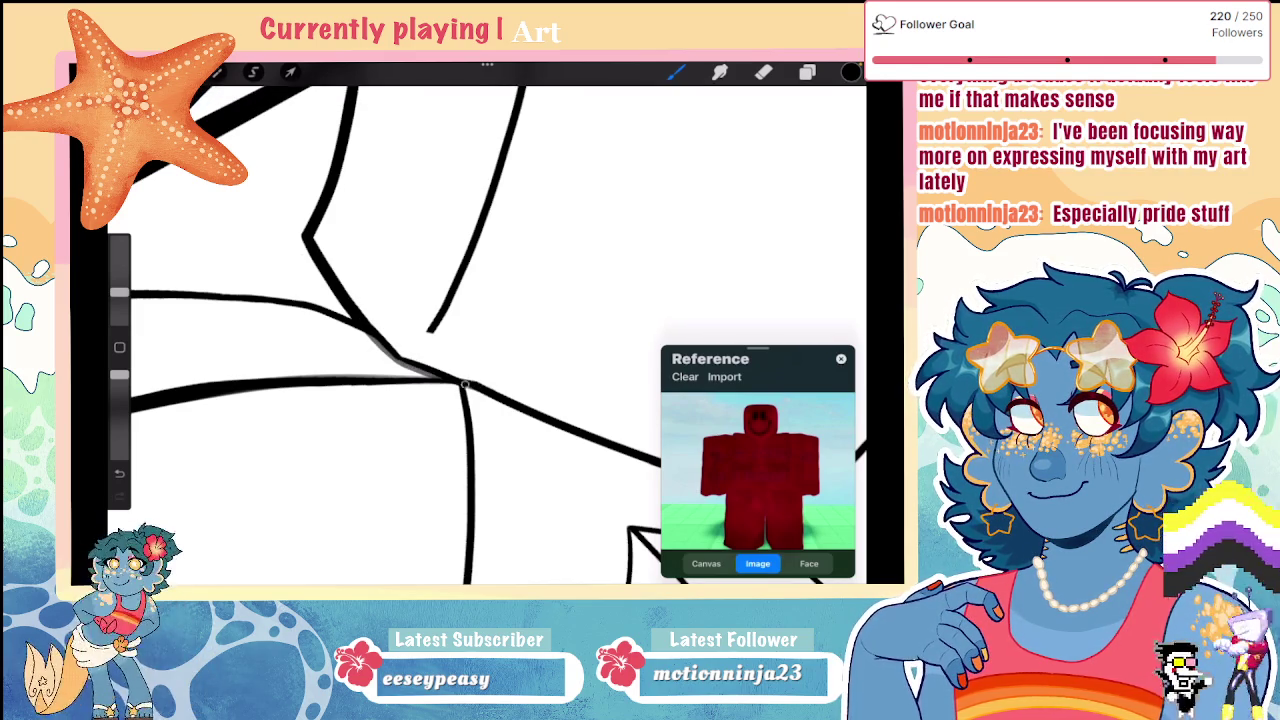
pyautogui.click(807, 72)
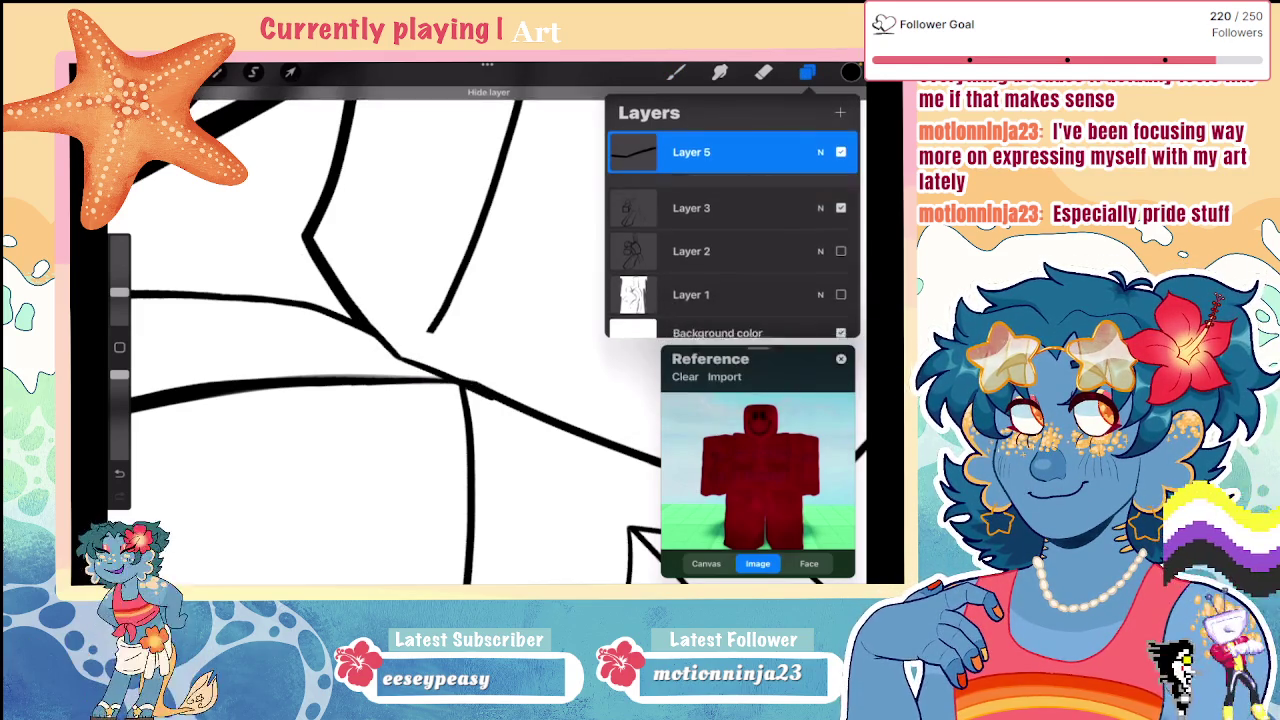
pyautogui.moveTo(460, 385); pyautogui.dragTo(365, 315)
pyautogui.click(763, 72)
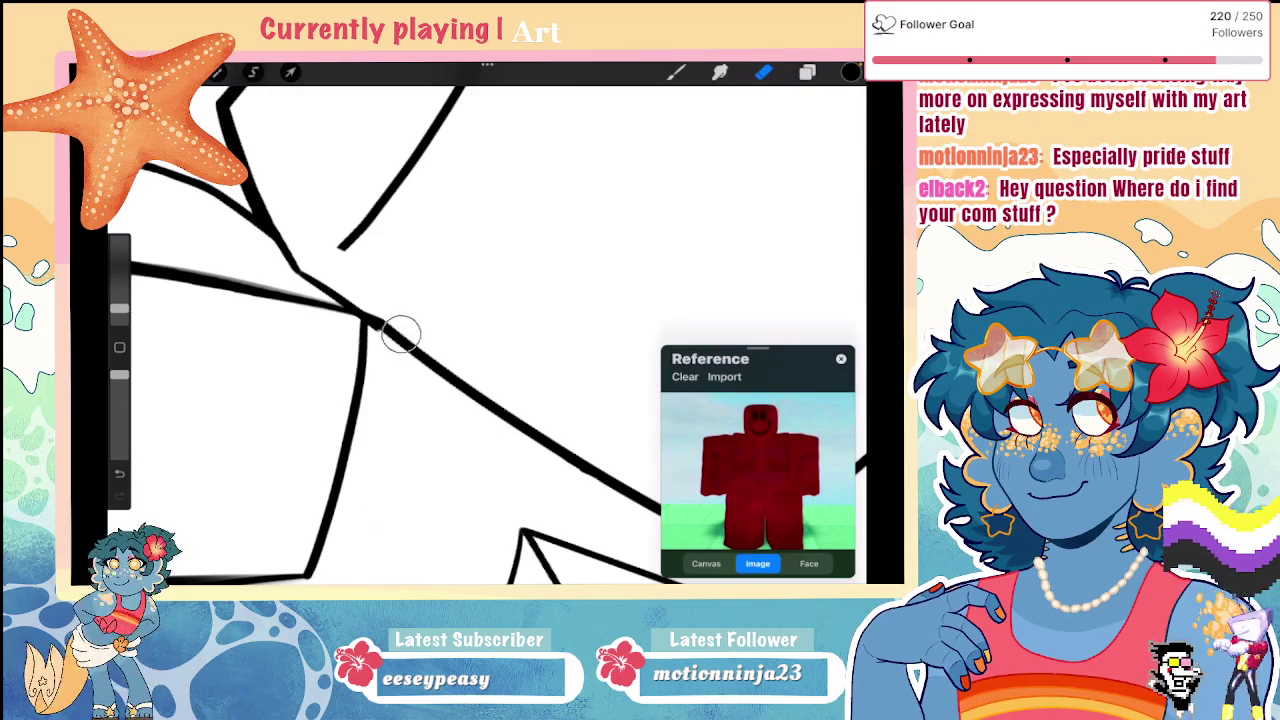
# Step: Return to the brush and try a short stroke at the line crossing, then undo it
pyautogui.click(807, 72)
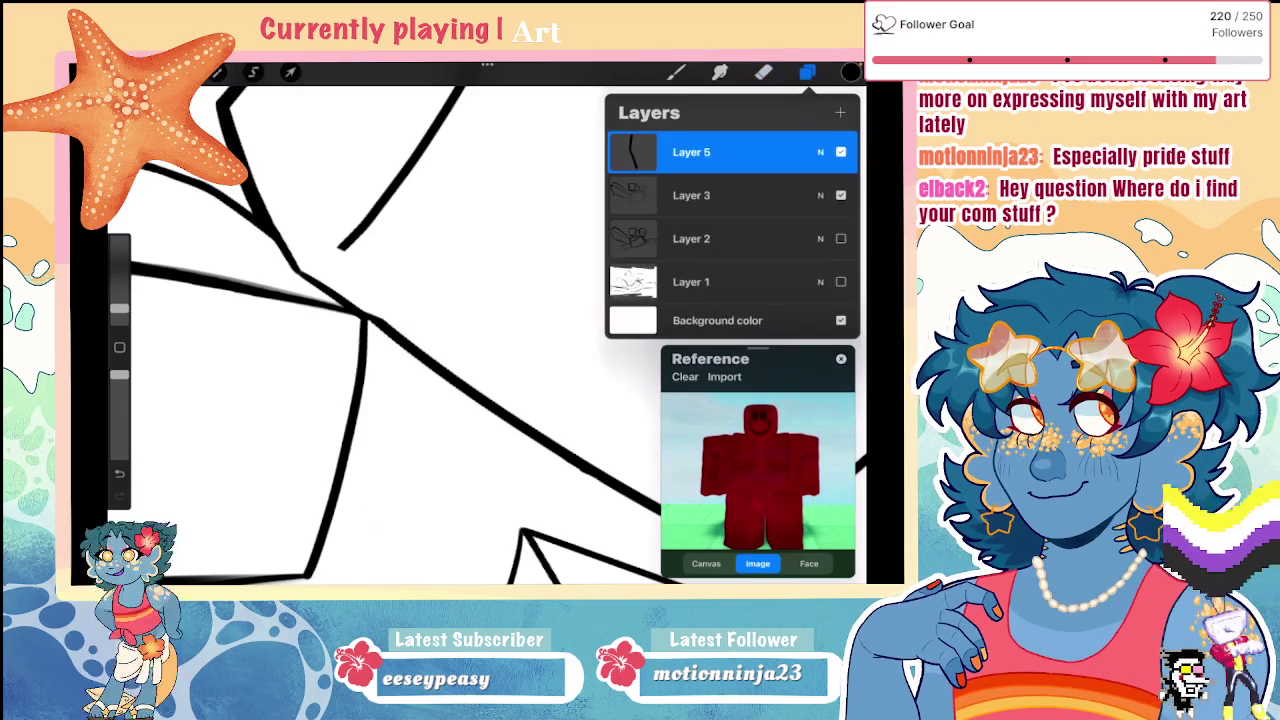
pyautogui.click(345, 353)
pyautogui.press('b')
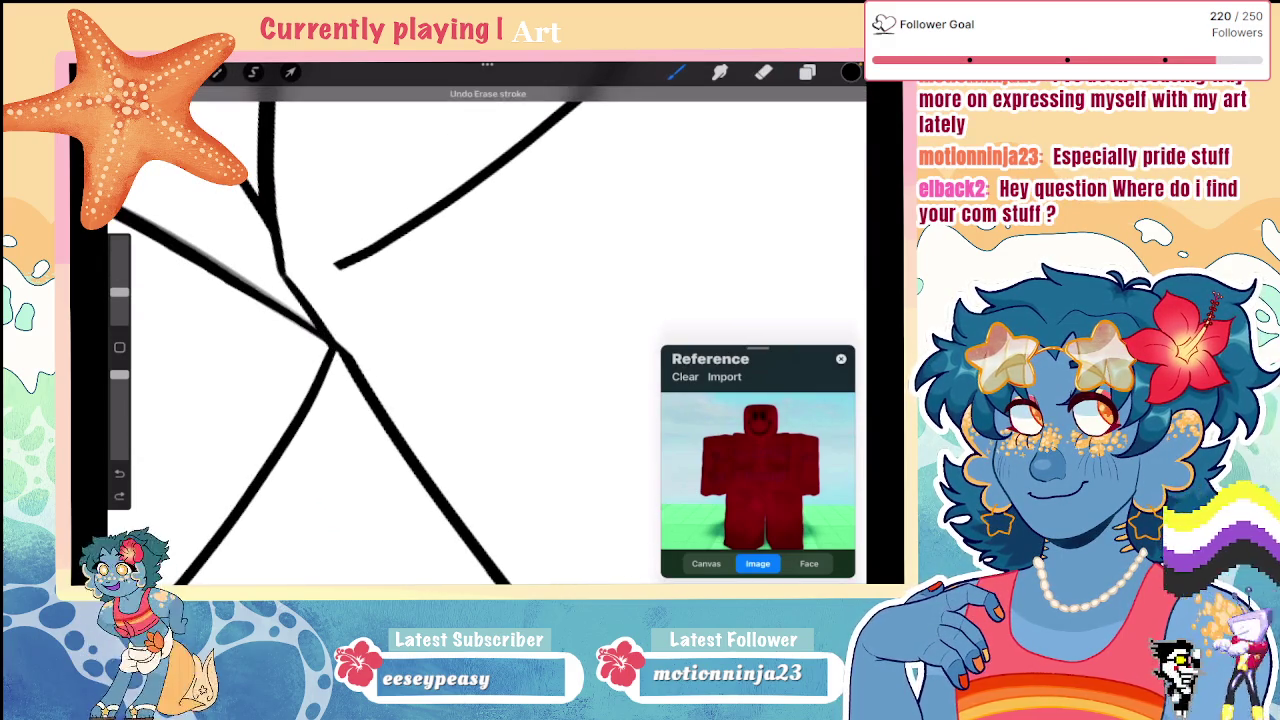
pyautogui.moveTo(345, 353); pyautogui.dragTo(306, 300)
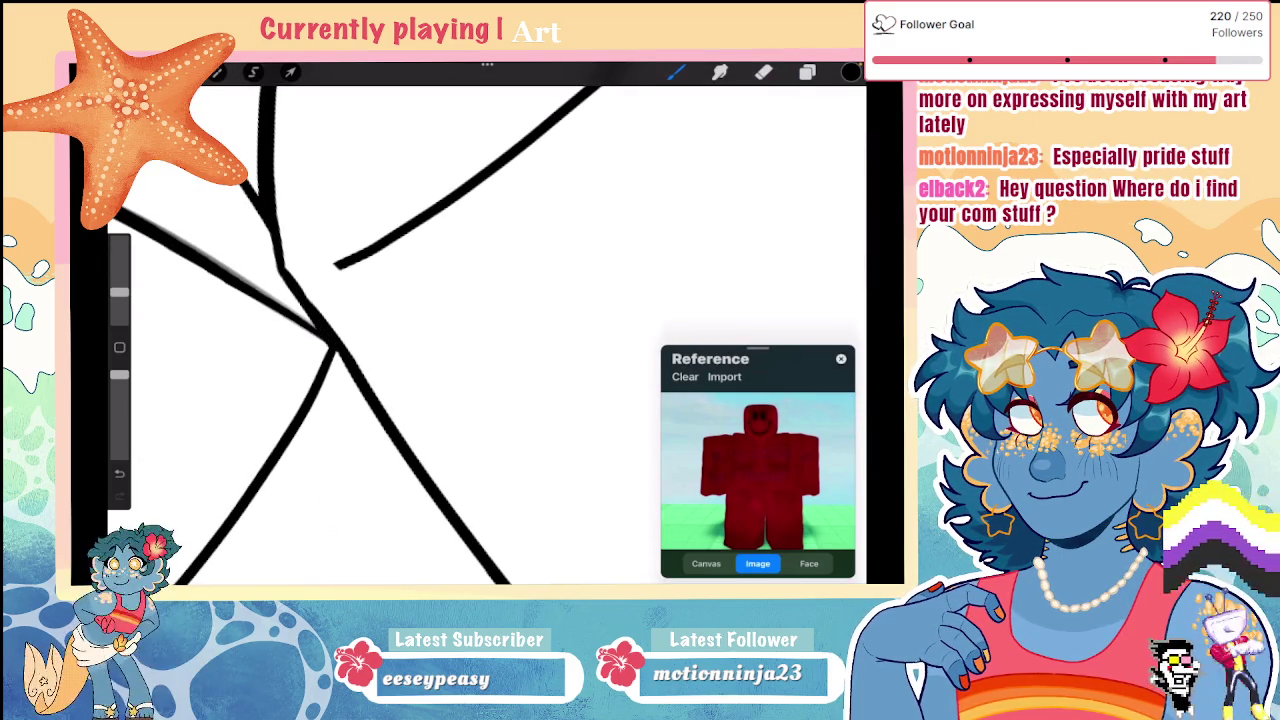
pyautogui.hotkey('ctrl', 'z')
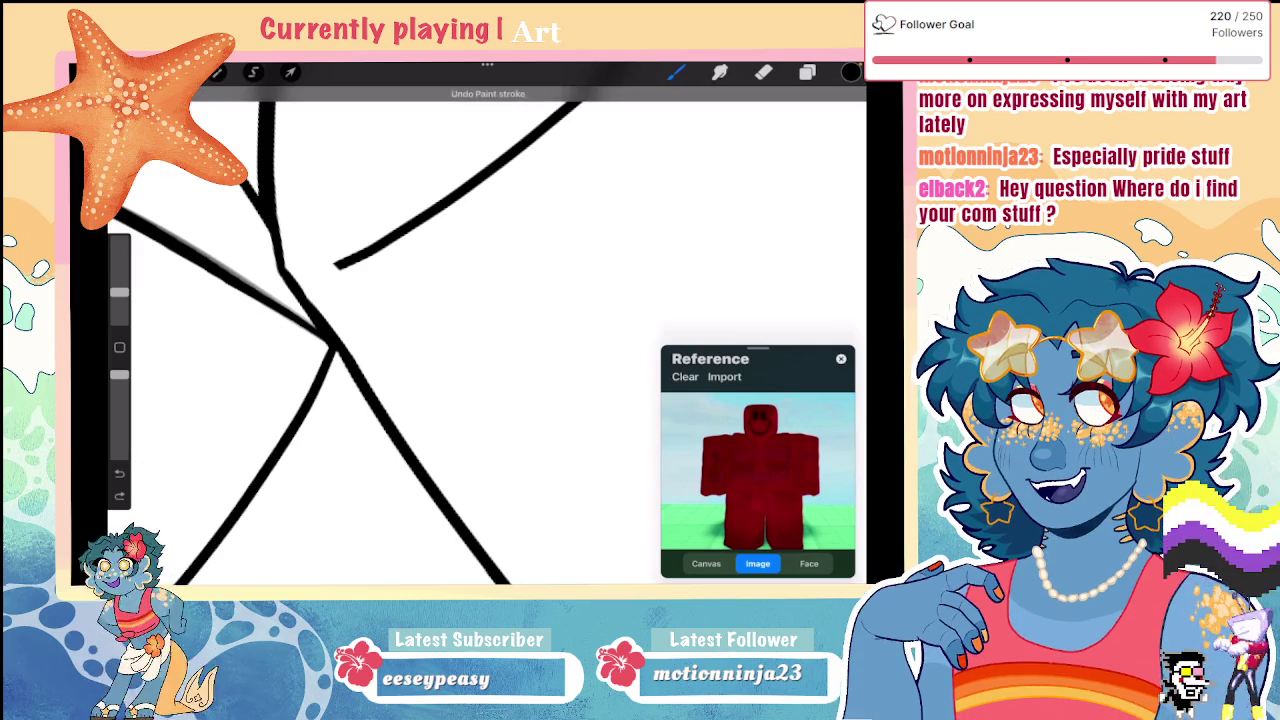
pyautogui.scroll(3, 385, 330)
pyautogui.scroll(2, 385, 330)
# Step: Extend the vertical lines down so they meet the horizontal lines
pyautogui.moveTo(475, 452); pyautogui.dragTo(458, 492)
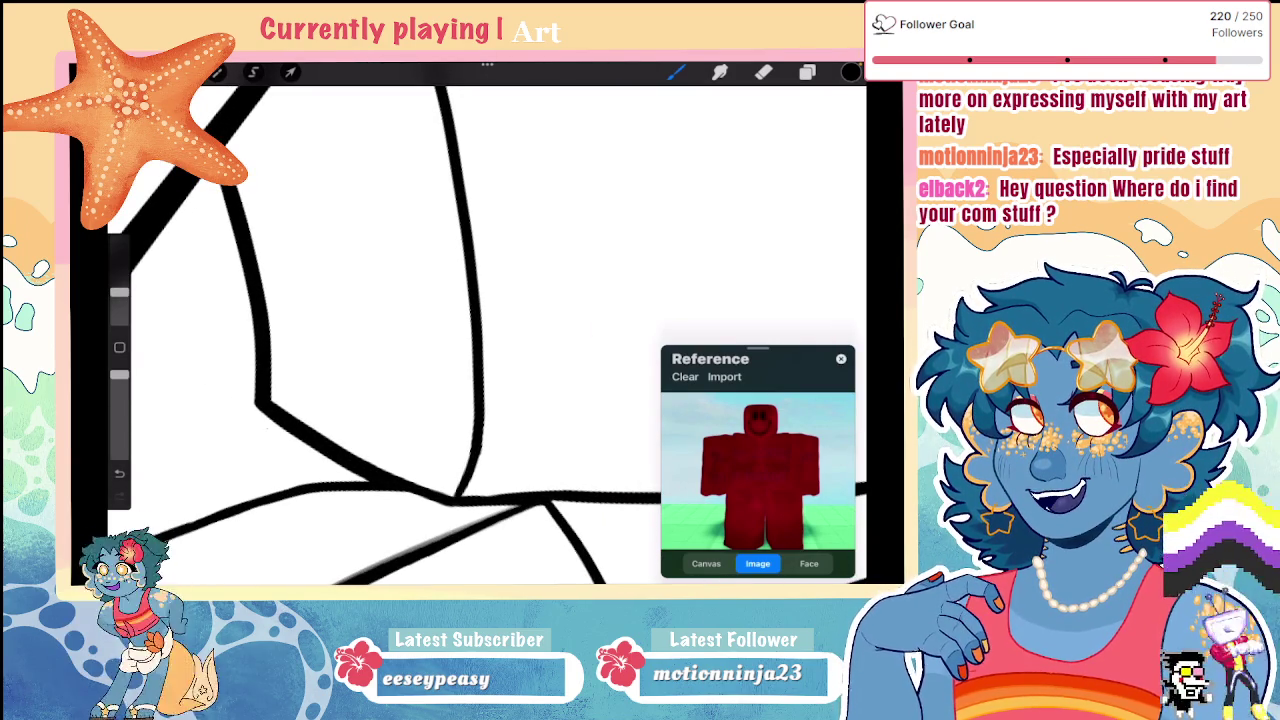
pyautogui.scroll(-3, 385, 330)
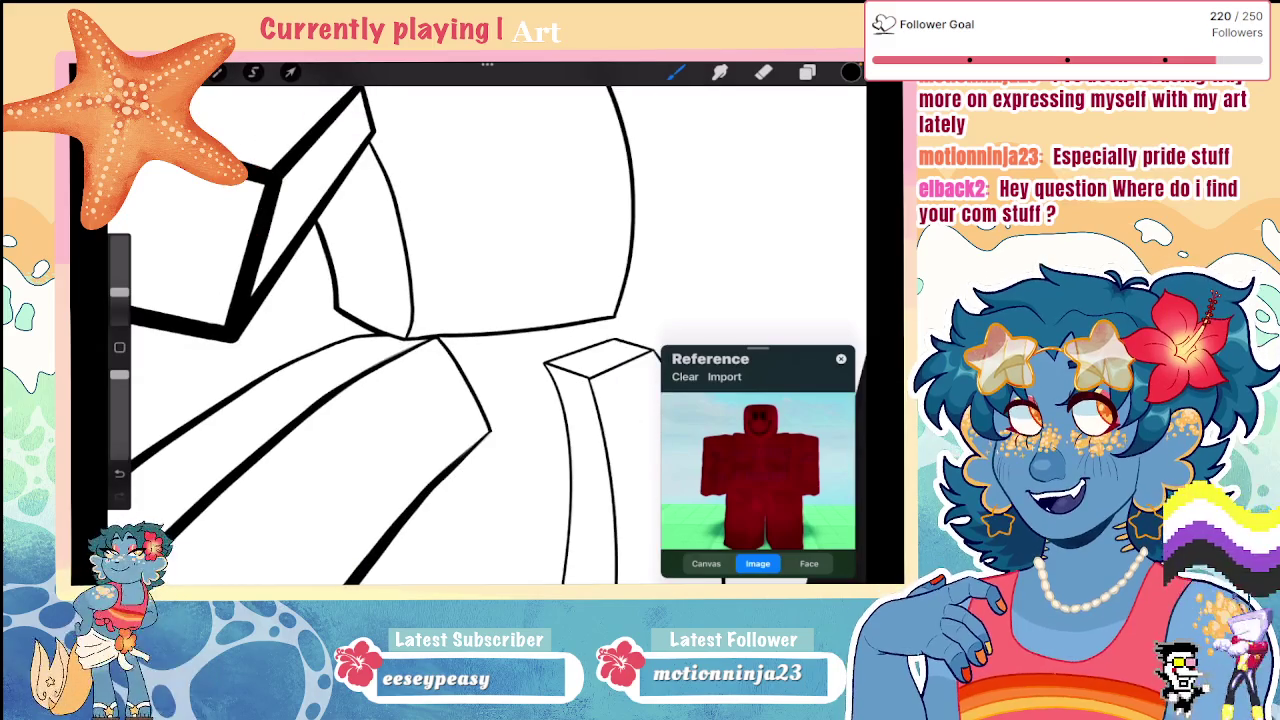
pyautogui.hotkey('ctrl', 'z')
pyautogui.scroll(2, 488, 340)
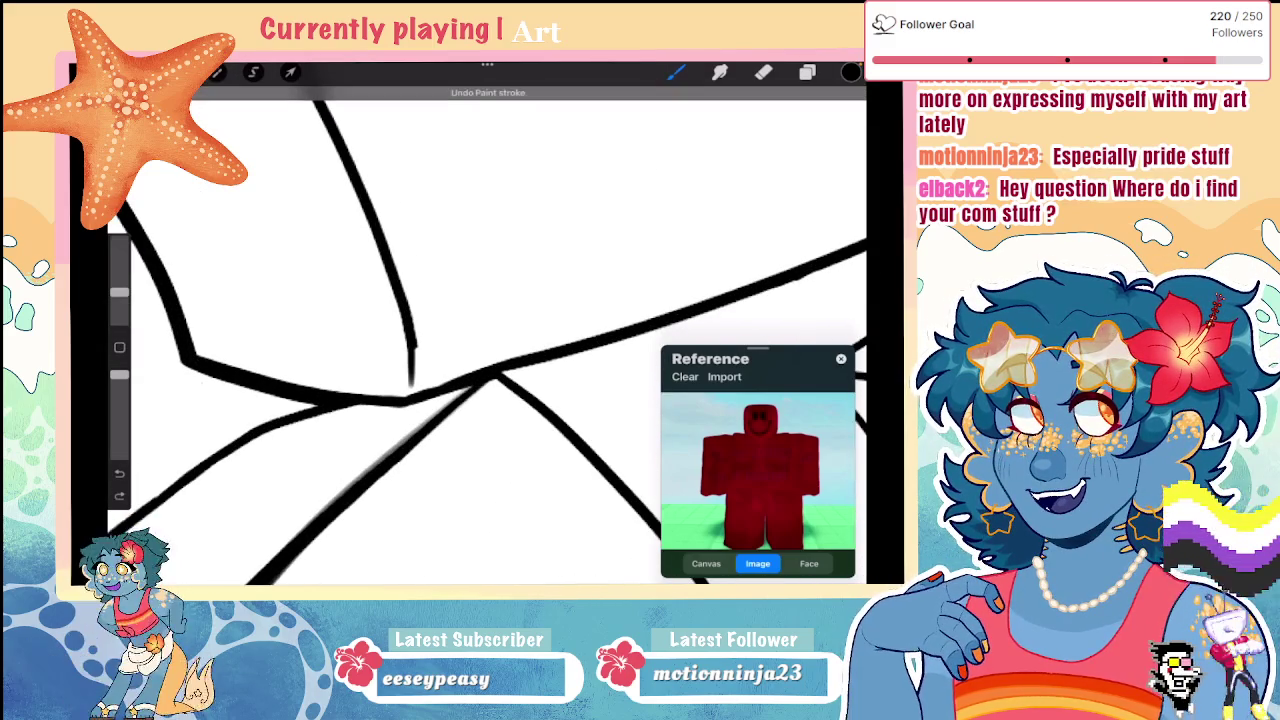
pyautogui.moveTo(411, 340); pyautogui.dragTo(407, 388)
pyautogui.hotkey('ctrl', 'z')
pyautogui.hotkey('ctrl', 'z')
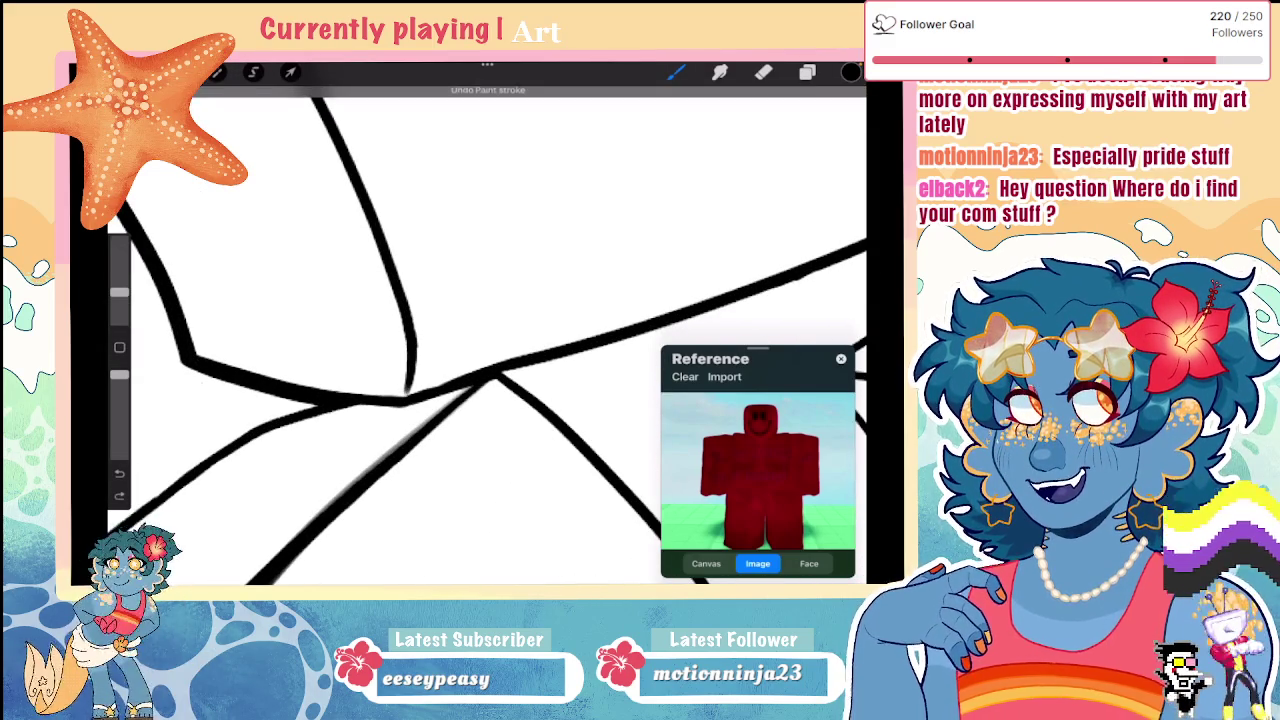
pyautogui.moveTo(412, 340); pyautogui.dragTo(406, 398)
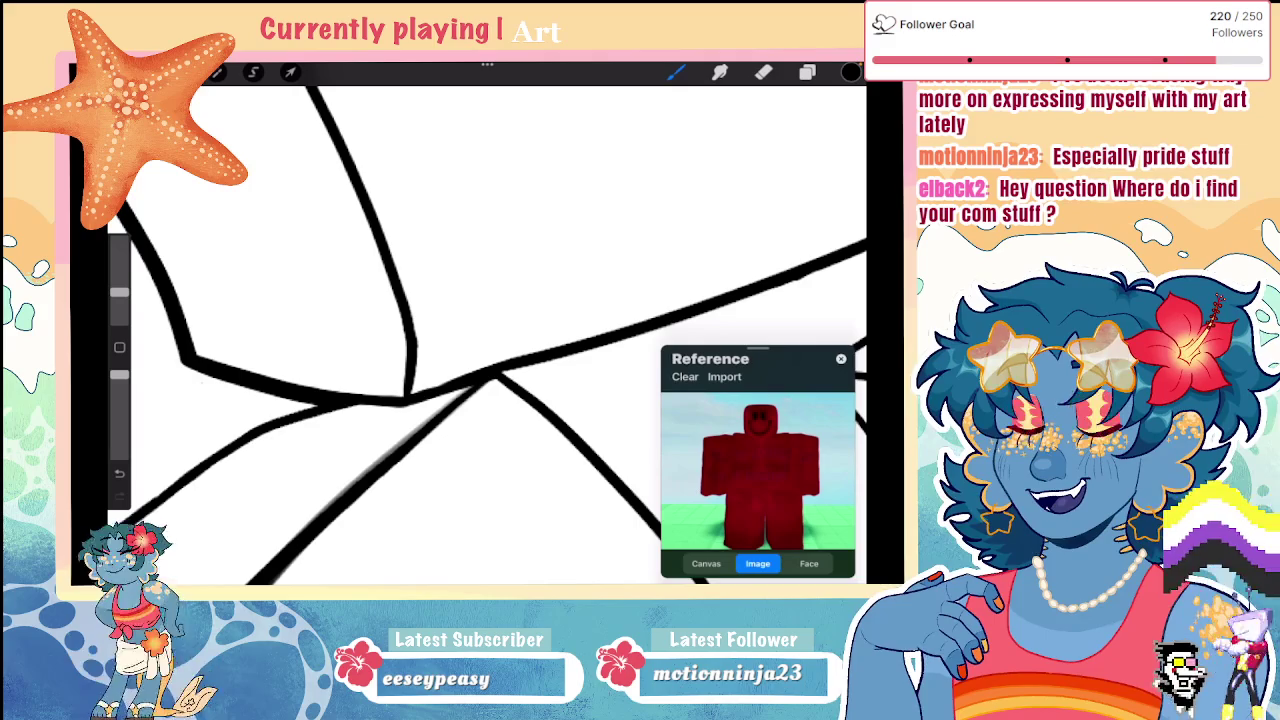
# Step: Zoom around to review the joined lines and check the Layers panel
pyautogui.scroll(-3, 487, 335)
pyautogui.scroll(-2, 487, 335)
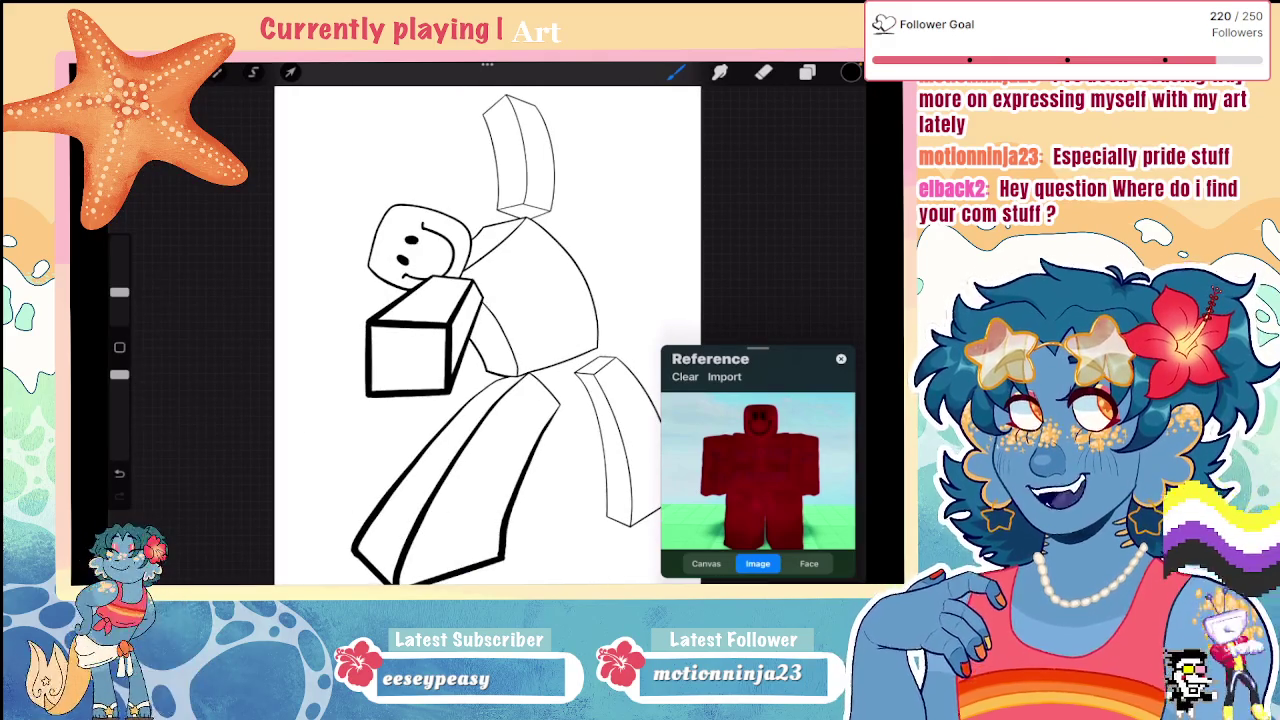
pyautogui.scroll(2, 420, 335)
pyautogui.scroll(2, 420, 335)
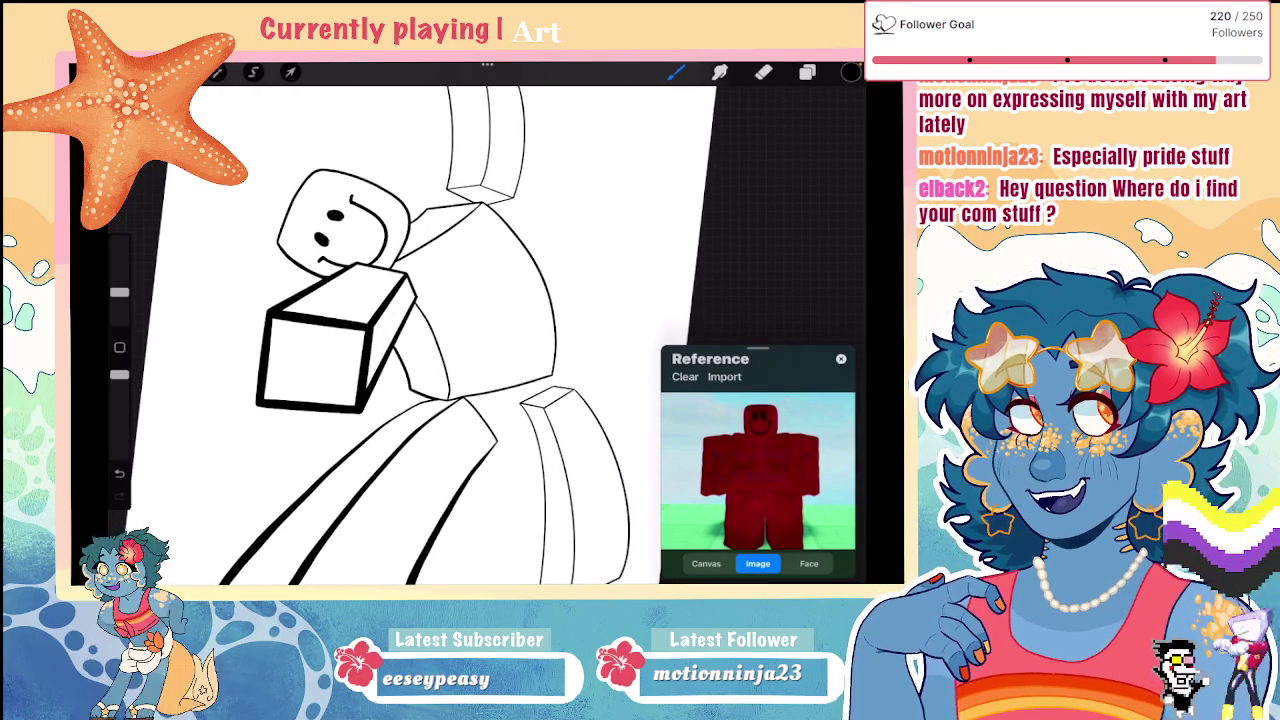
pyautogui.scroll(2, 400, 335)
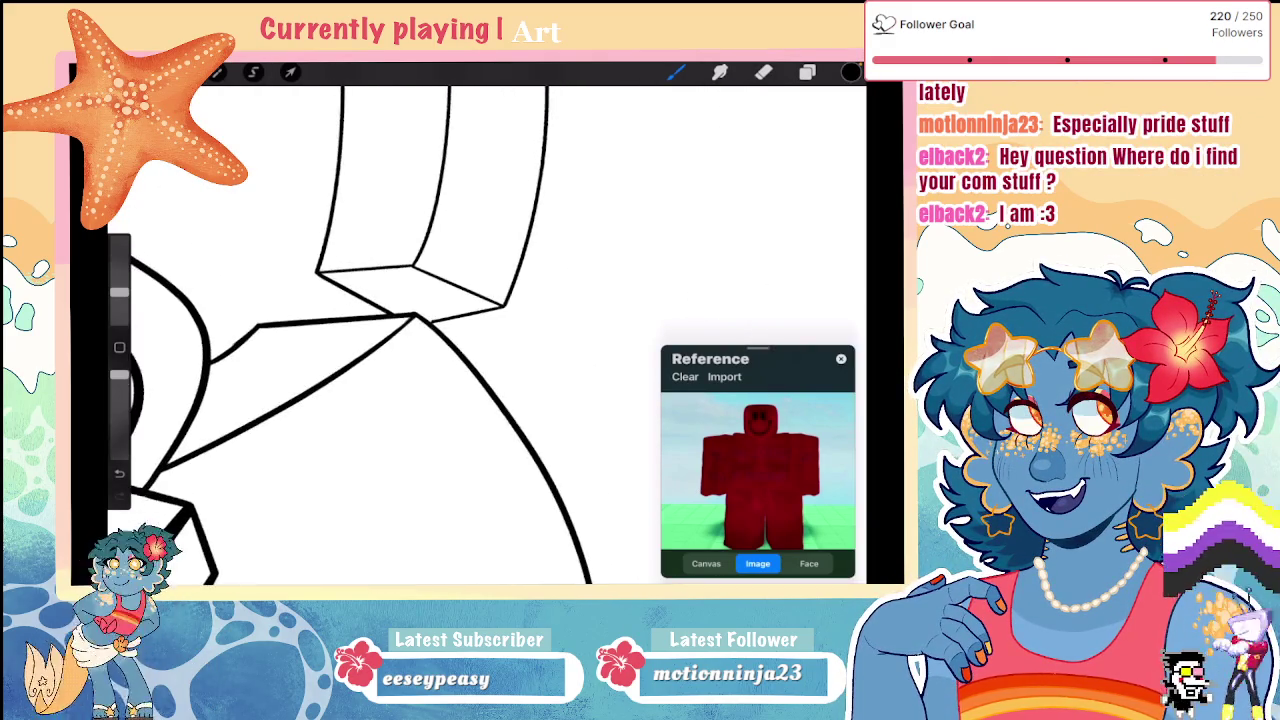
pyautogui.scroll(-3, 410, 335)
pyautogui.scroll(-2, 410, 335)
pyautogui.click(807, 72)
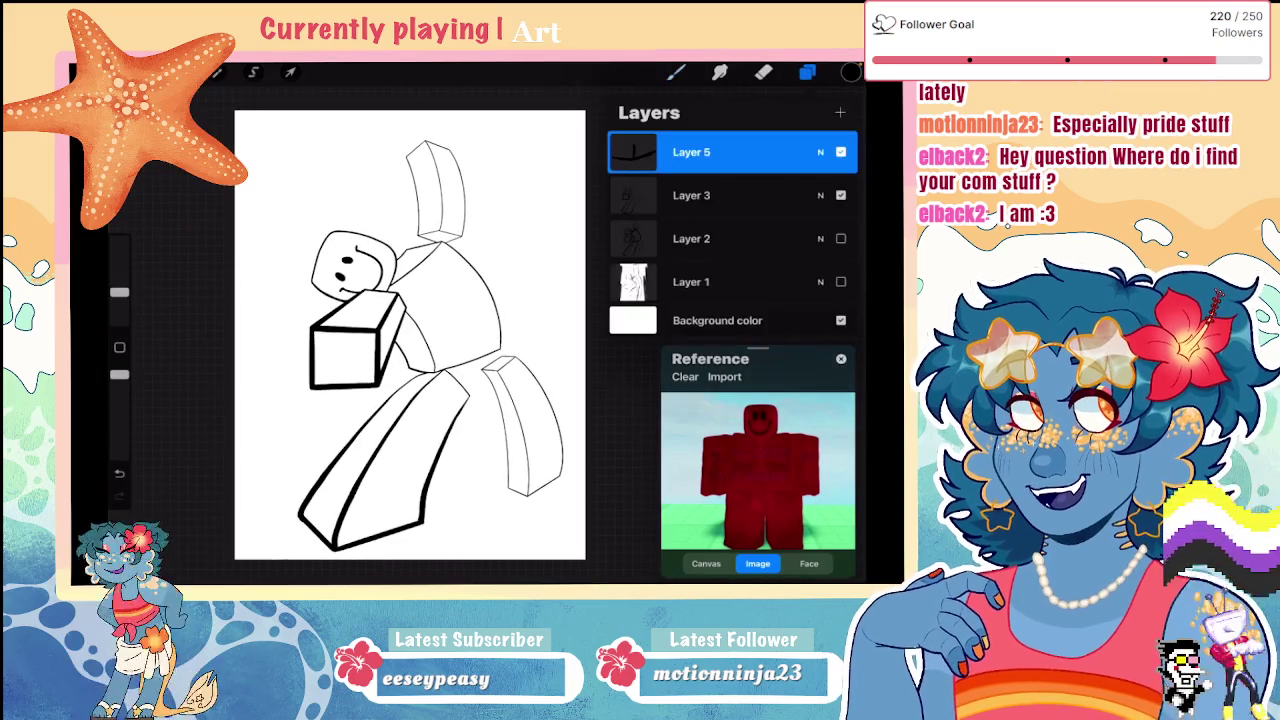
# Step: Redraw the lower junction stroke more cleanly
pyautogui.scroll(2, 400, 335)
pyautogui.scroll(2, 400, 335)
pyautogui.scroll(2, 400, 335)
pyautogui.scroll(-1, 400, 335)
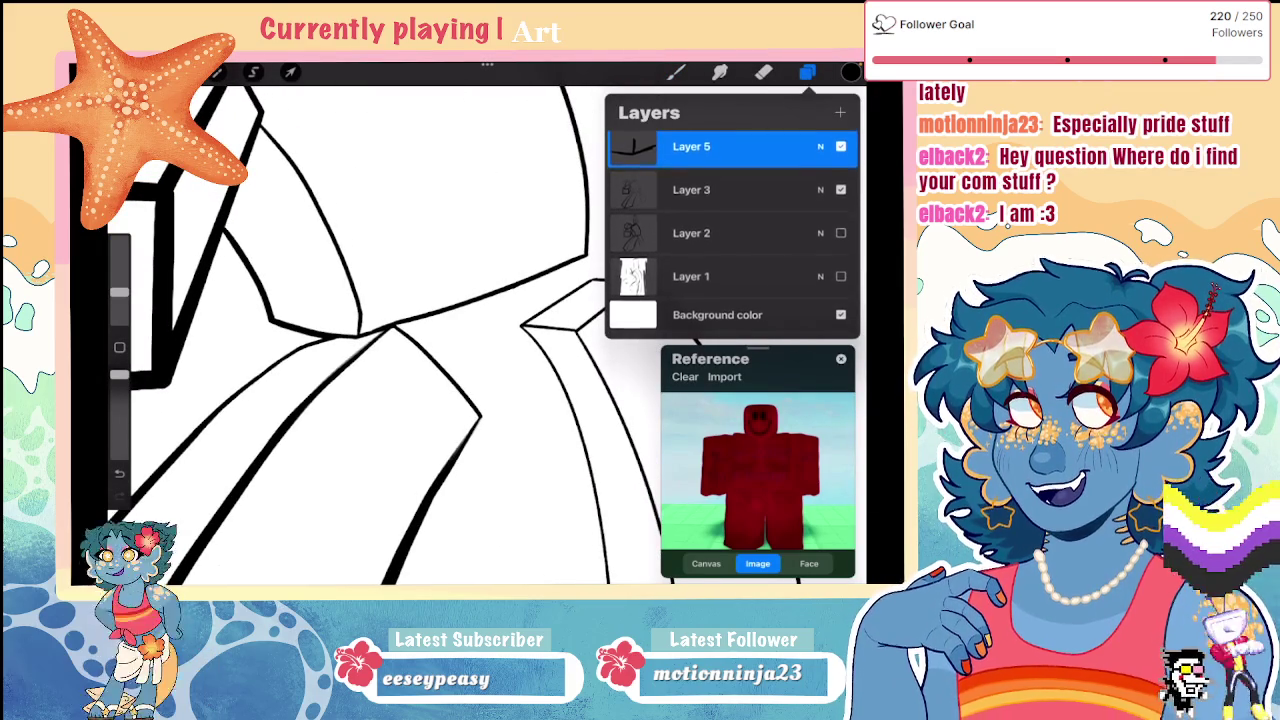
pyautogui.scroll(2, 400, 335)
pyautogui.scroll(1, 400, 335)
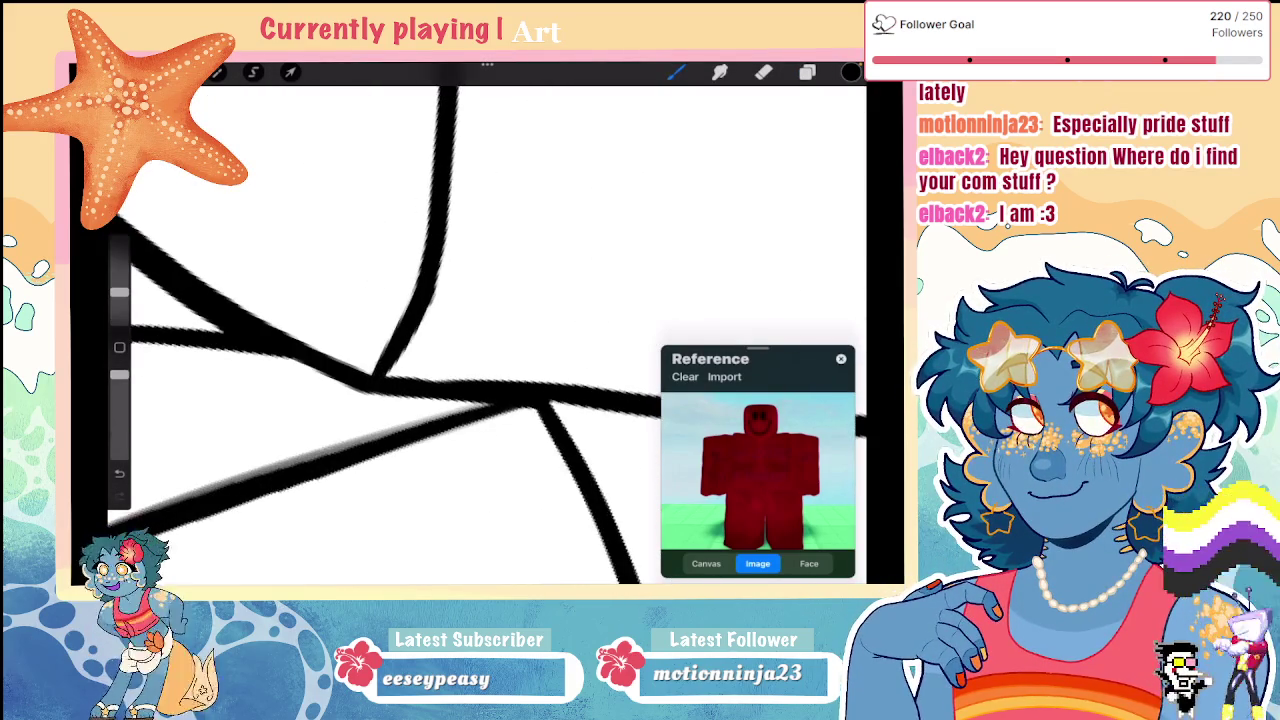
pyautogui.hotkey('ctrl', 'z')
pyautogui.moveTo(420, 324); pyautogui.dragTo(374, 388)
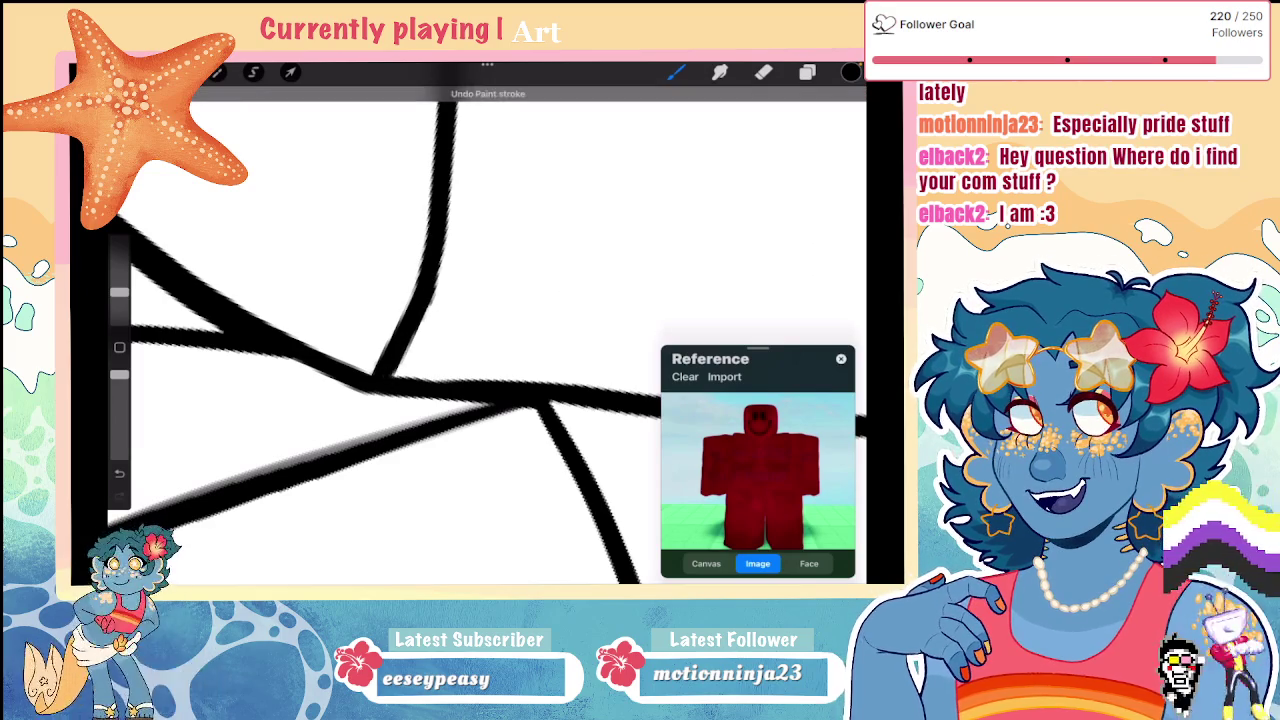
# Step: Zoom in and out to check the whole inked blocky figure
pyautogui.scroll(1, 400, 335)
pyautogui.scroll(1, 400, 335)
pyautogui.scroll(1, 400, 335)
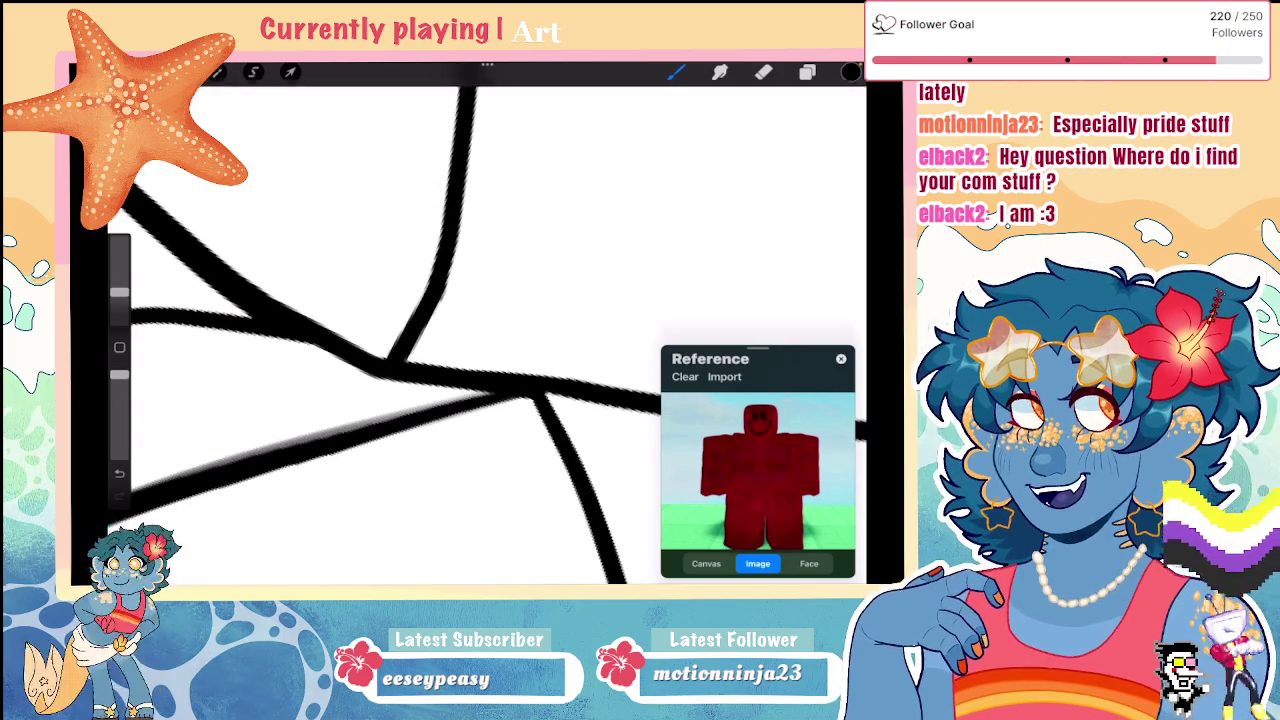
pyautogui.scroll(-5, 400, 335)
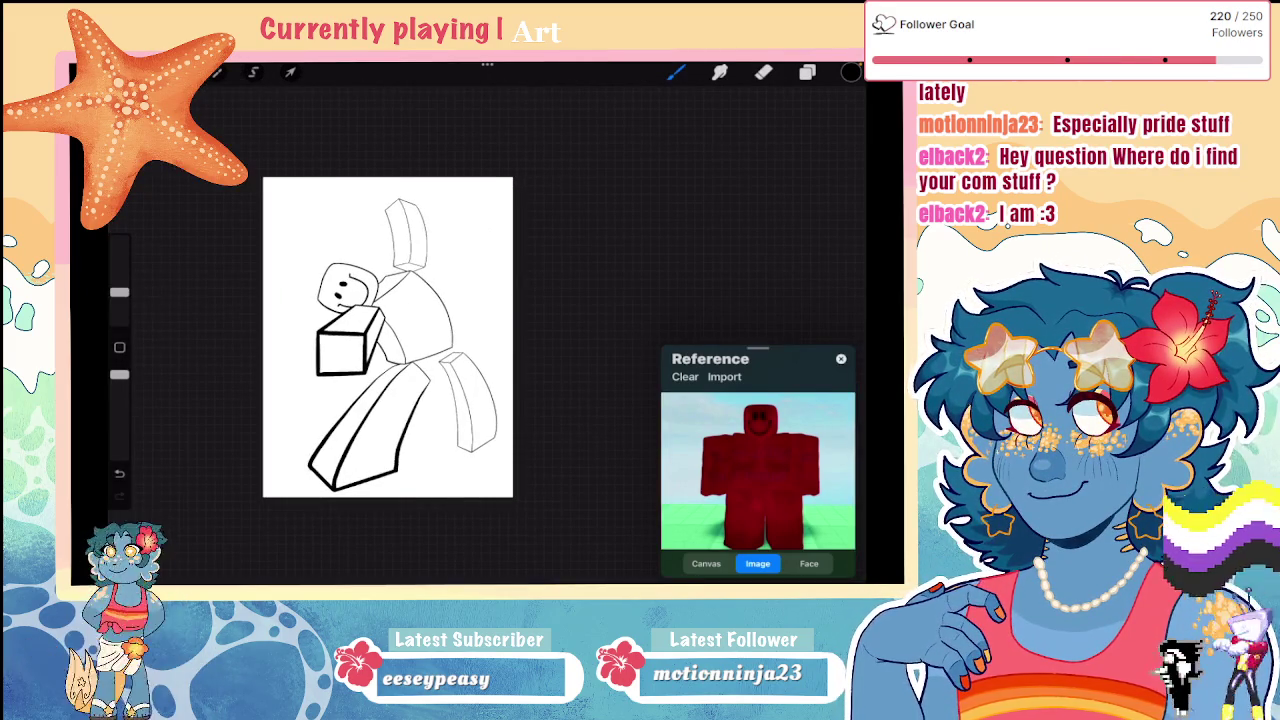
pyautogui.scroll(3, 388, 337)
pyautogui.scroll(3, 370, 320)
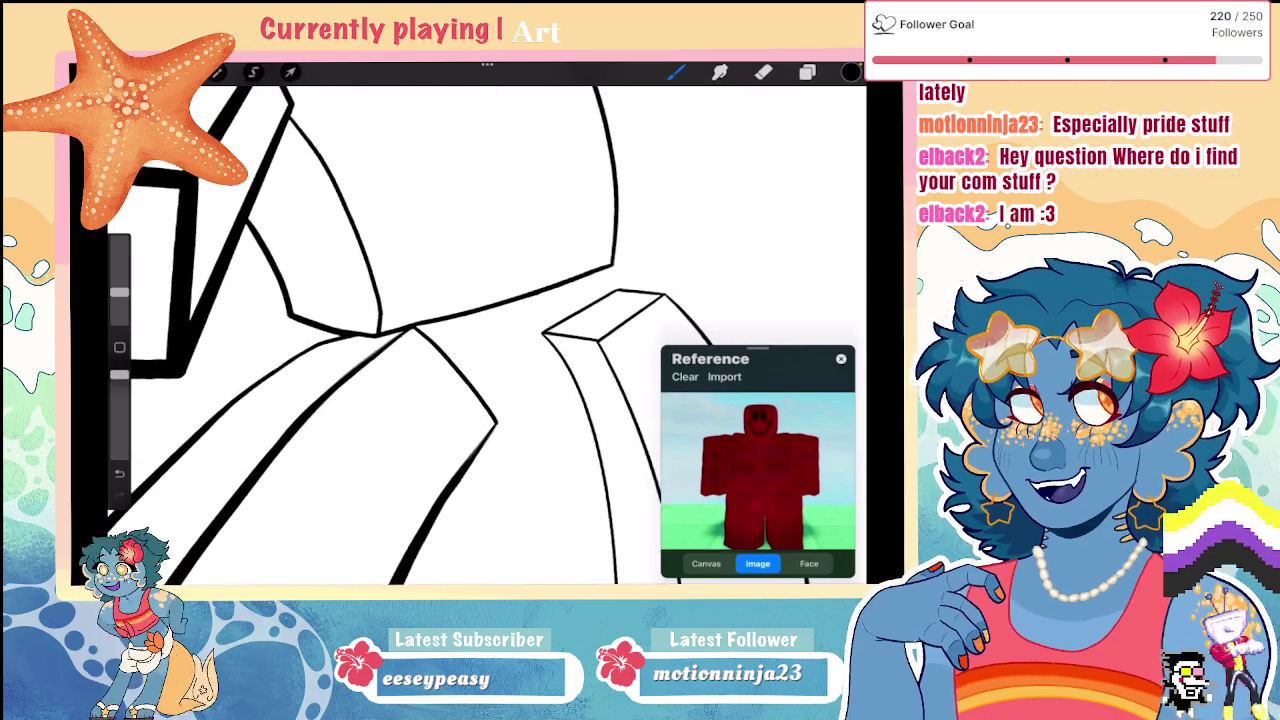
pyautogui.scroll(-3, 370, 320)
pyautogui.scroll(-2, 350, 320)
pyautogui.scroll(3, 370, 320)
pyautogui.scroll(-1, 370, 320)
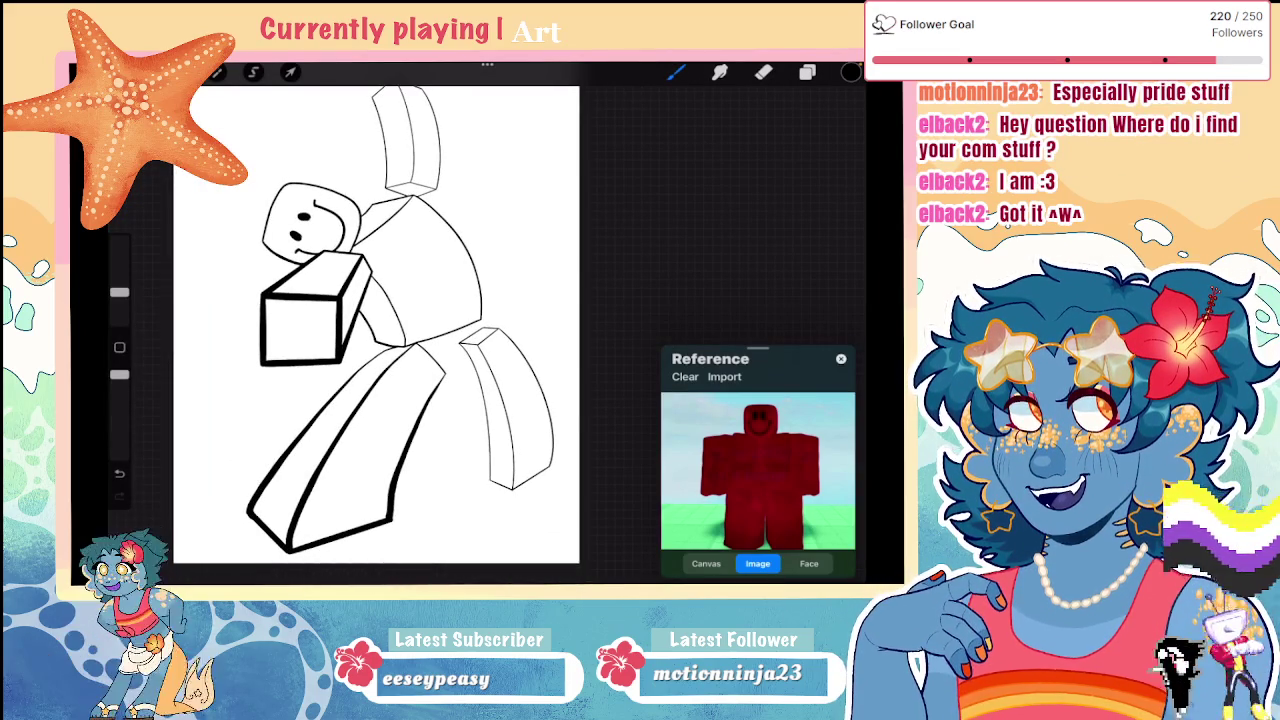